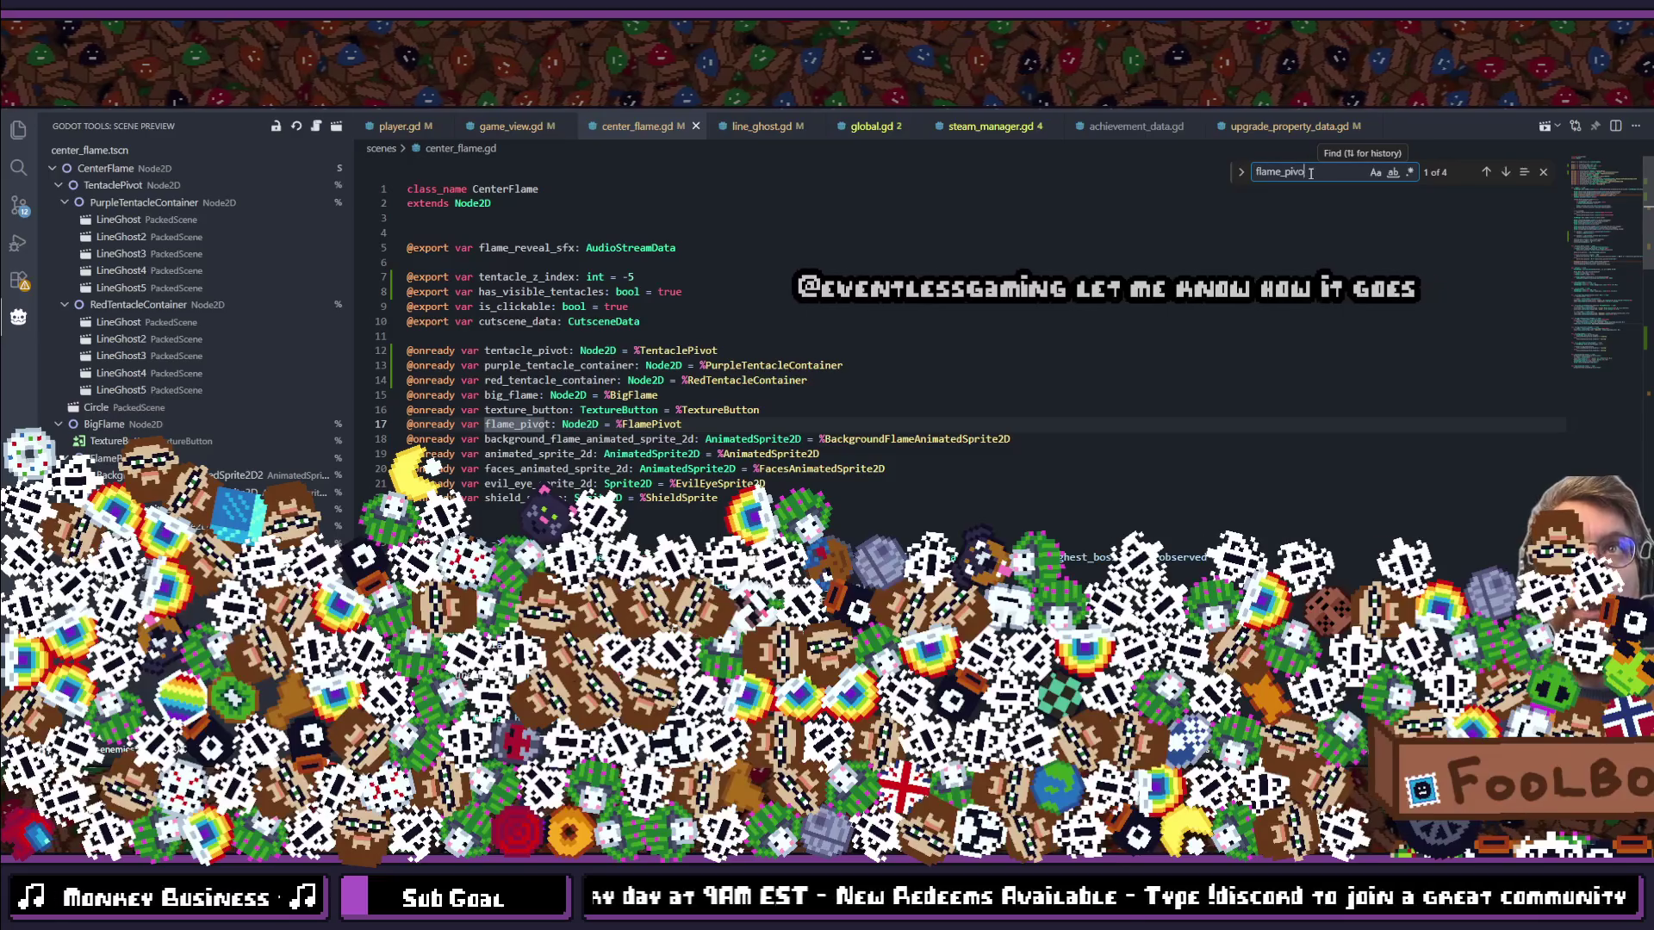
Step: Step to the next flame_pivot match, then jump to center_flame_y_position's definition (float, -16) in global.gd
{"action": "key", "text": "Return"}
{"action": "key", "text": "Return"}
{"action": "key", "text": "Return"}
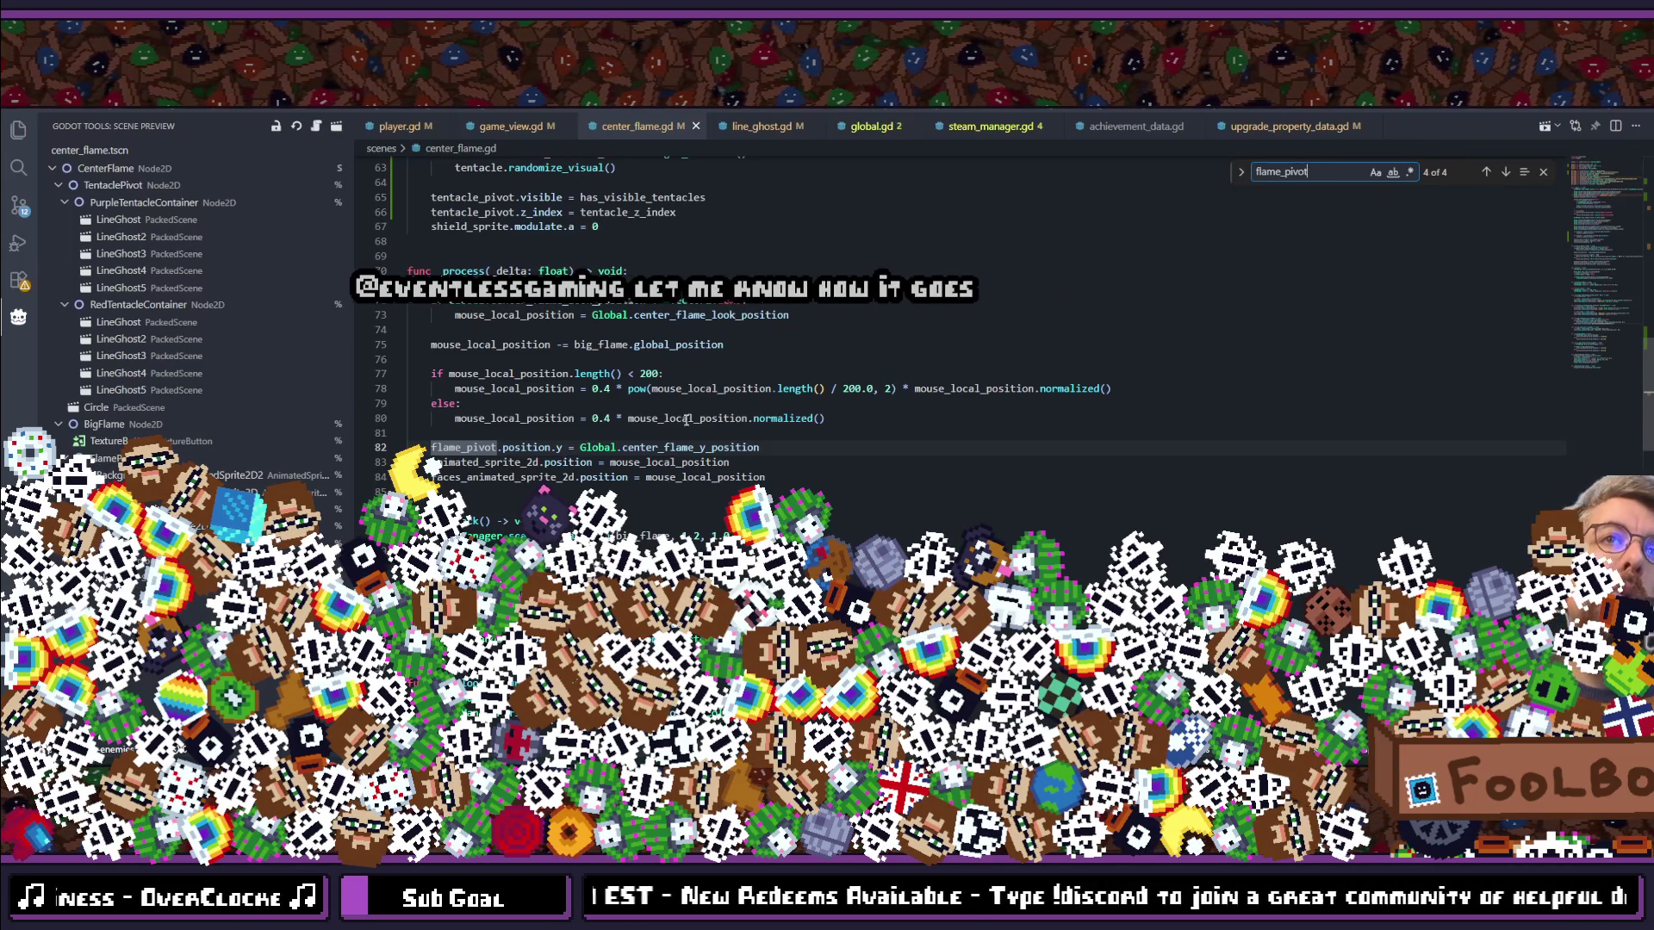
{"action": "left_click", "coordinate": [663, 447], "text": "ctrl"}
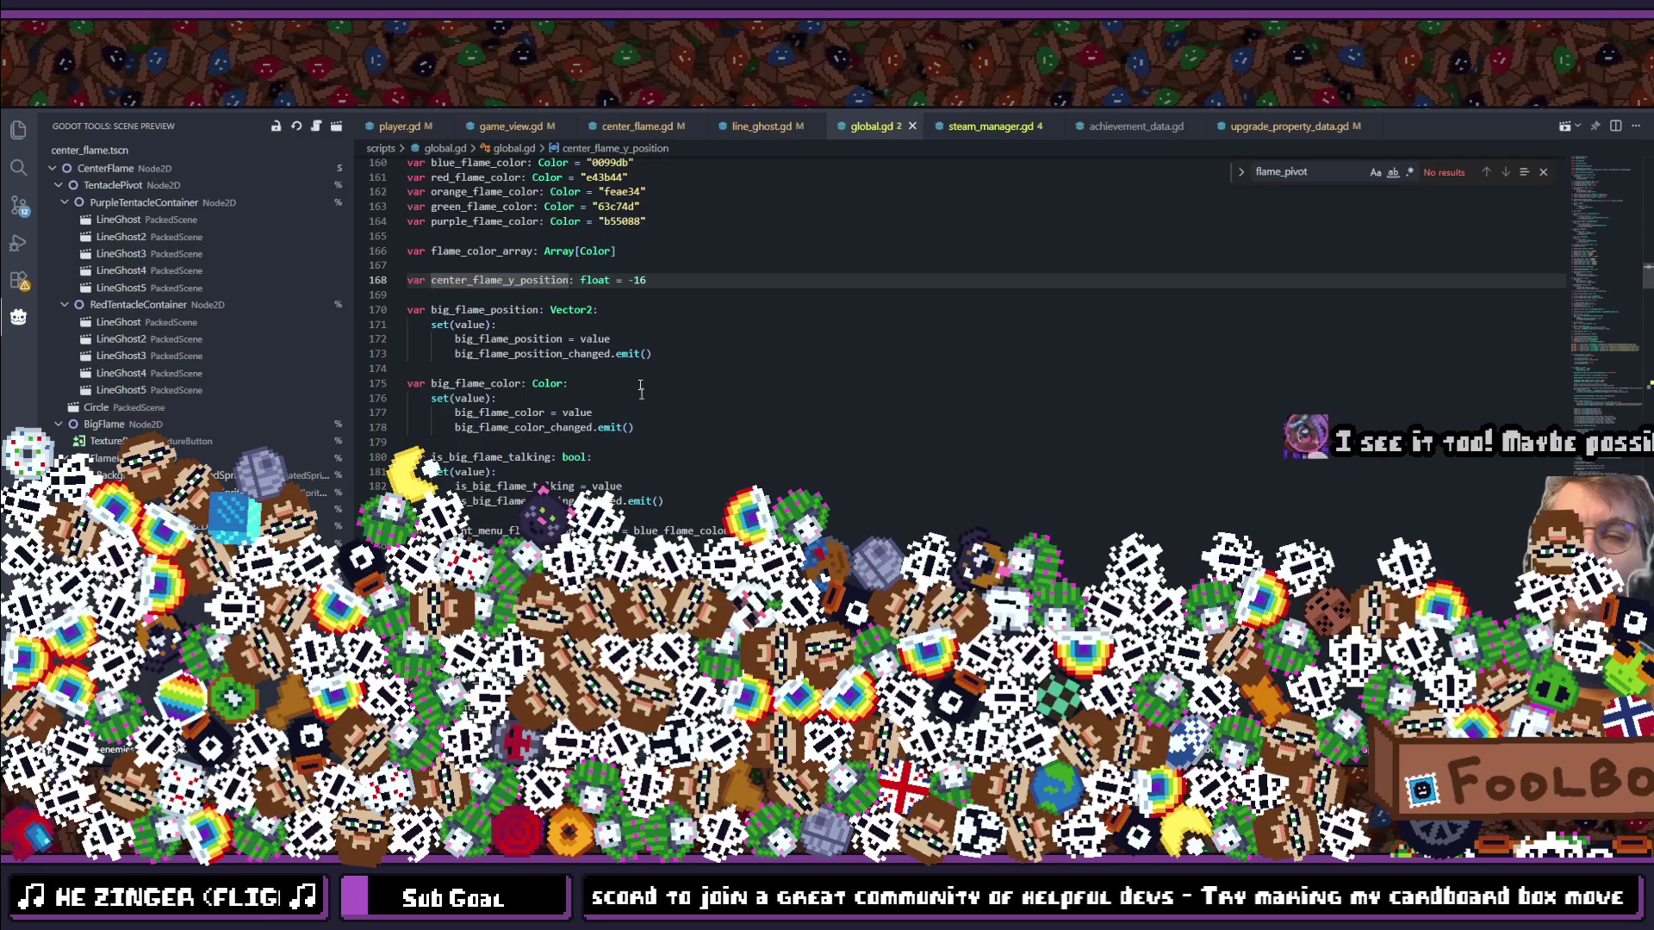
Step: List all references to center_flame_y_position, browse the center_flame.gd entries, then close the peek
{"action": "left_click", "coordinate": [664, 290]}
{"action": "left_click", "coordinate": [517, 282]}
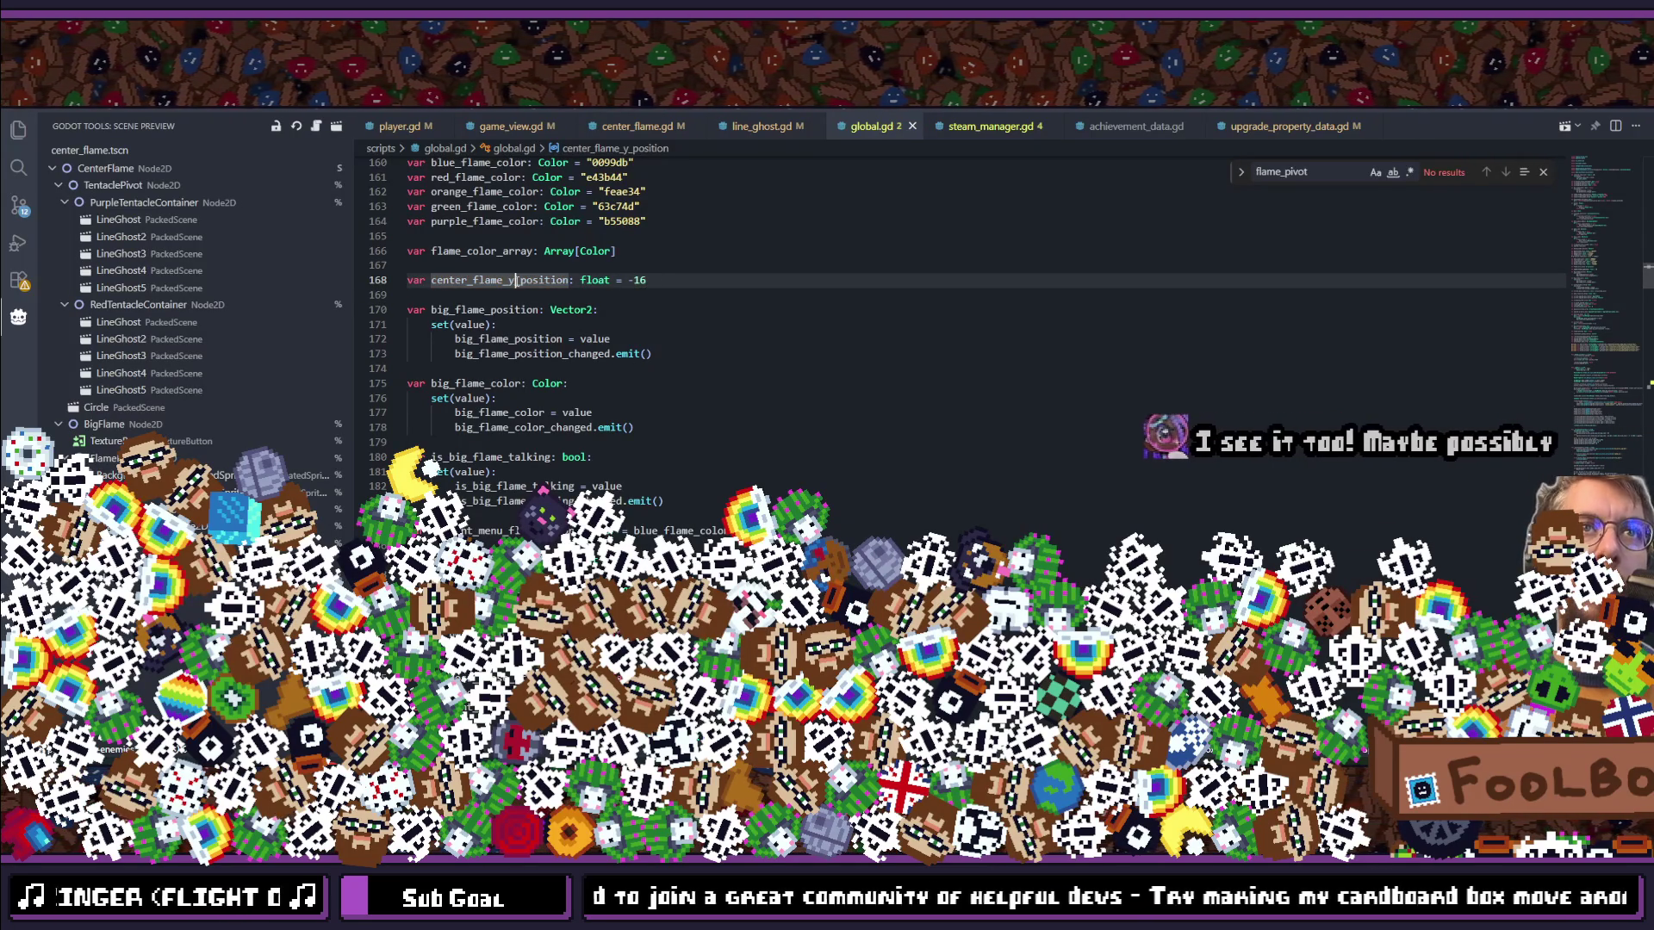
{"action": "mouse_move", "coordinate": [518, 281]}
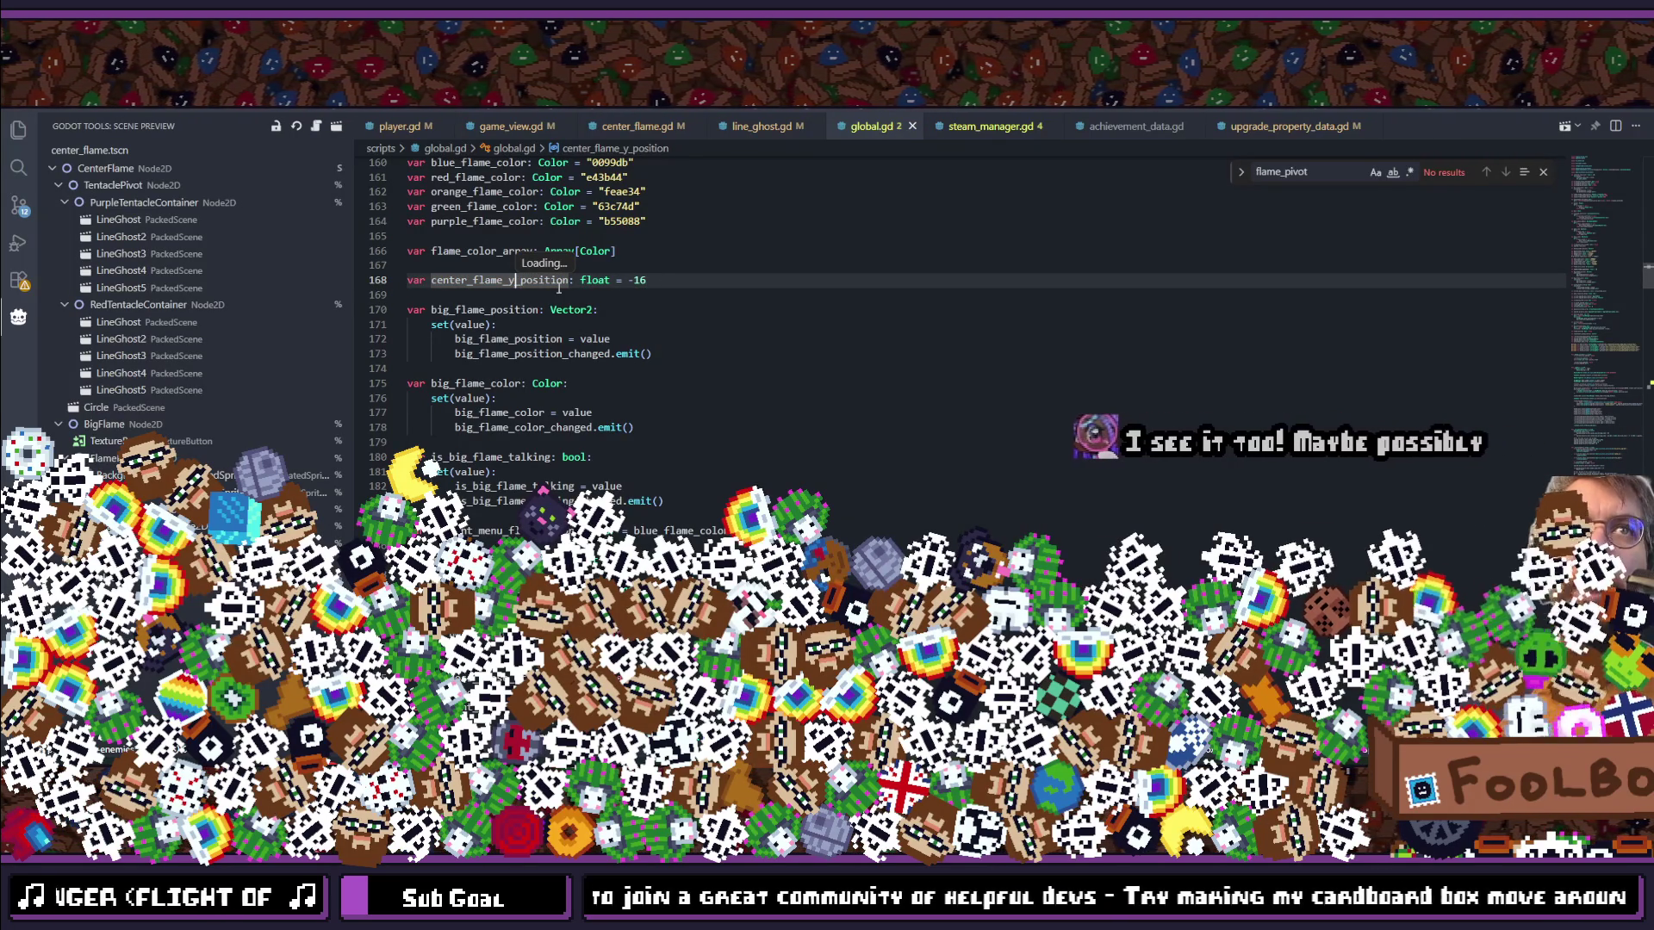
{"action": "left_click", "coordinate": [518, 280], "text": "ctrl"}
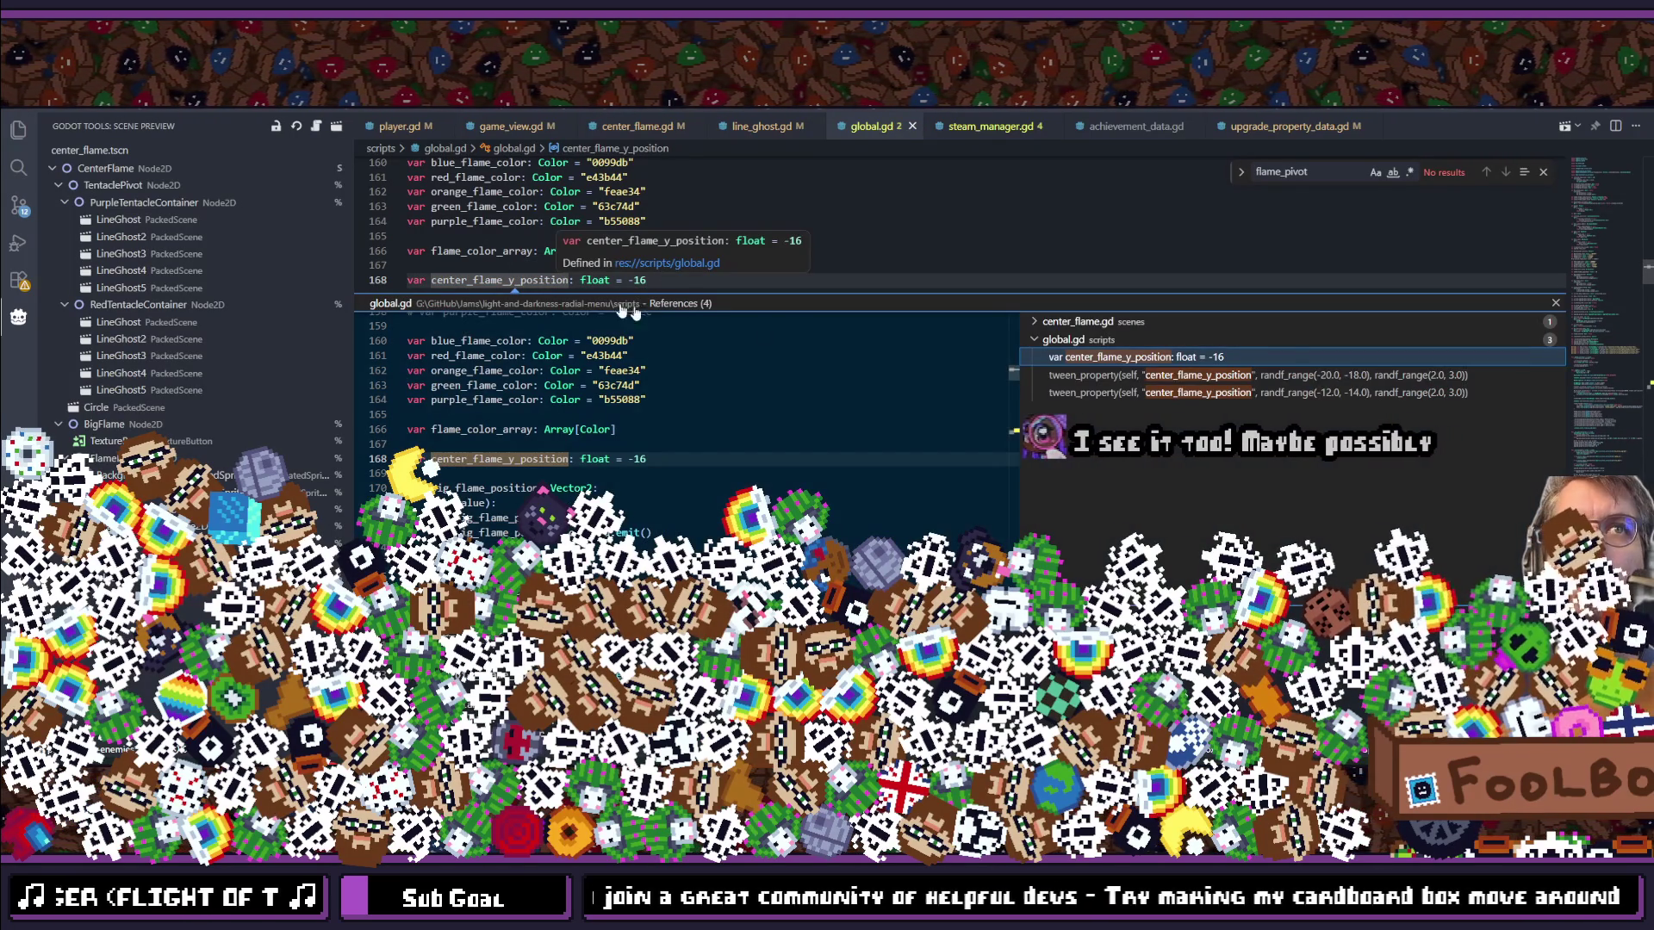
{"action": "left_click", "coordinate": [1186, 381]}
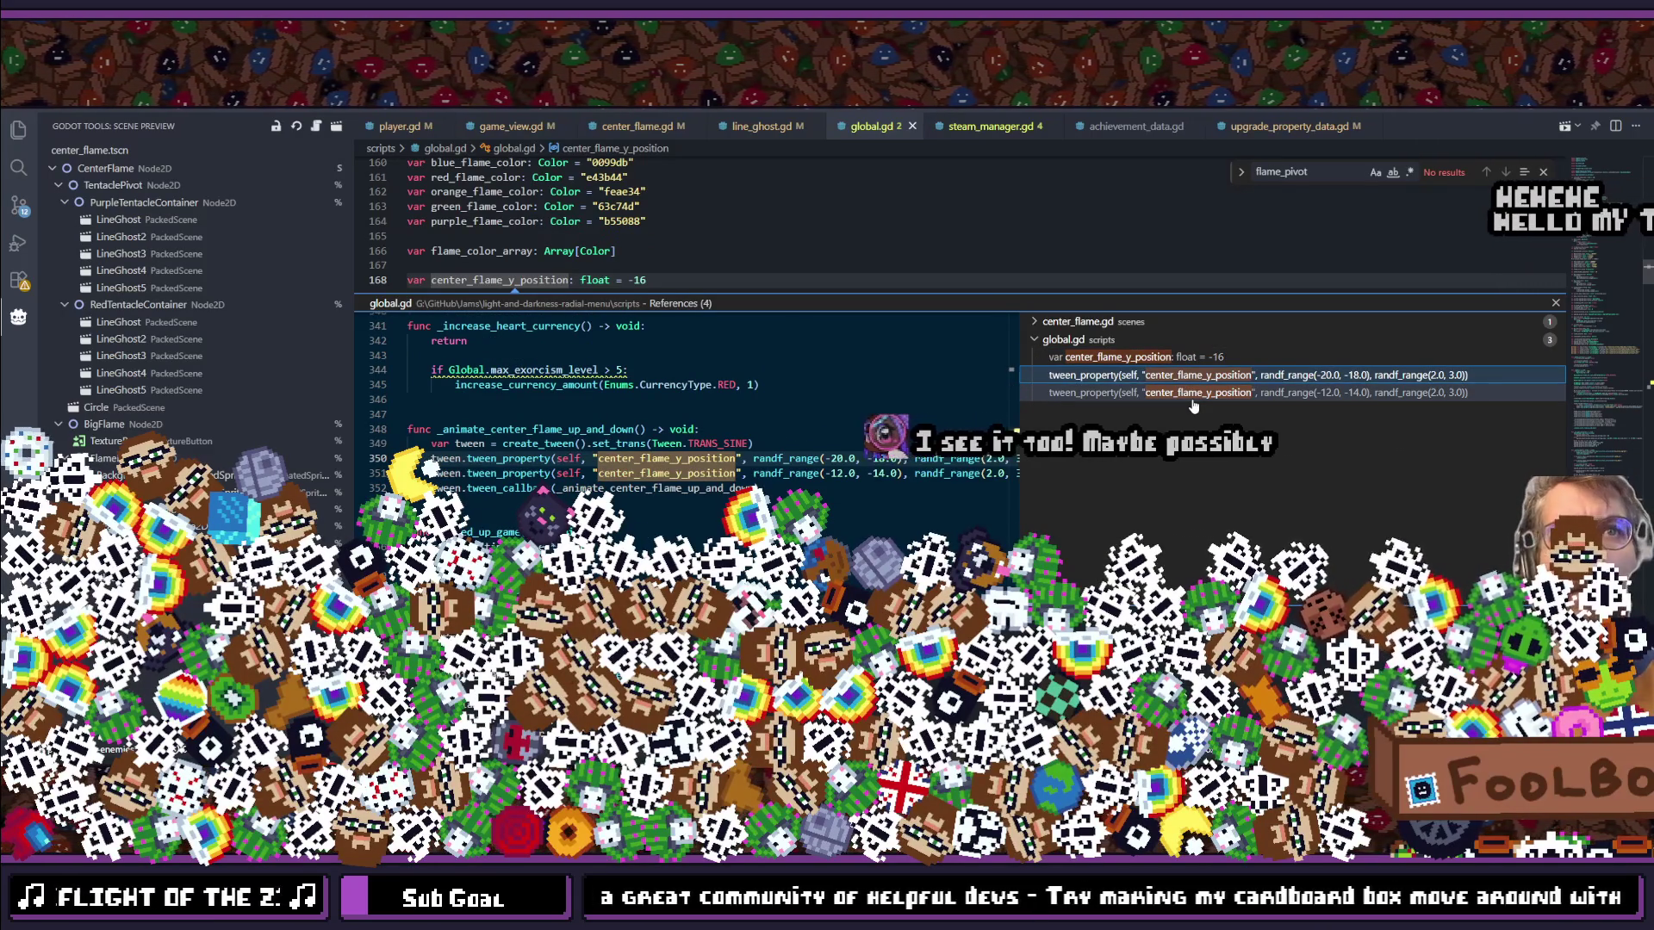
{"action": "left_click", "coordinate": [1096, 321]}
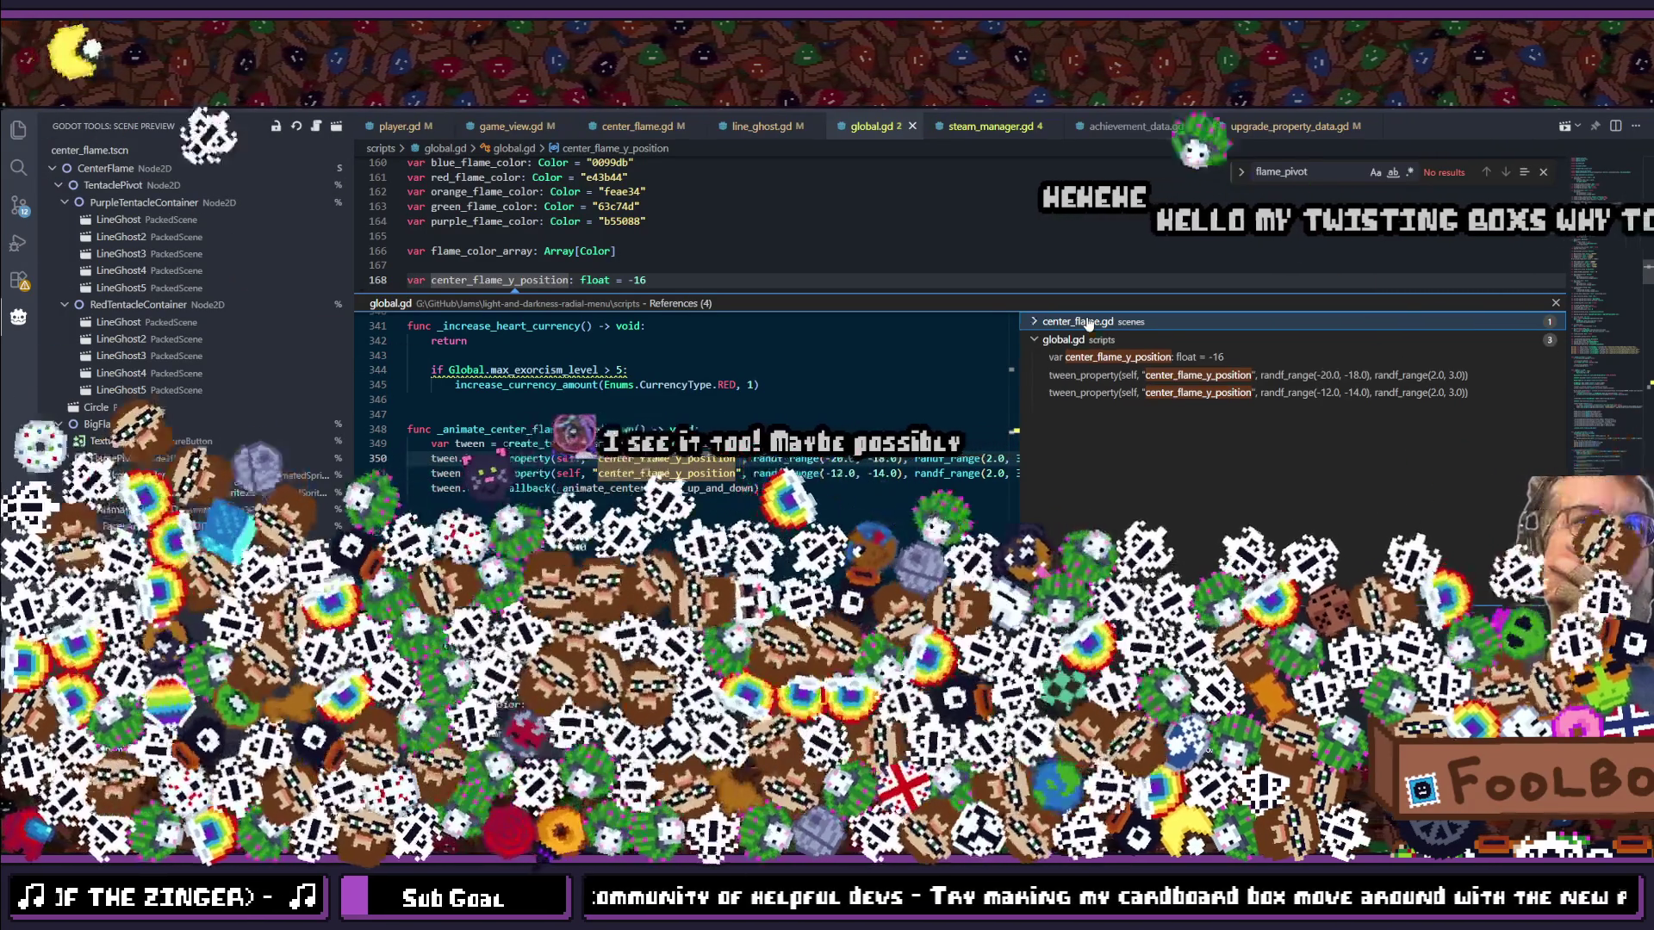
{"action": "left_click", "coordinate": [1085, 322]}
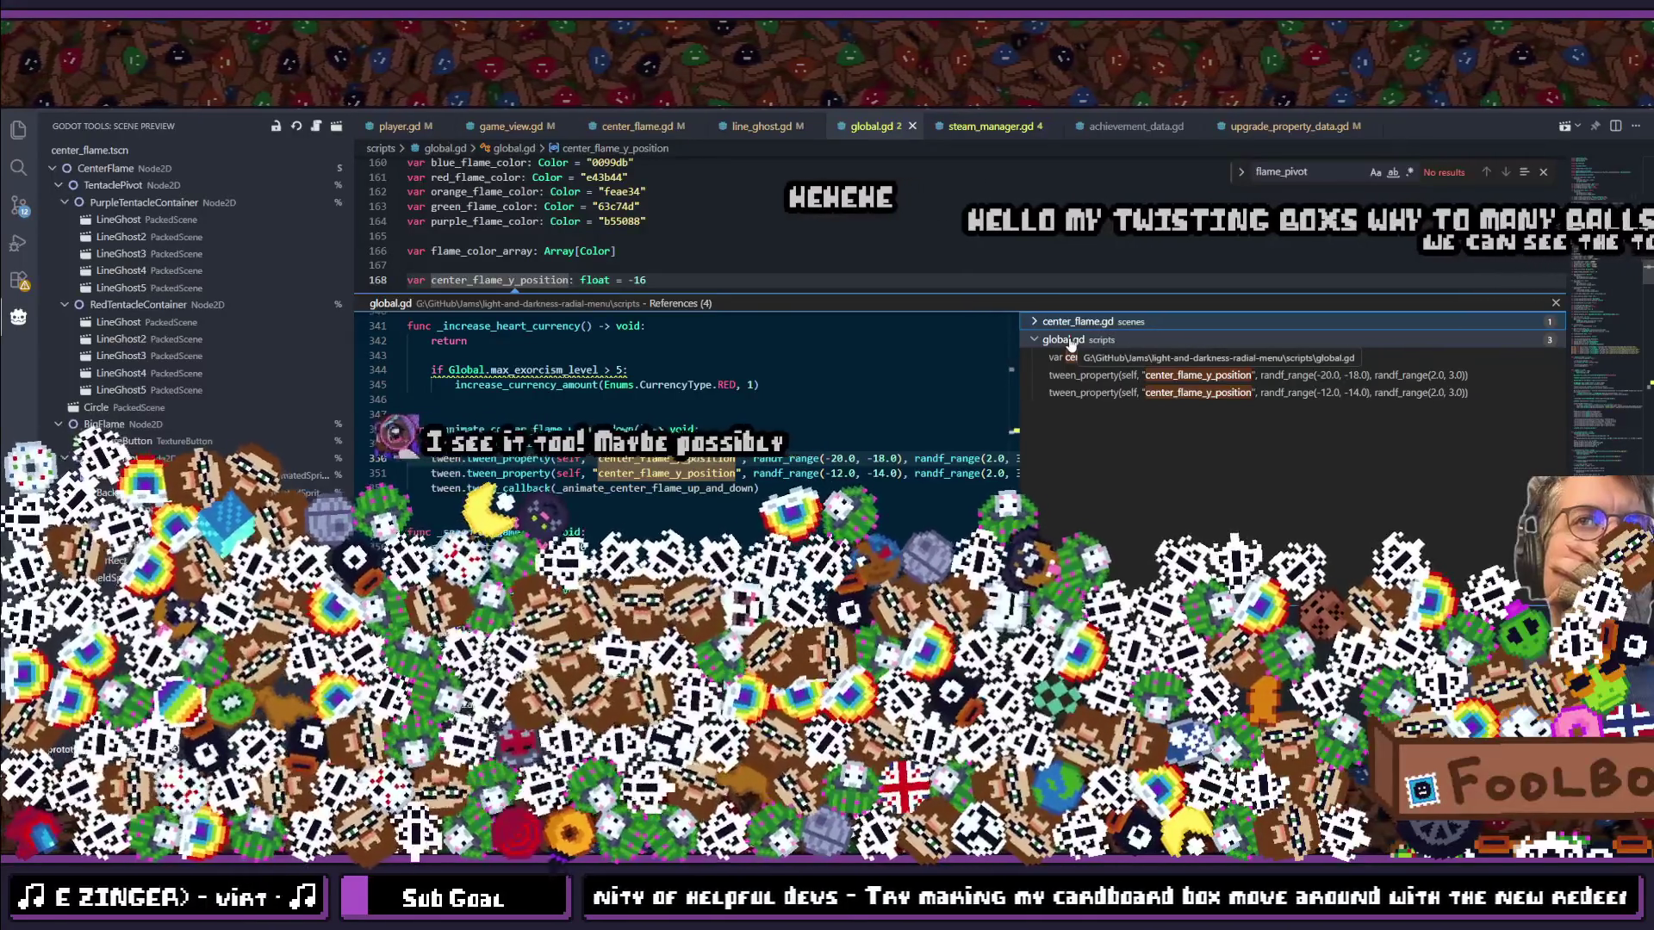
{"action": "left_click", "coordinate": [1062, 326]}
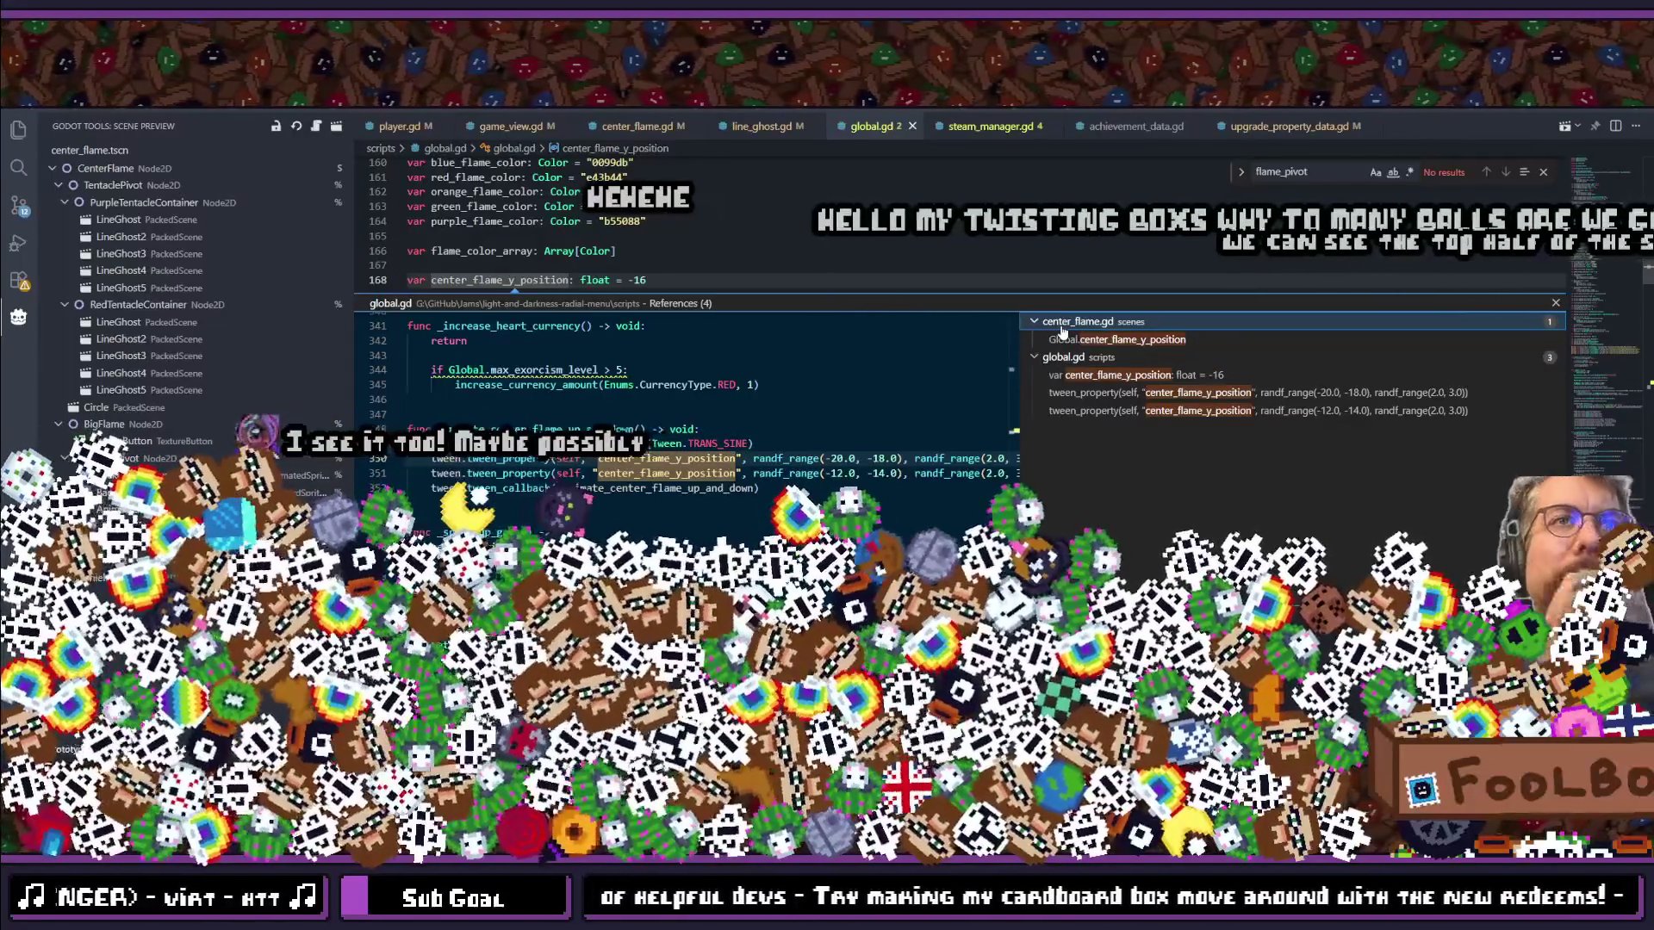
{"action": "key", "text": "Escape"}
{"action": "key", "text": "ctrl+p"}
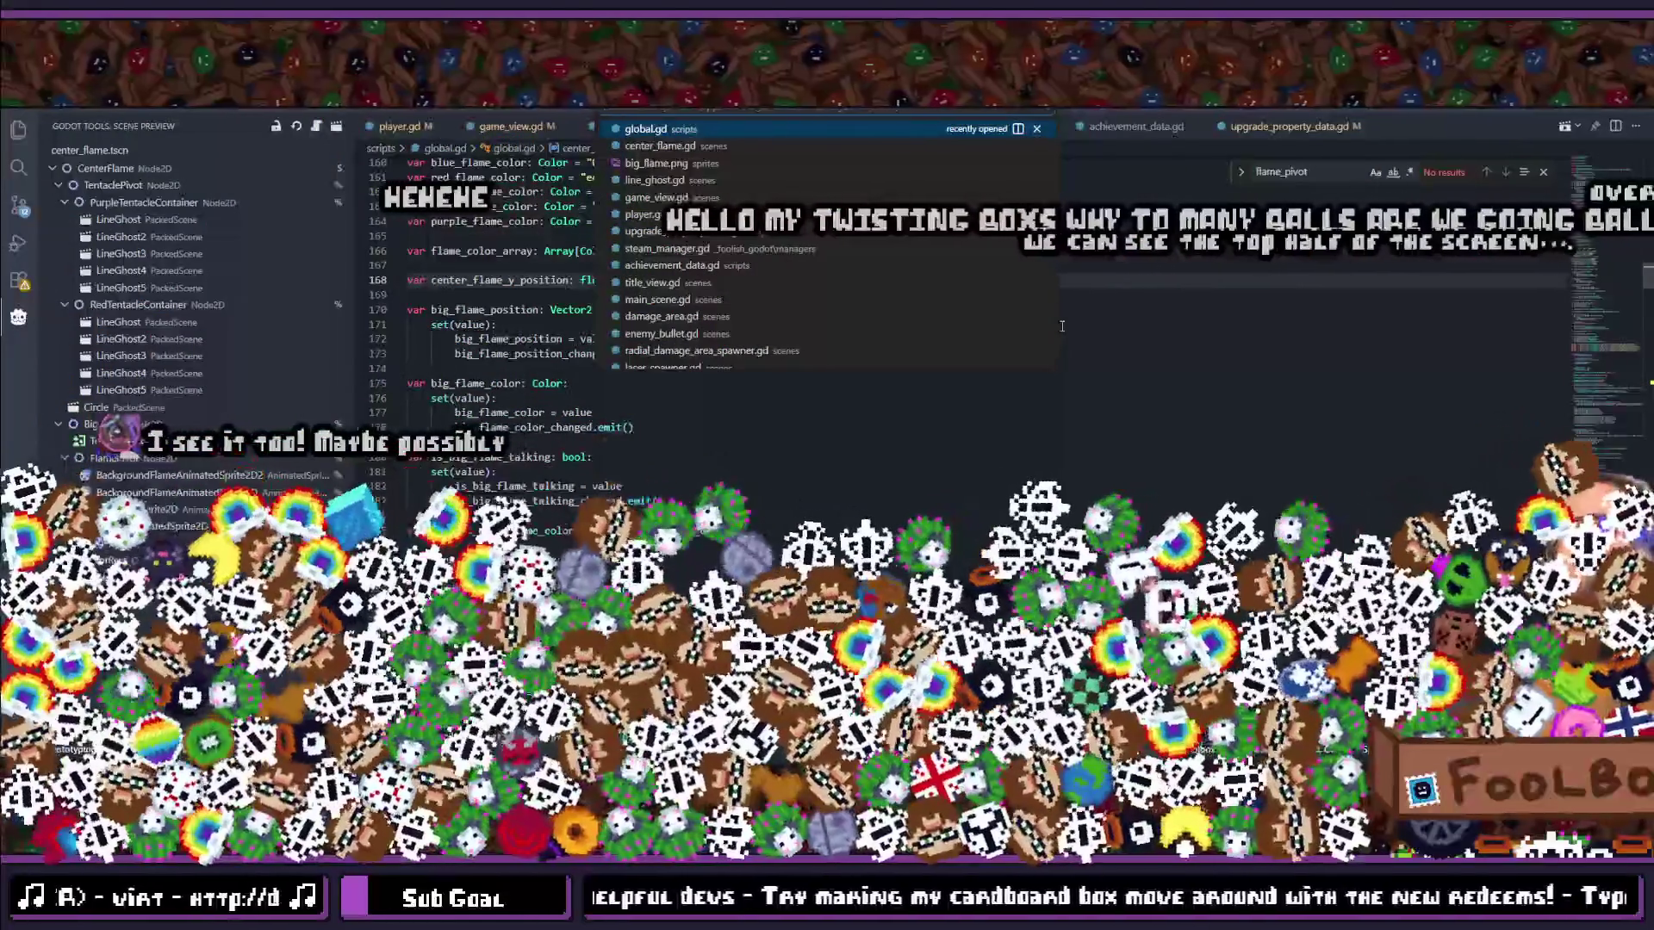
Step: Quick-open center_flame.gd and scroll up to the tentacle randomising code
{"action": "type", "text": "center"}
{"action": "key", "text": "Return"}
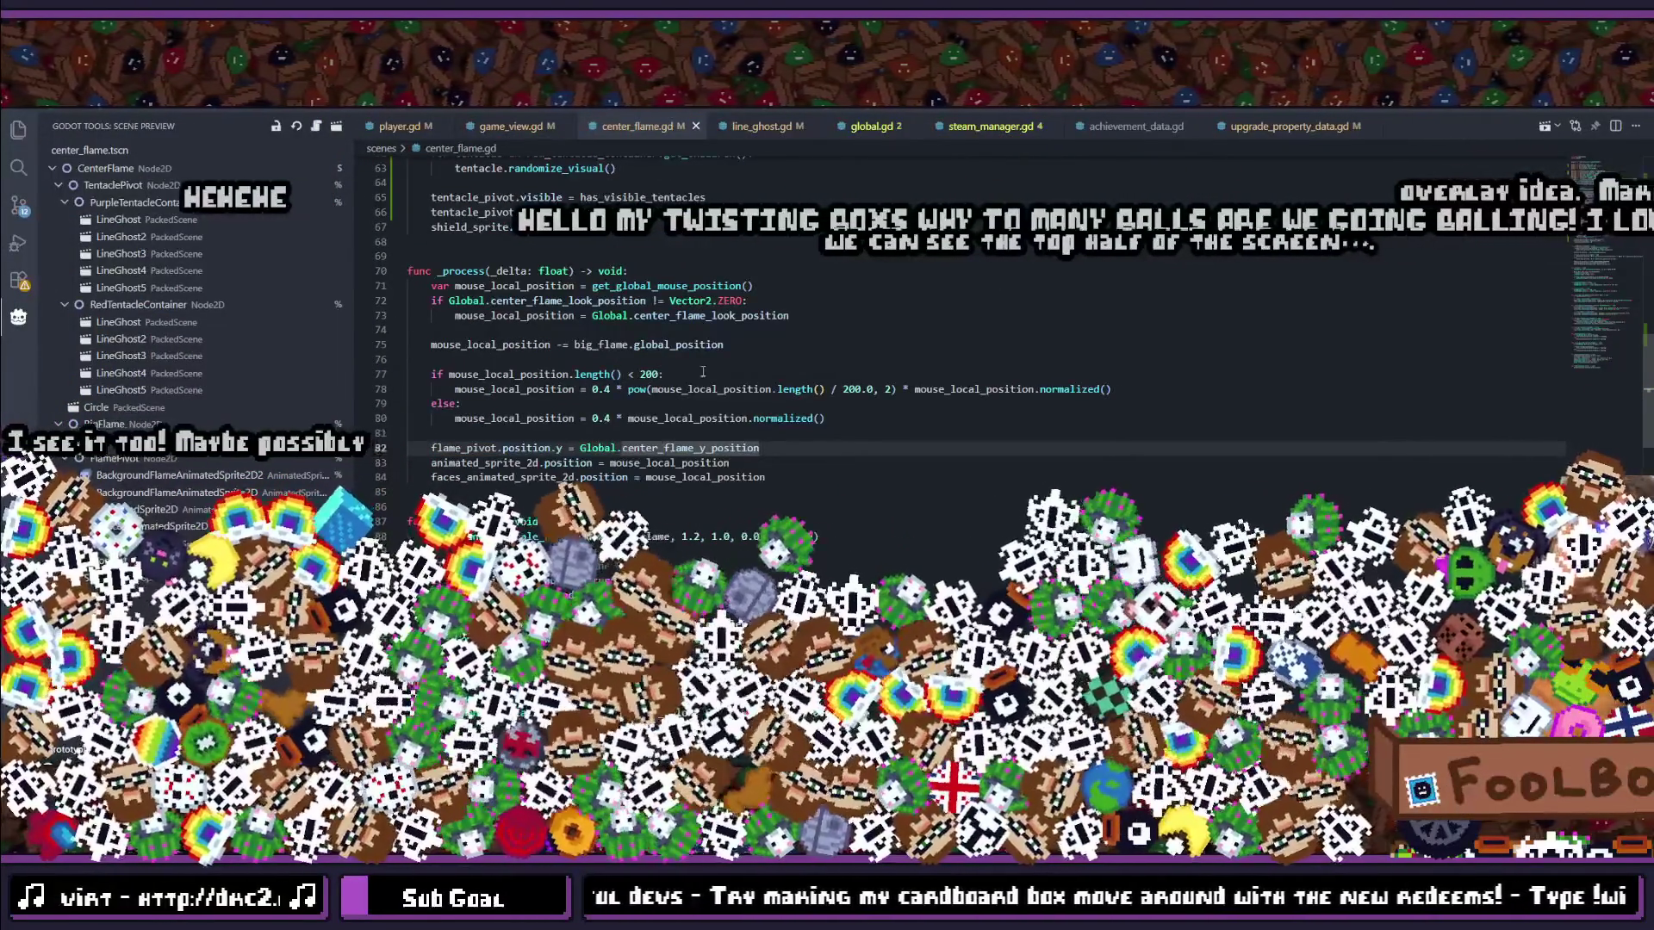
{"action": "scroll", "coordinate": [693, 423], "scroll_direction": "up", "scroll_amount": 8}
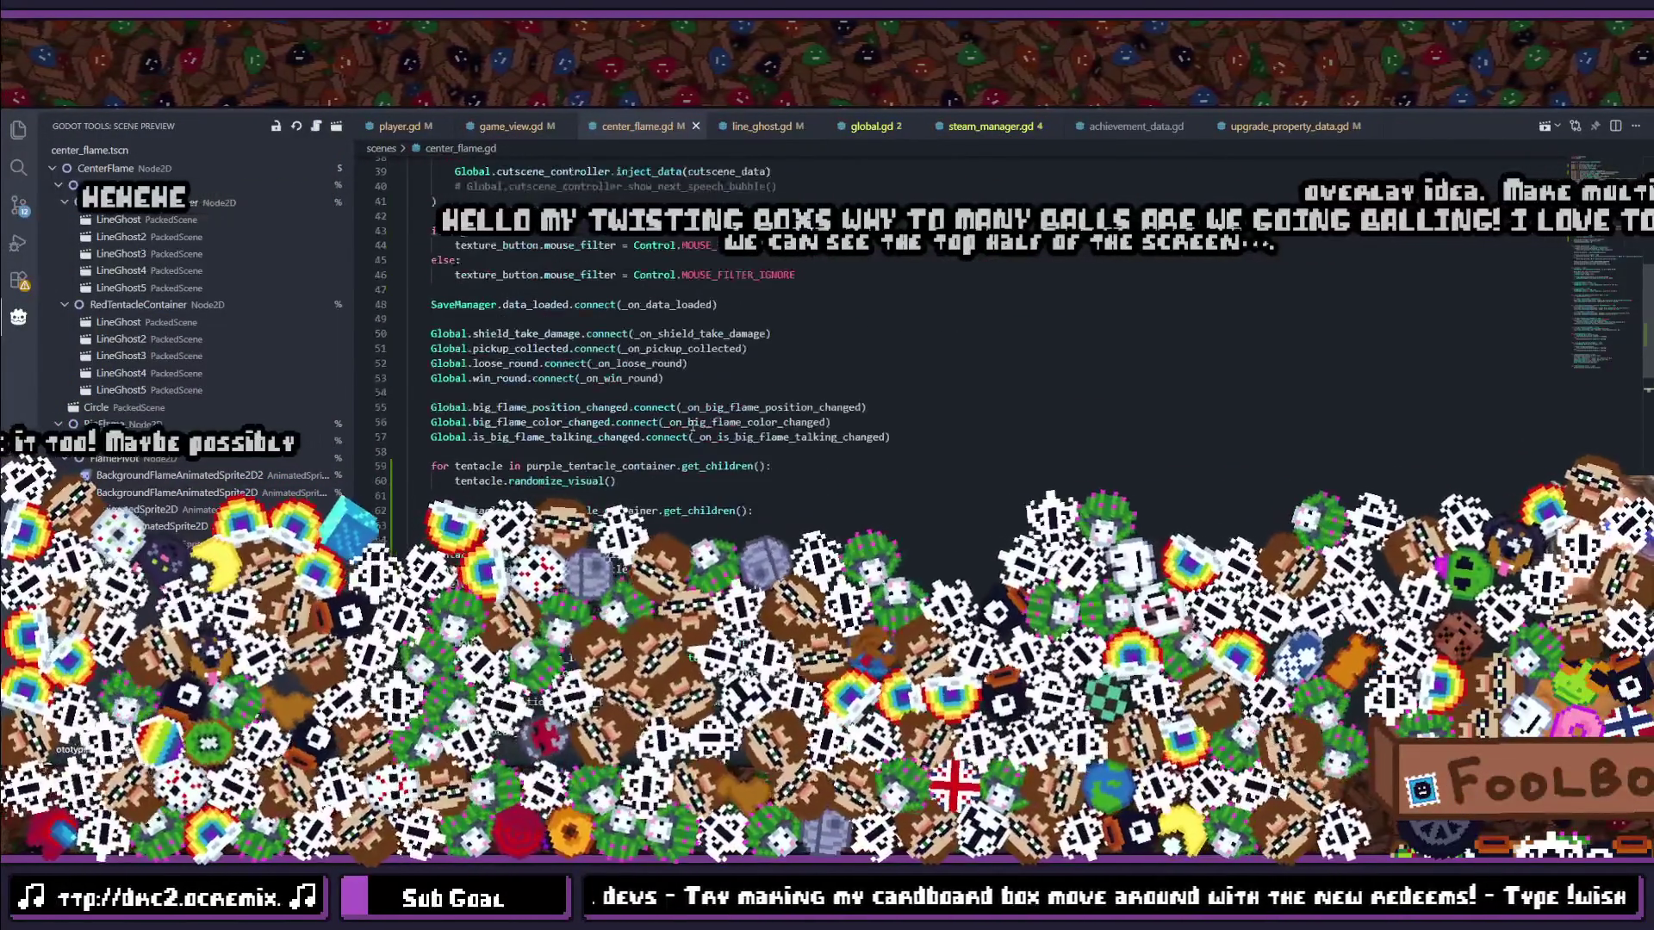
Step: Insert a blank line 59 after line 57, trying then removing a RandomNumberGenerator completion
{"action": "left_click", "coordinate": [922, 435]}
{"action": "key", "text": "Return"}
{"action": "key", "text": "Return"}
{"action": "type", "text": "random"}
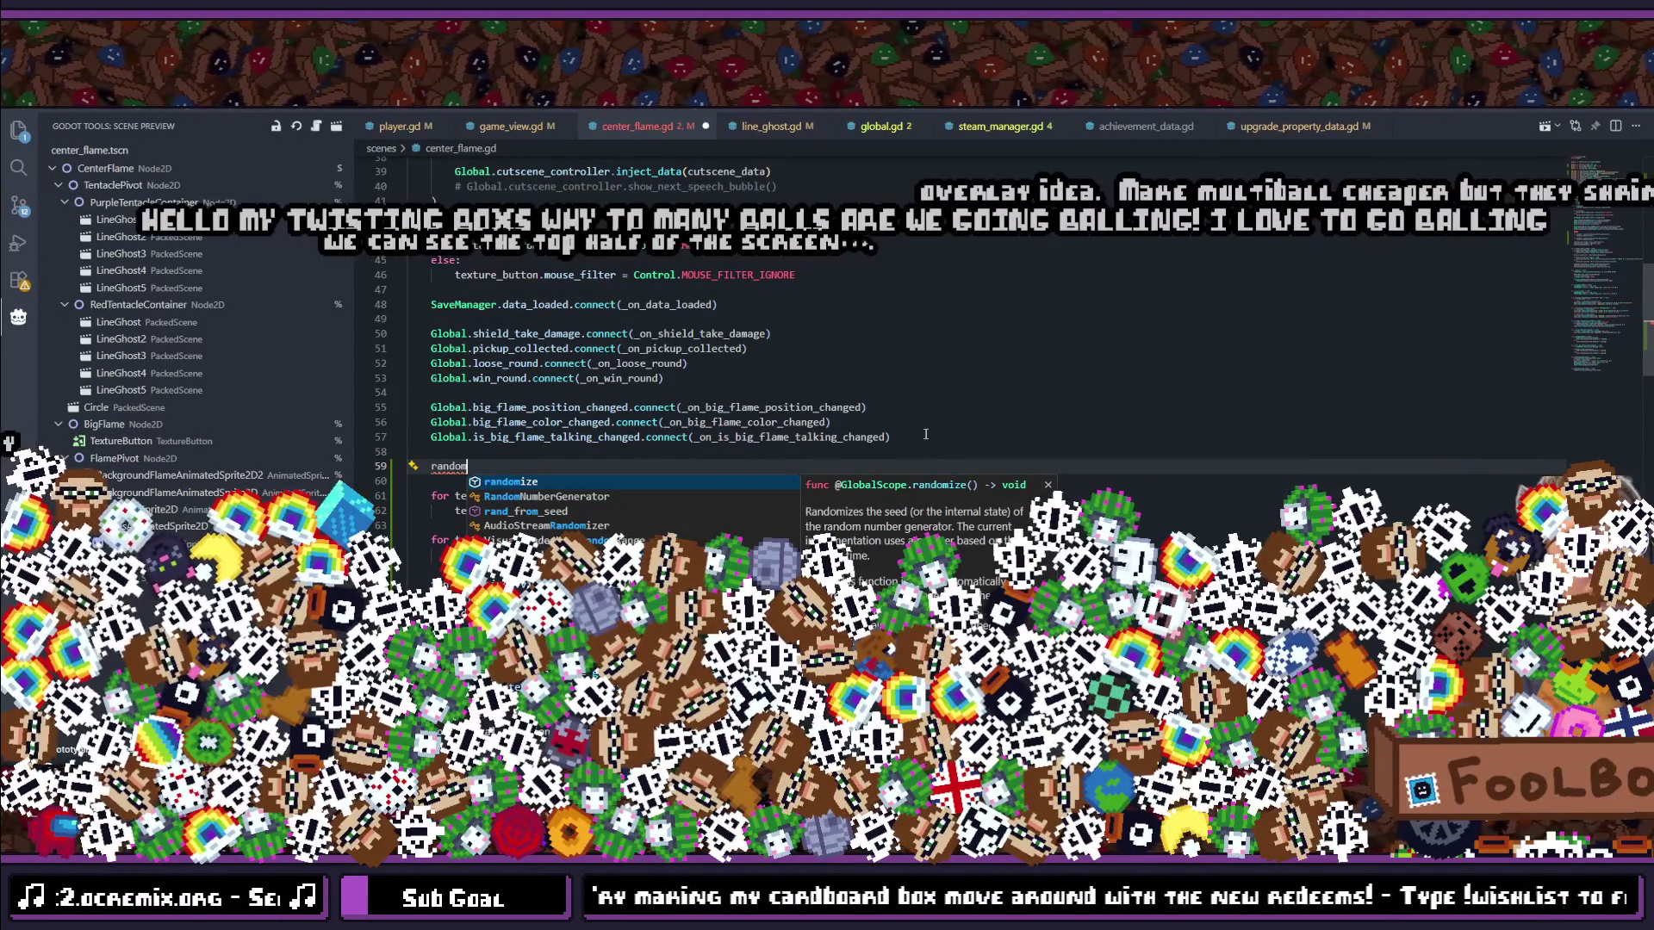
{"action": "key", "text": "Down"}
{"action": "key", "text": "Return"}
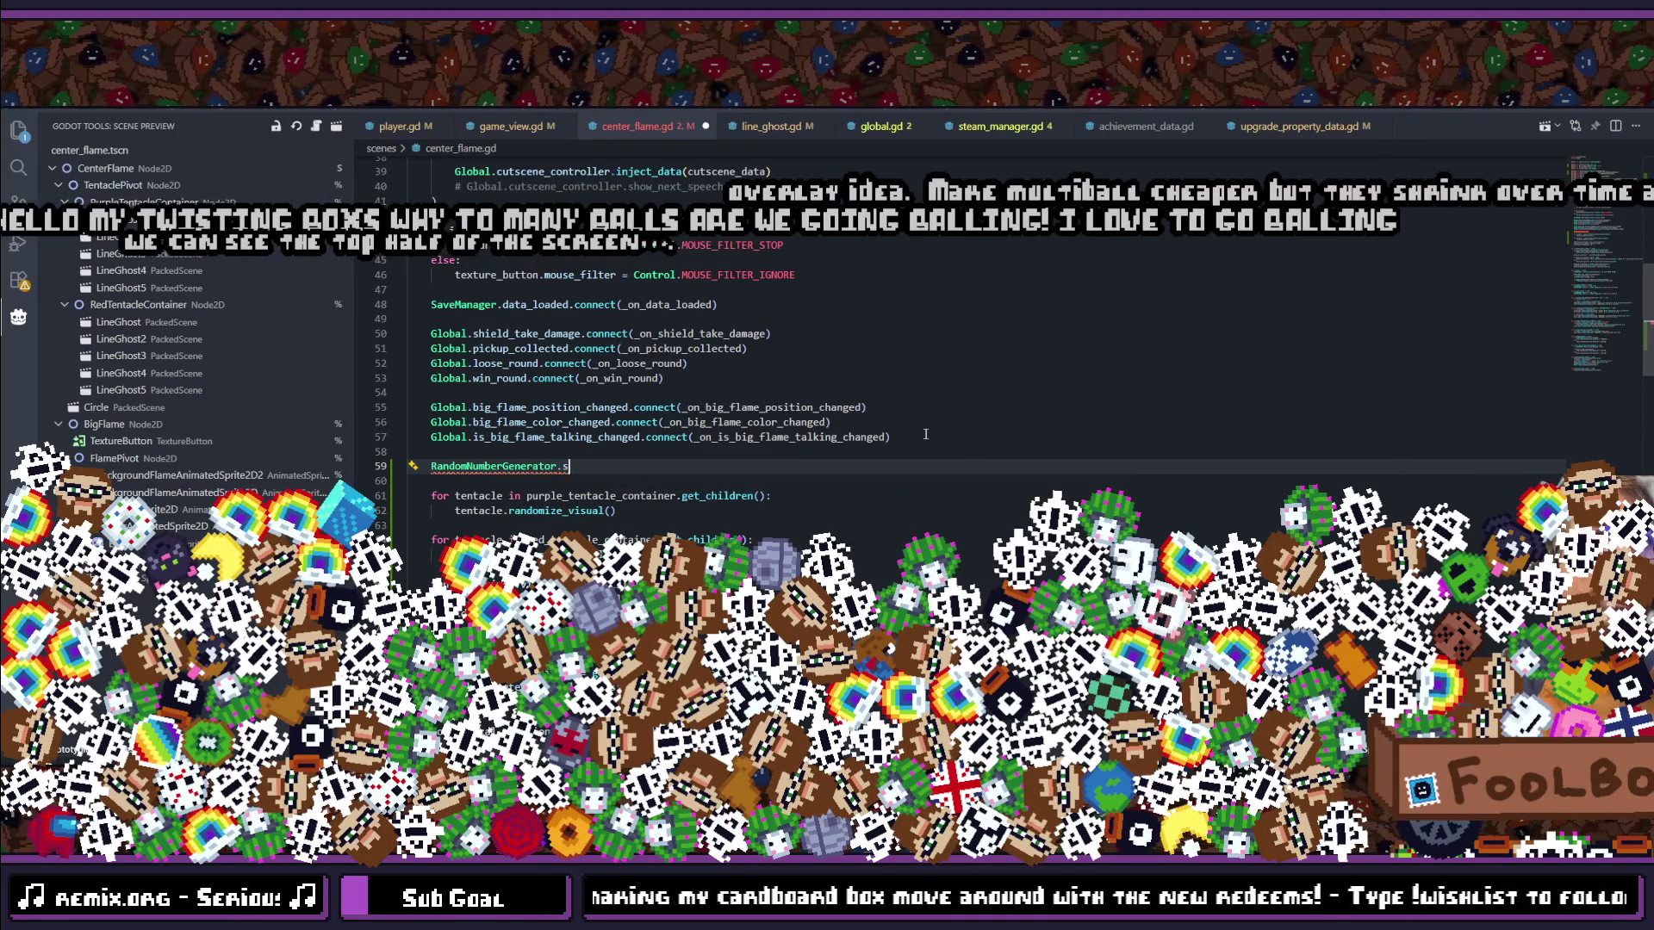
{"action": "type", "text": "se"}
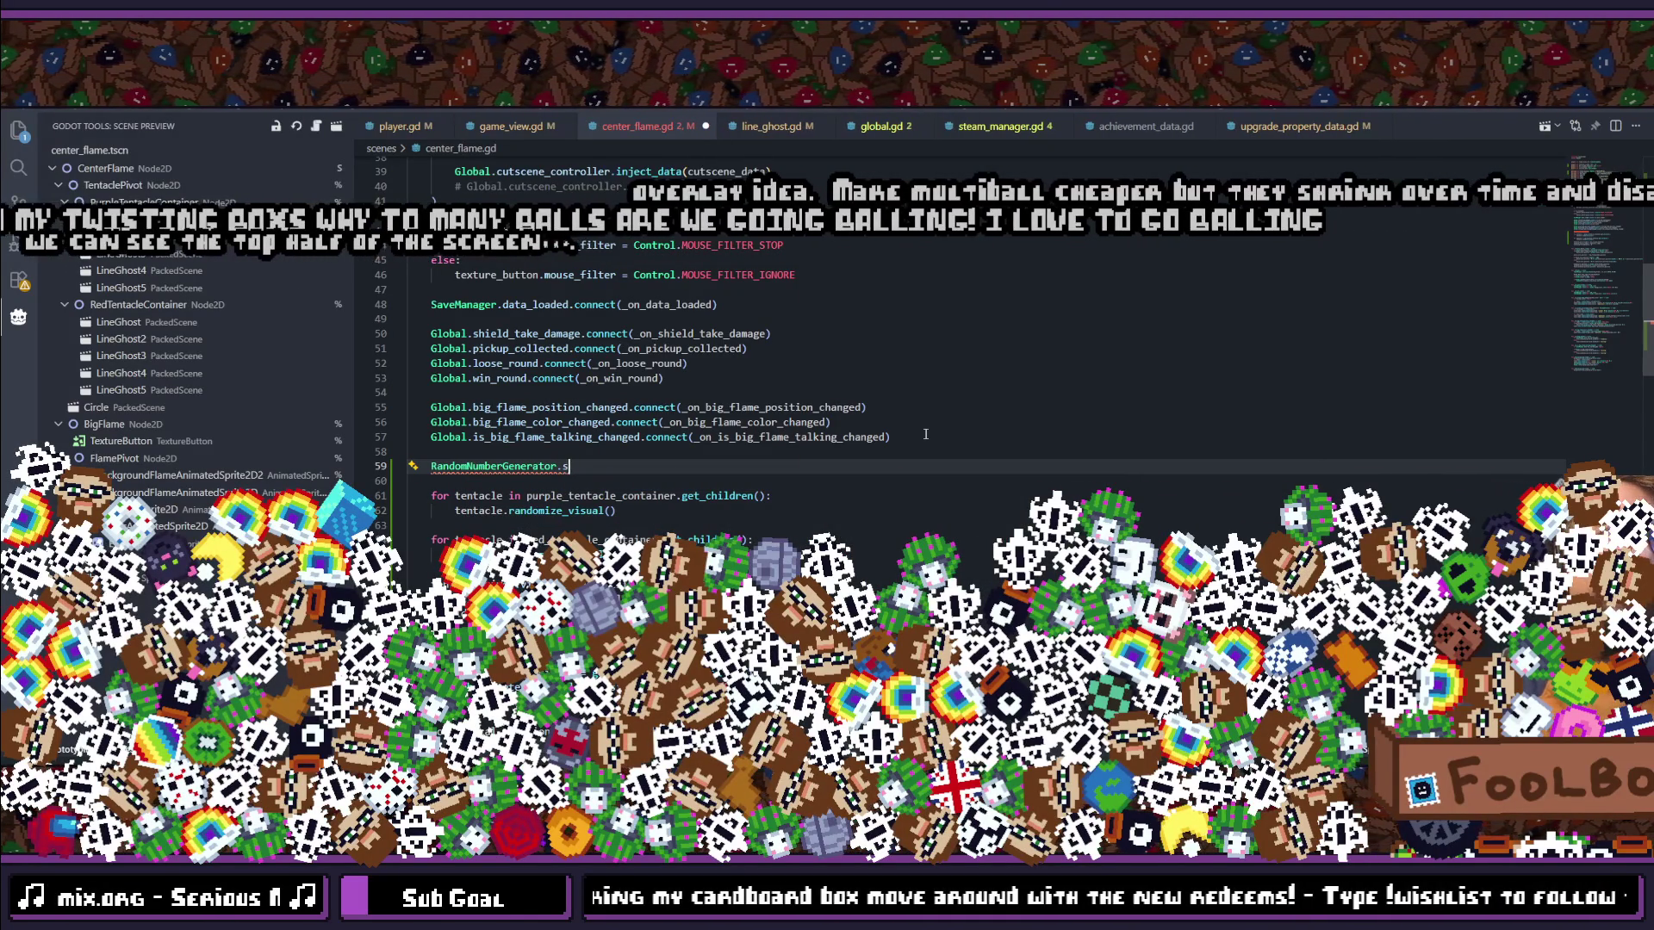
{"action": "key", "text": "BackSpace"}
{"action": "key", "text": "BackSpace"}
{"action": "key", "text": "BackSpace"}
{"action": "type", "text": "r"}
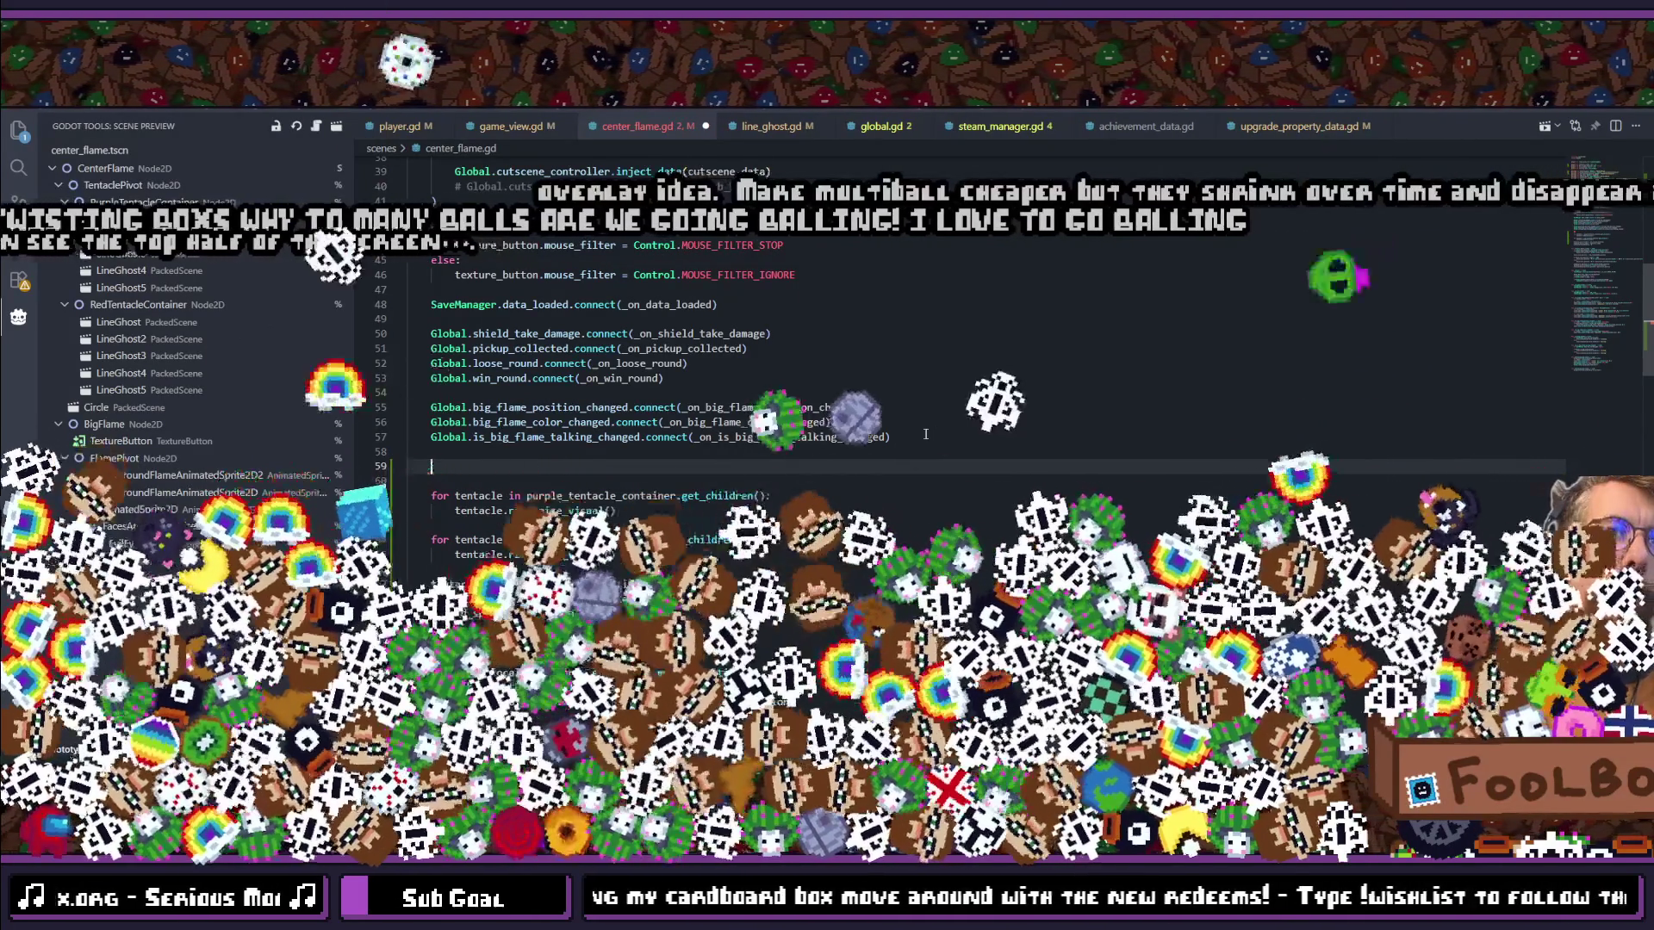
{"action": "type", "text": "and"}
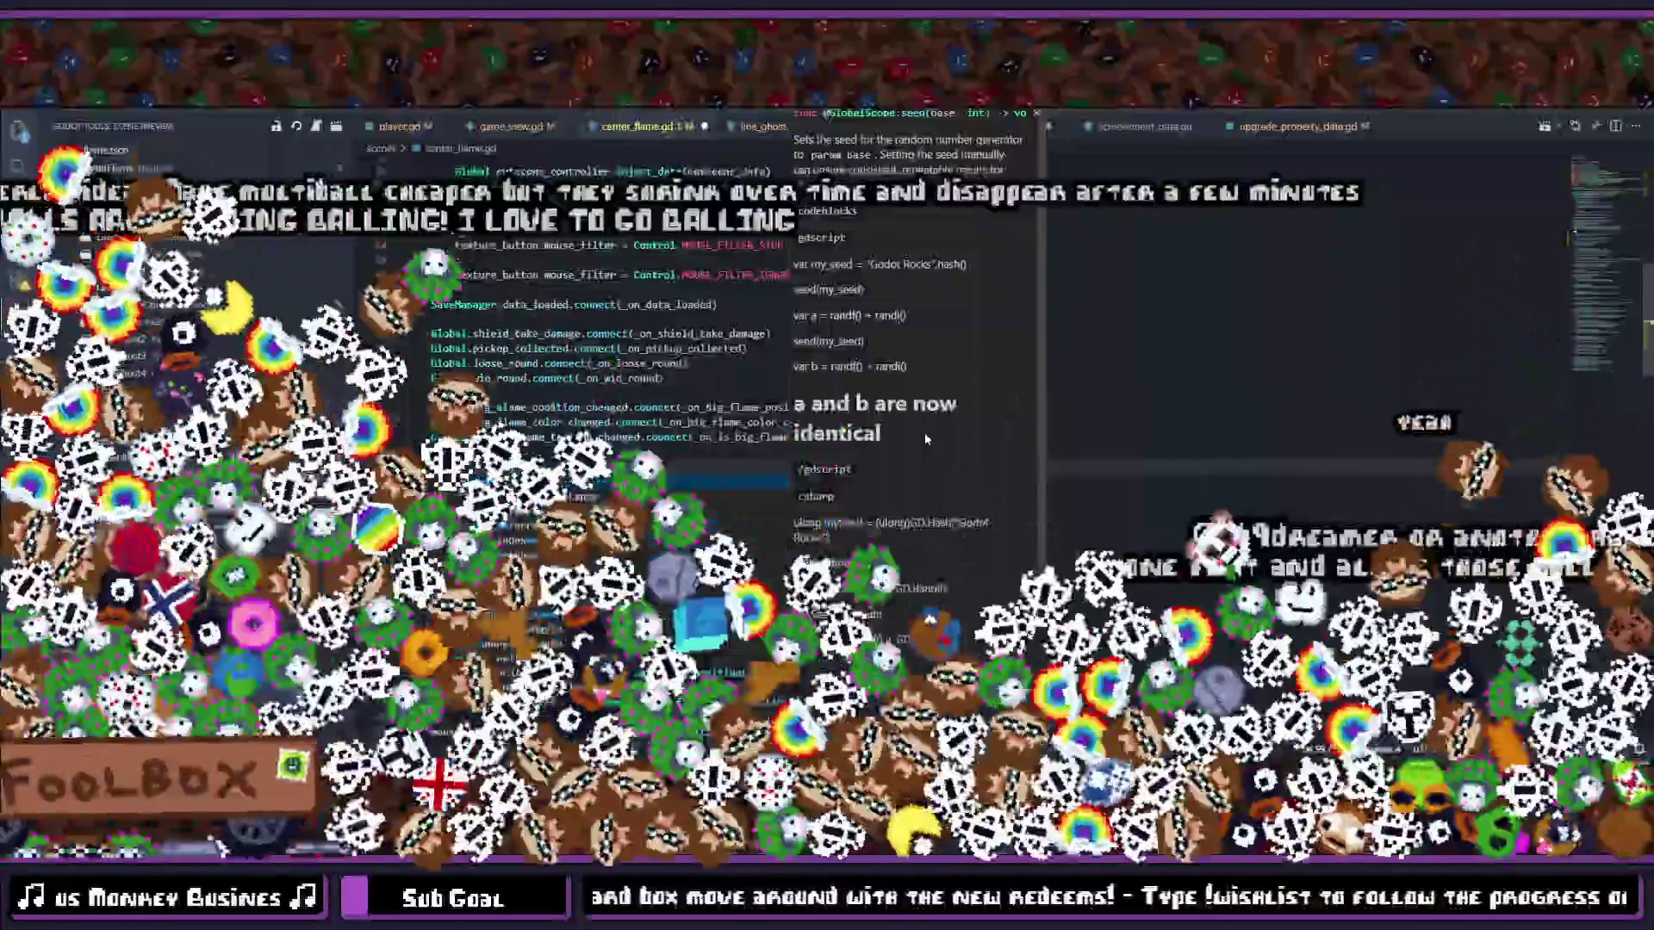
Step: Write seed(1) on line 59, save center_flame.gd, and search the project for 'seed'
{"action": "type", "text": "ed"}
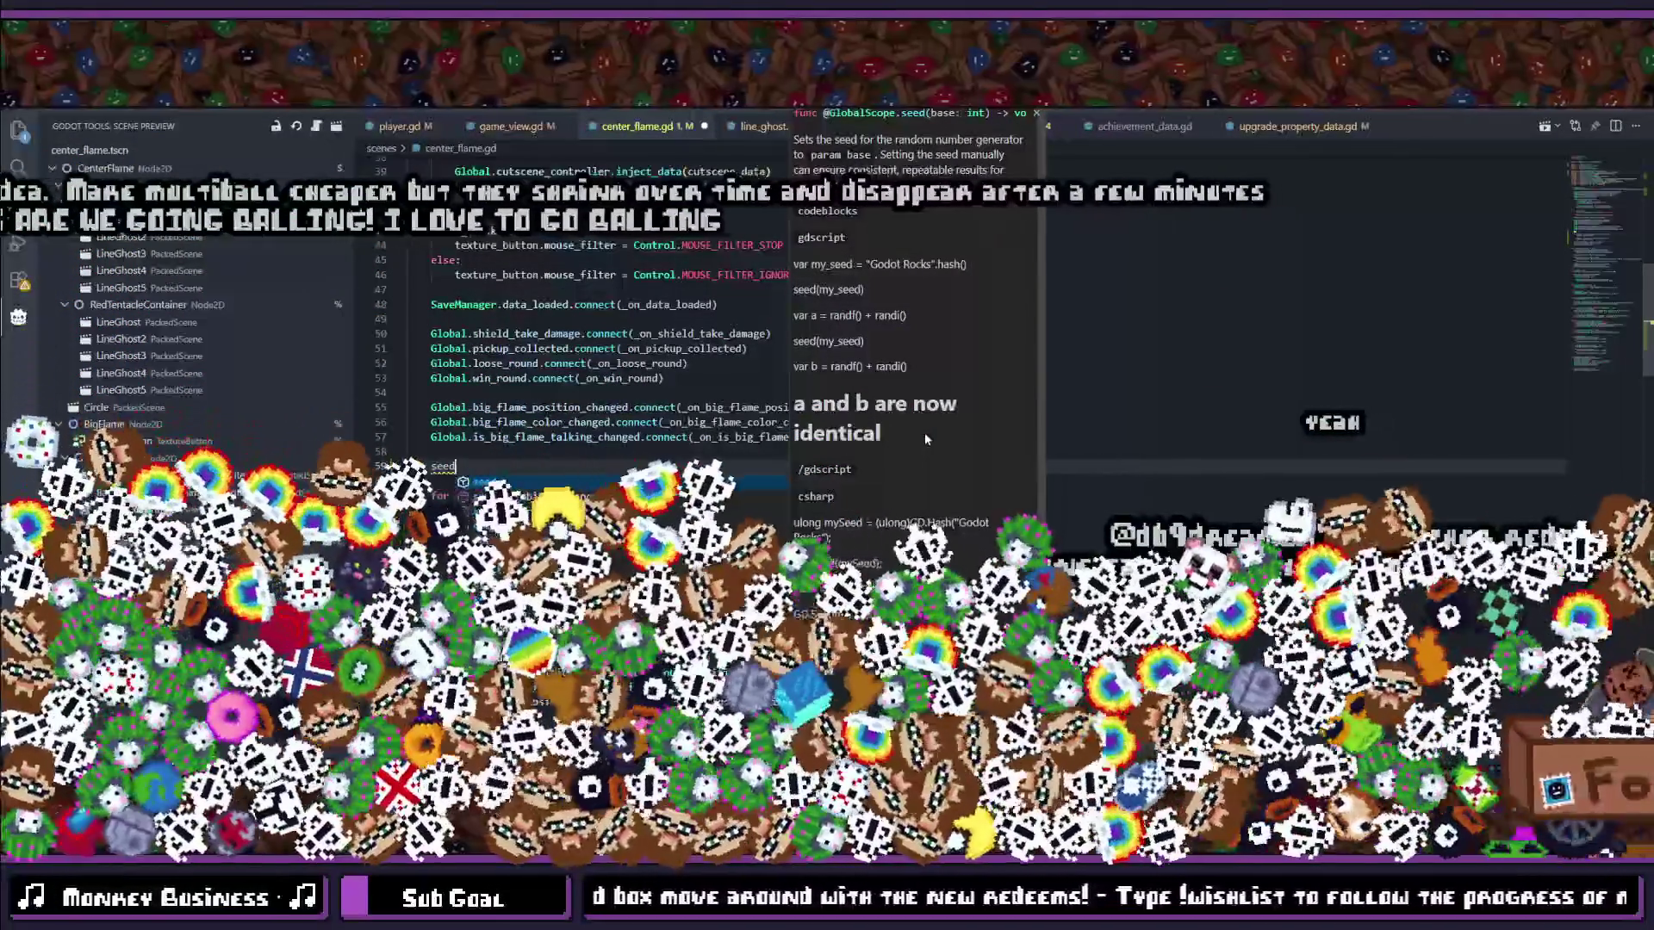
{"action": "type", "text": "("}
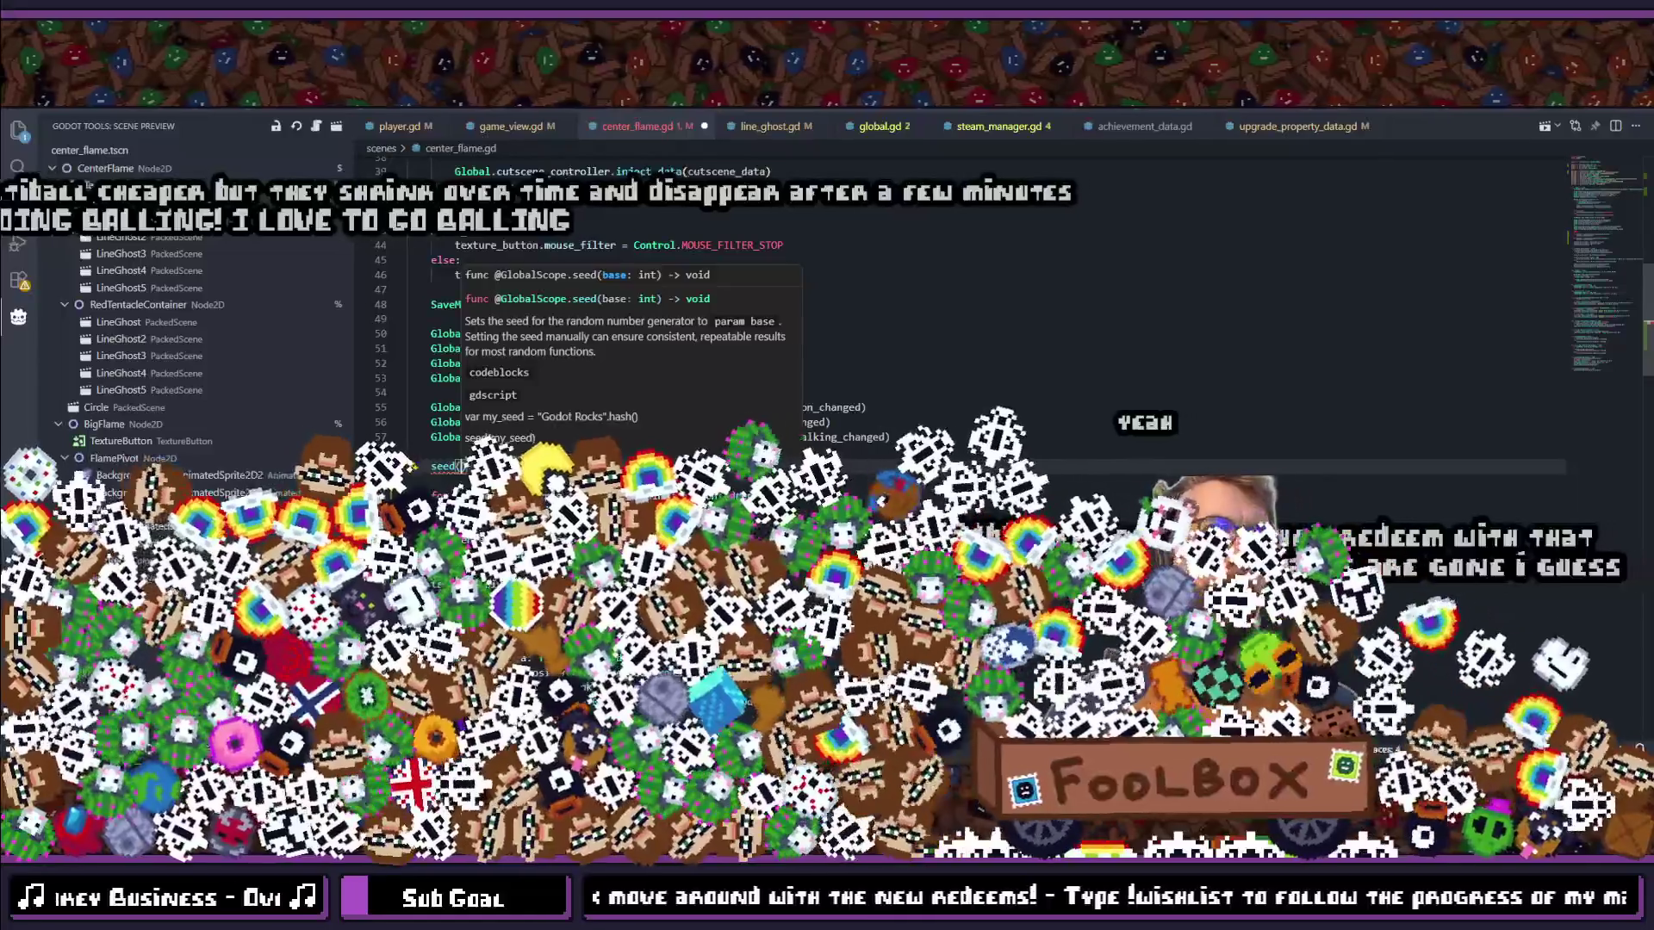
{"action": "type", "text": "1"}
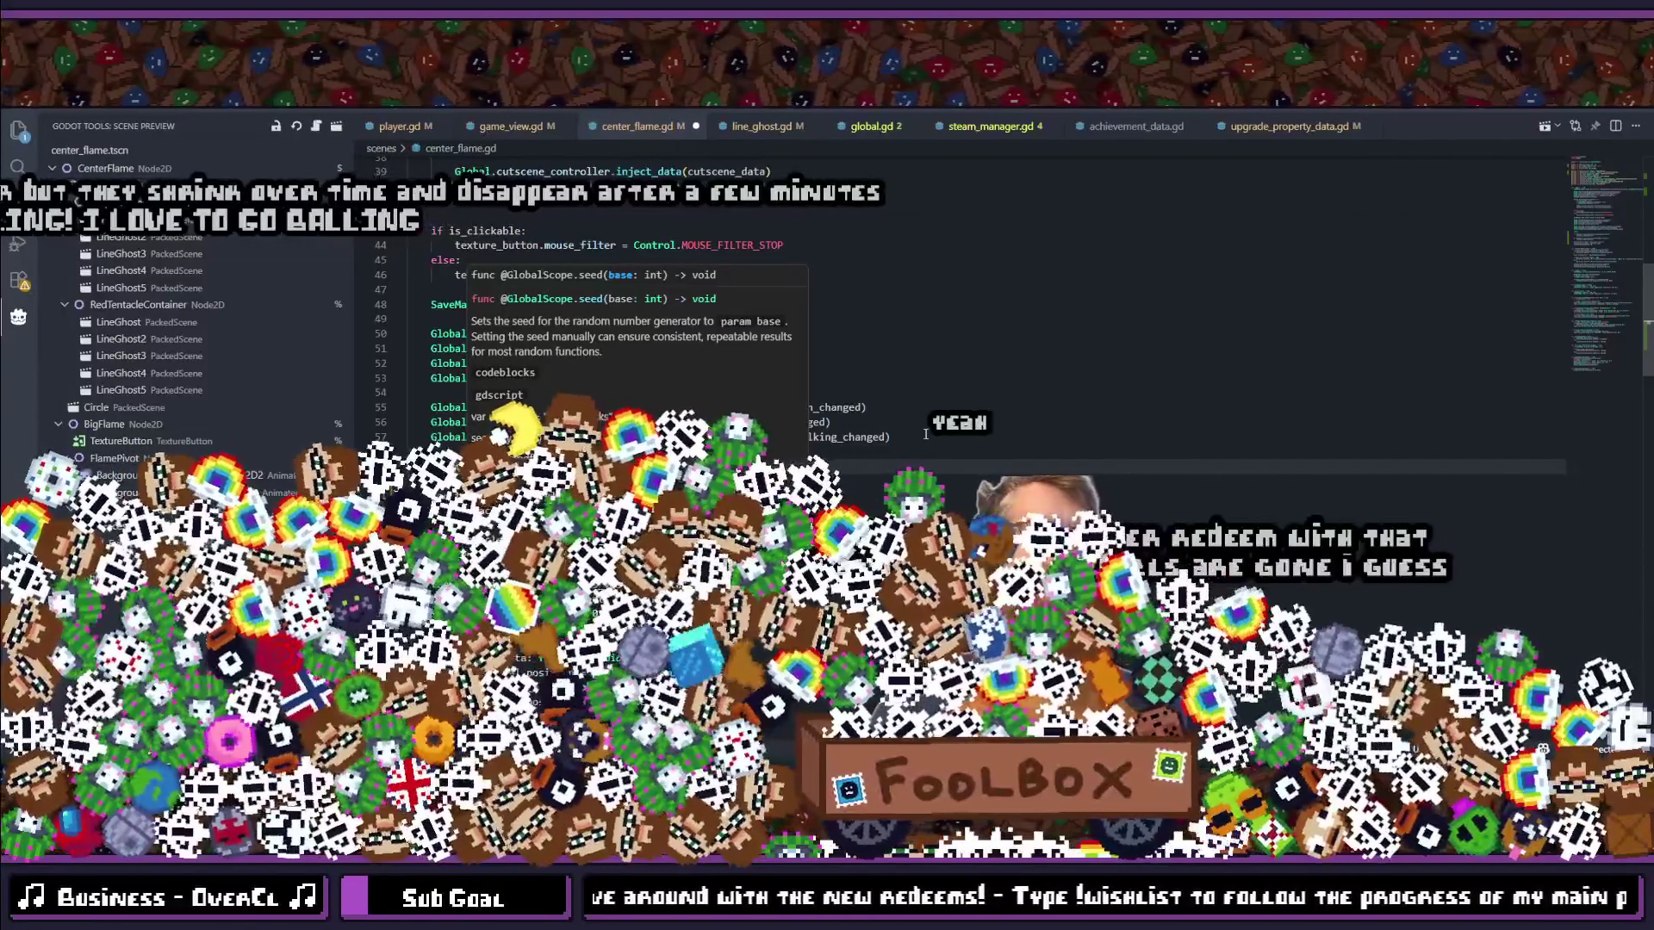
{"action": "type", "text": ")"}
{"action": "key", "text": "ctrl+s"}
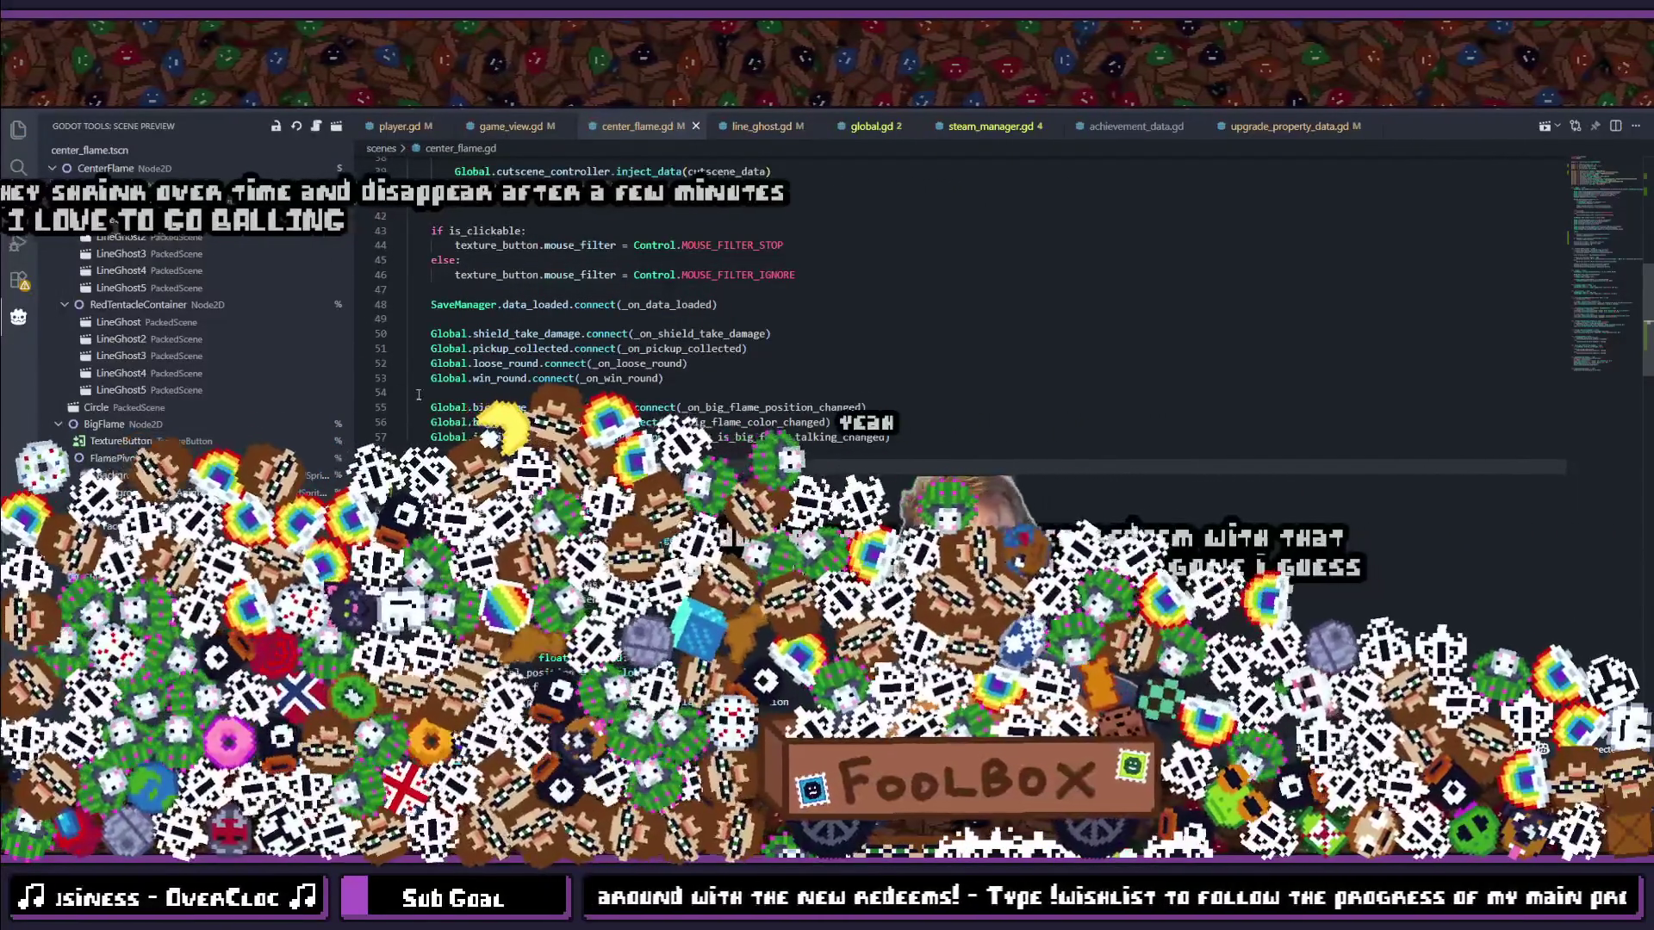
{"action": "key", "text": "ctrl+shift+f"}
{"action": "type", "text": "seed"}
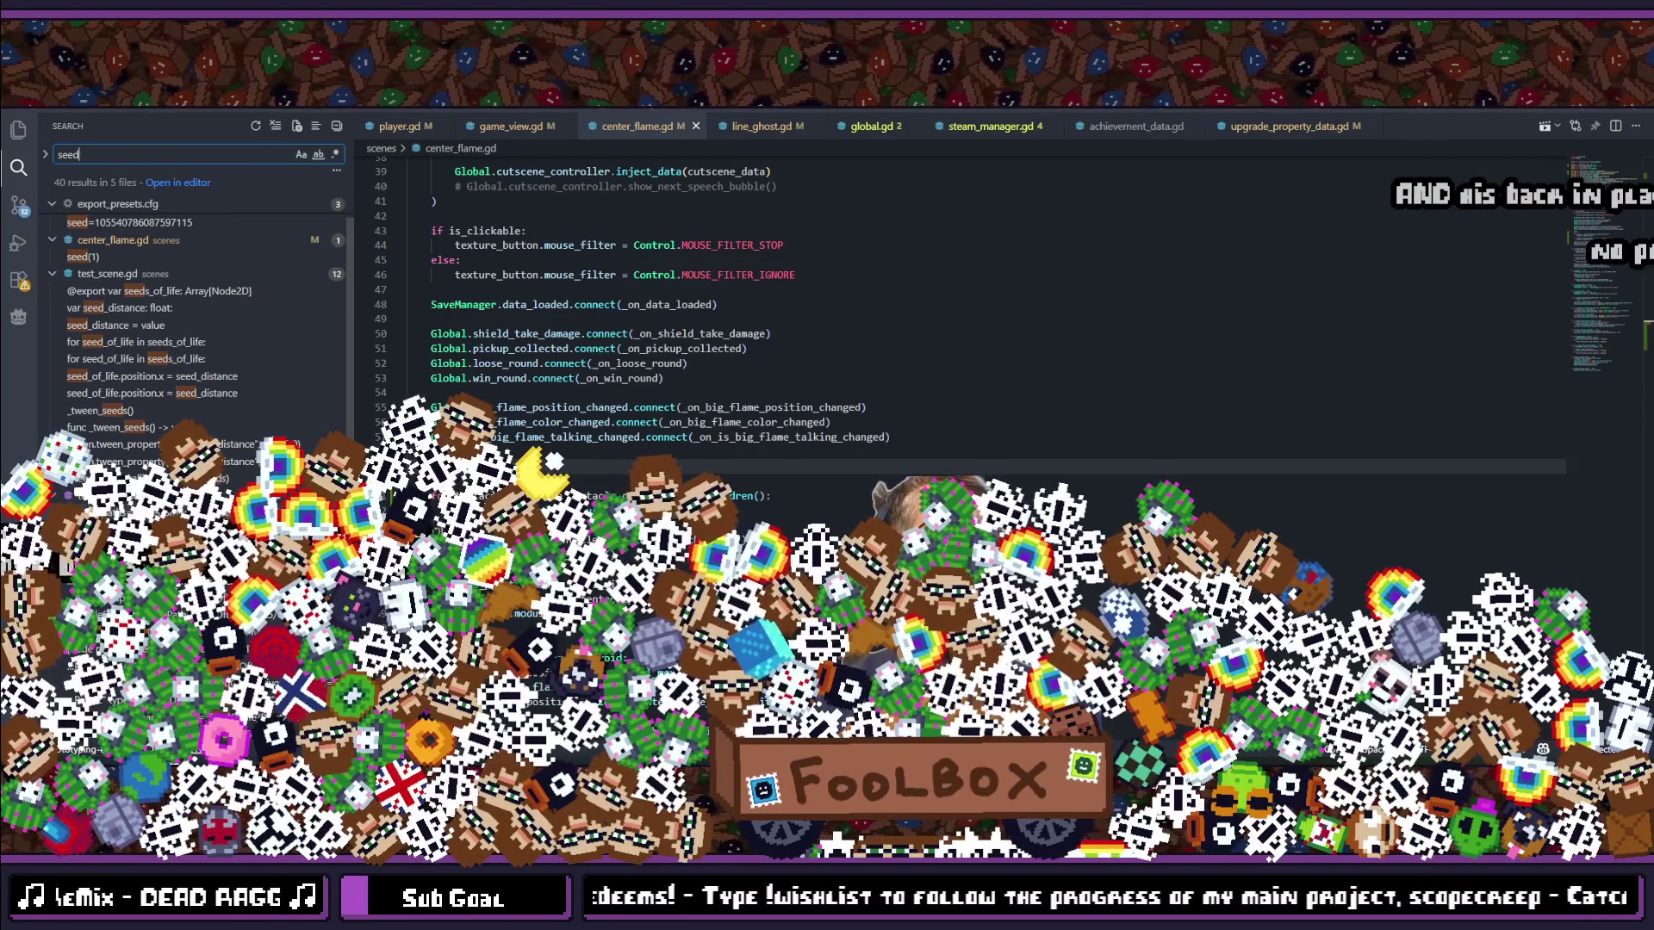
Step: Review the 40 seed matches, then switch to Godot and run the project with F5
{"action": "scroll", "coordinate": [199, 344], "scroll_direction": "down", "scroll_amount": 1}
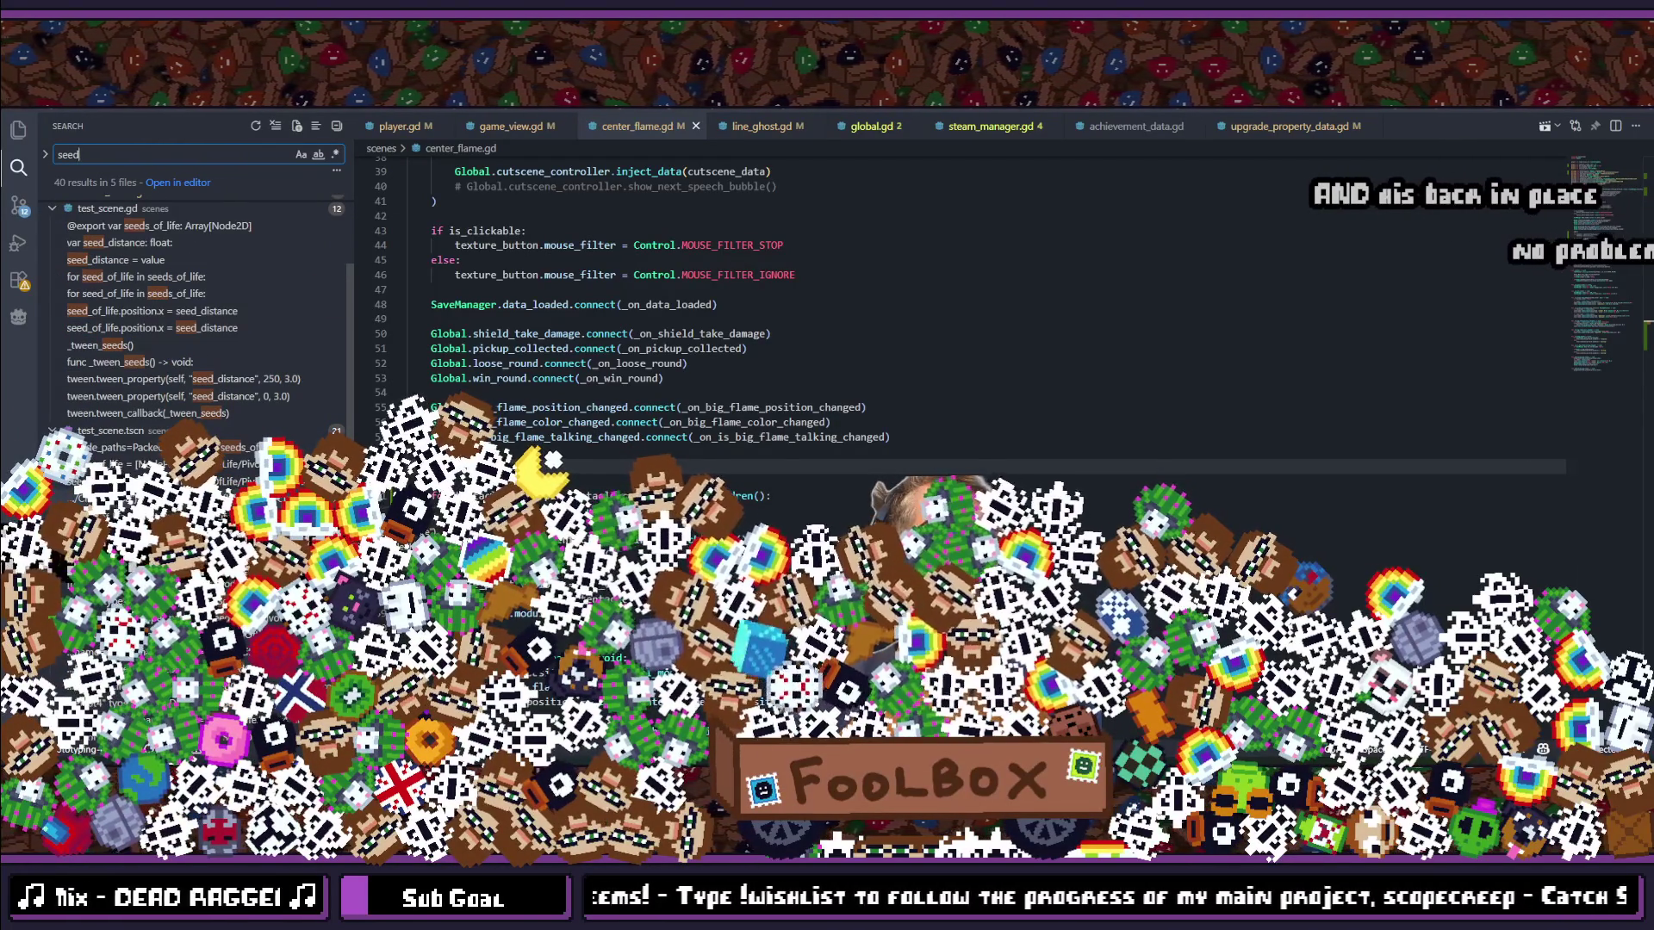
{"action": "scroll", "coordinate": [198, 344], "scroll_direction": "down", "scroll_amount": 1}
{"action": "scroll", "coordinate": [198, 344], "scroll_direction": "down", "scroll_amount": 1}
{"action": "scroll", "coordinate": [198, 345], "scroll_direction": "down", "scroll_amount": 1}
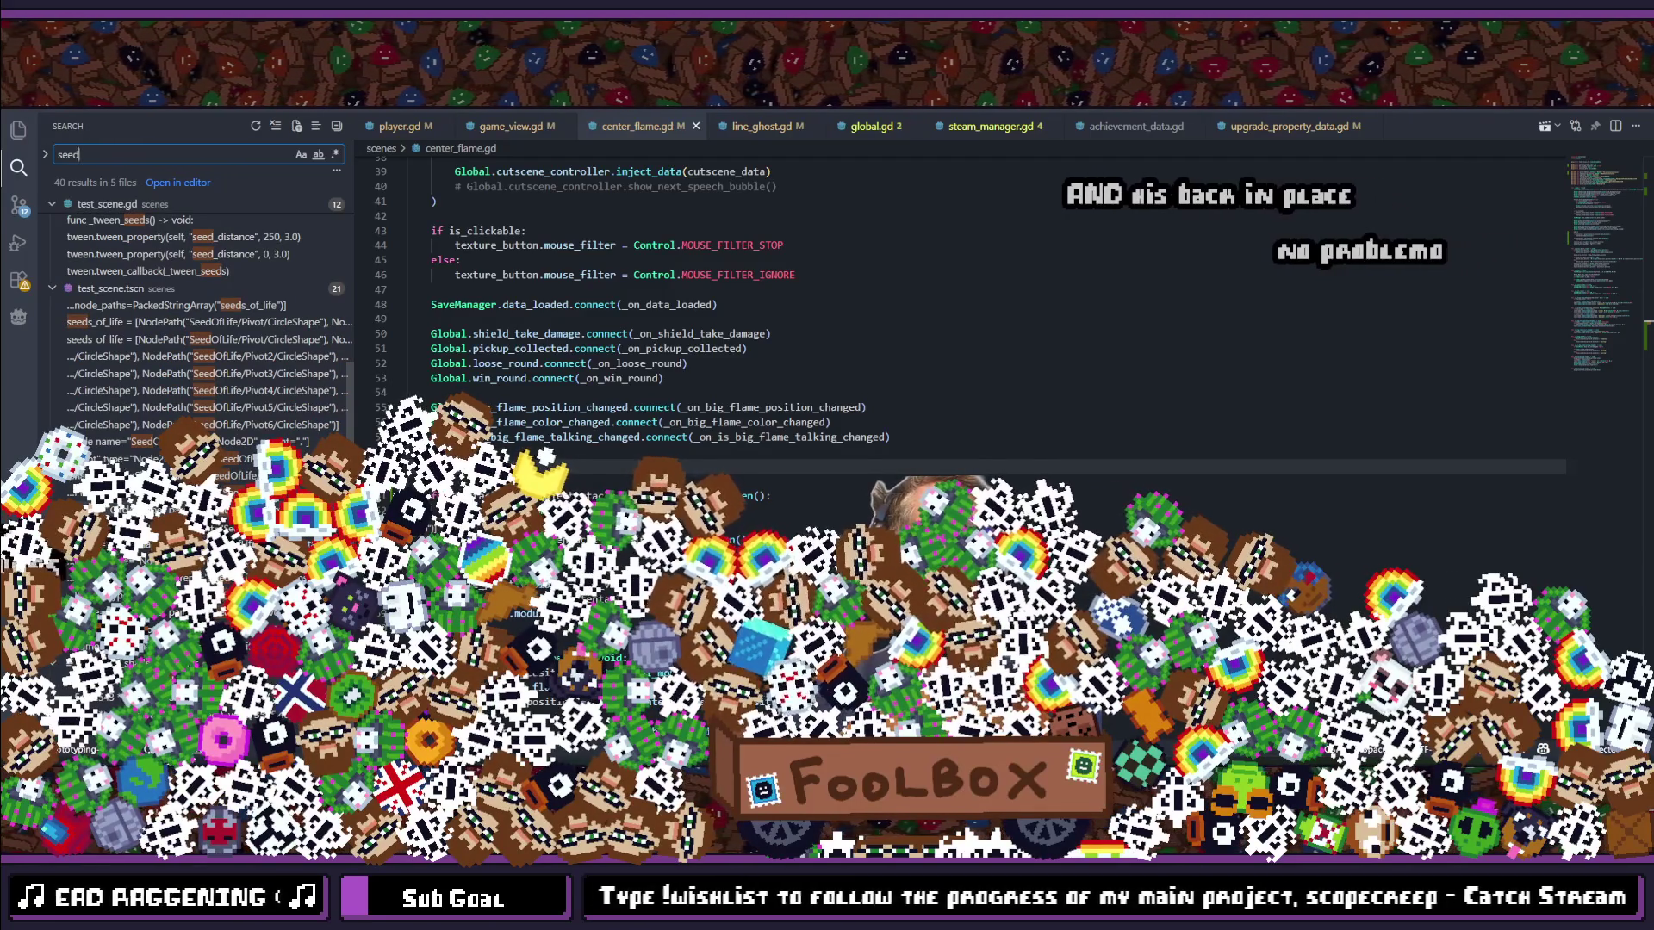
{"action": "scroll", "coordinate": [198, 284], "scroll_direction": "up", "scroll_amount": 1}
{"action": "scroll", "coordinate": [198, 310], "scroll_direction": "up", "scroll_amount": 3}
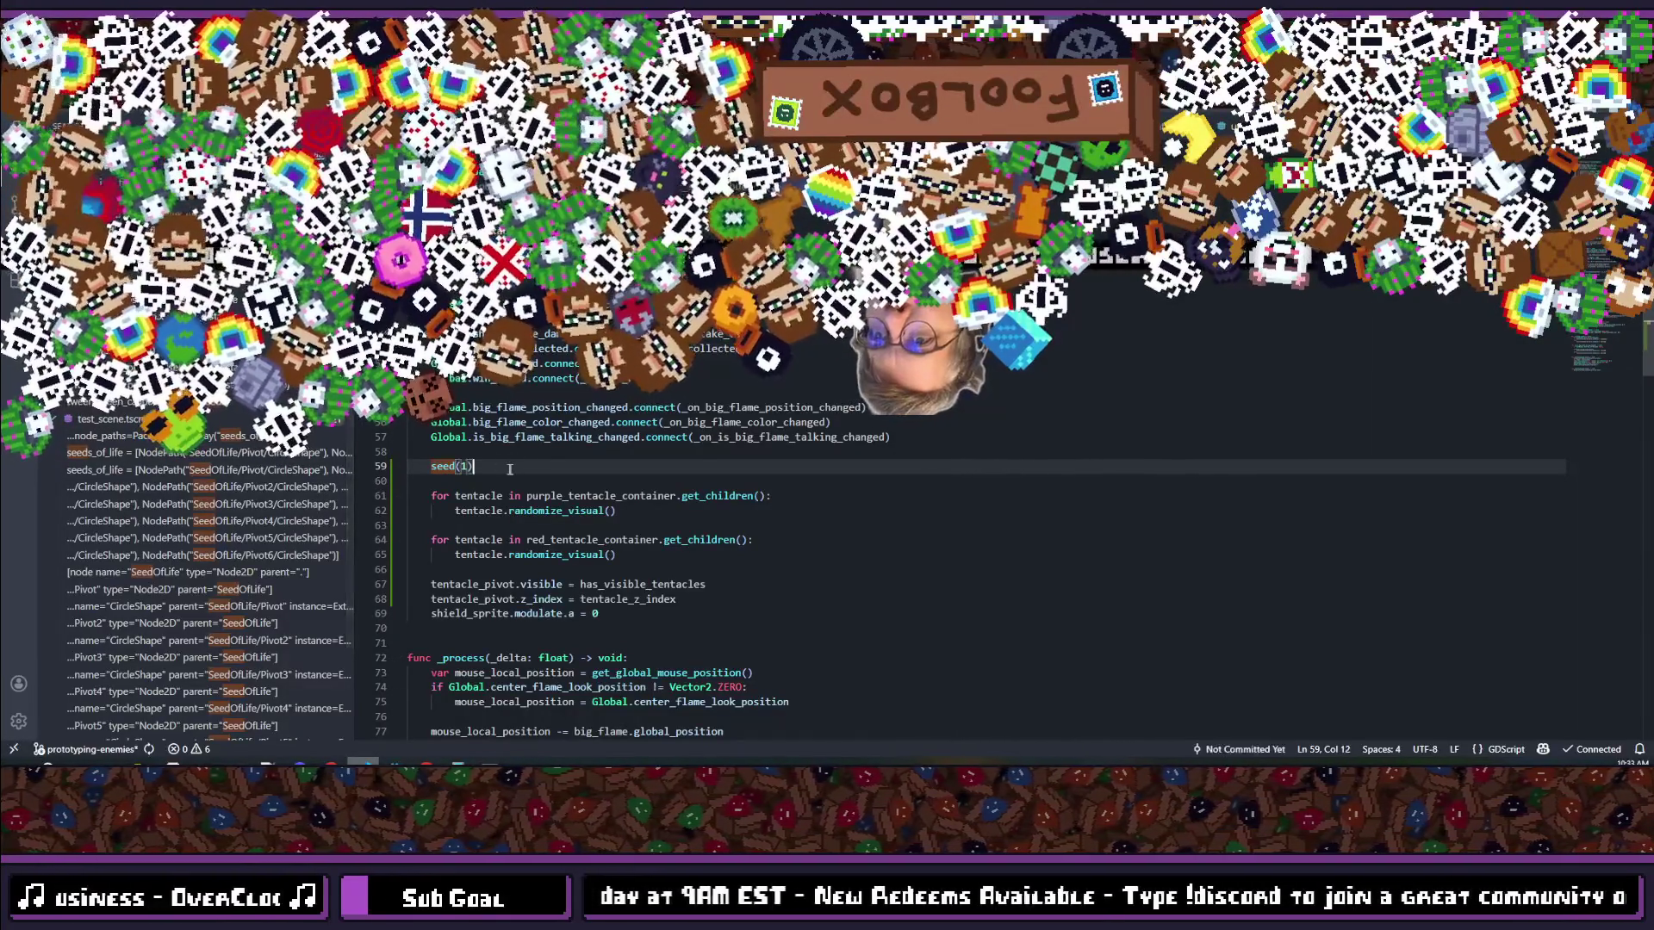
{"action": "key", "text": "alt+Tab"}
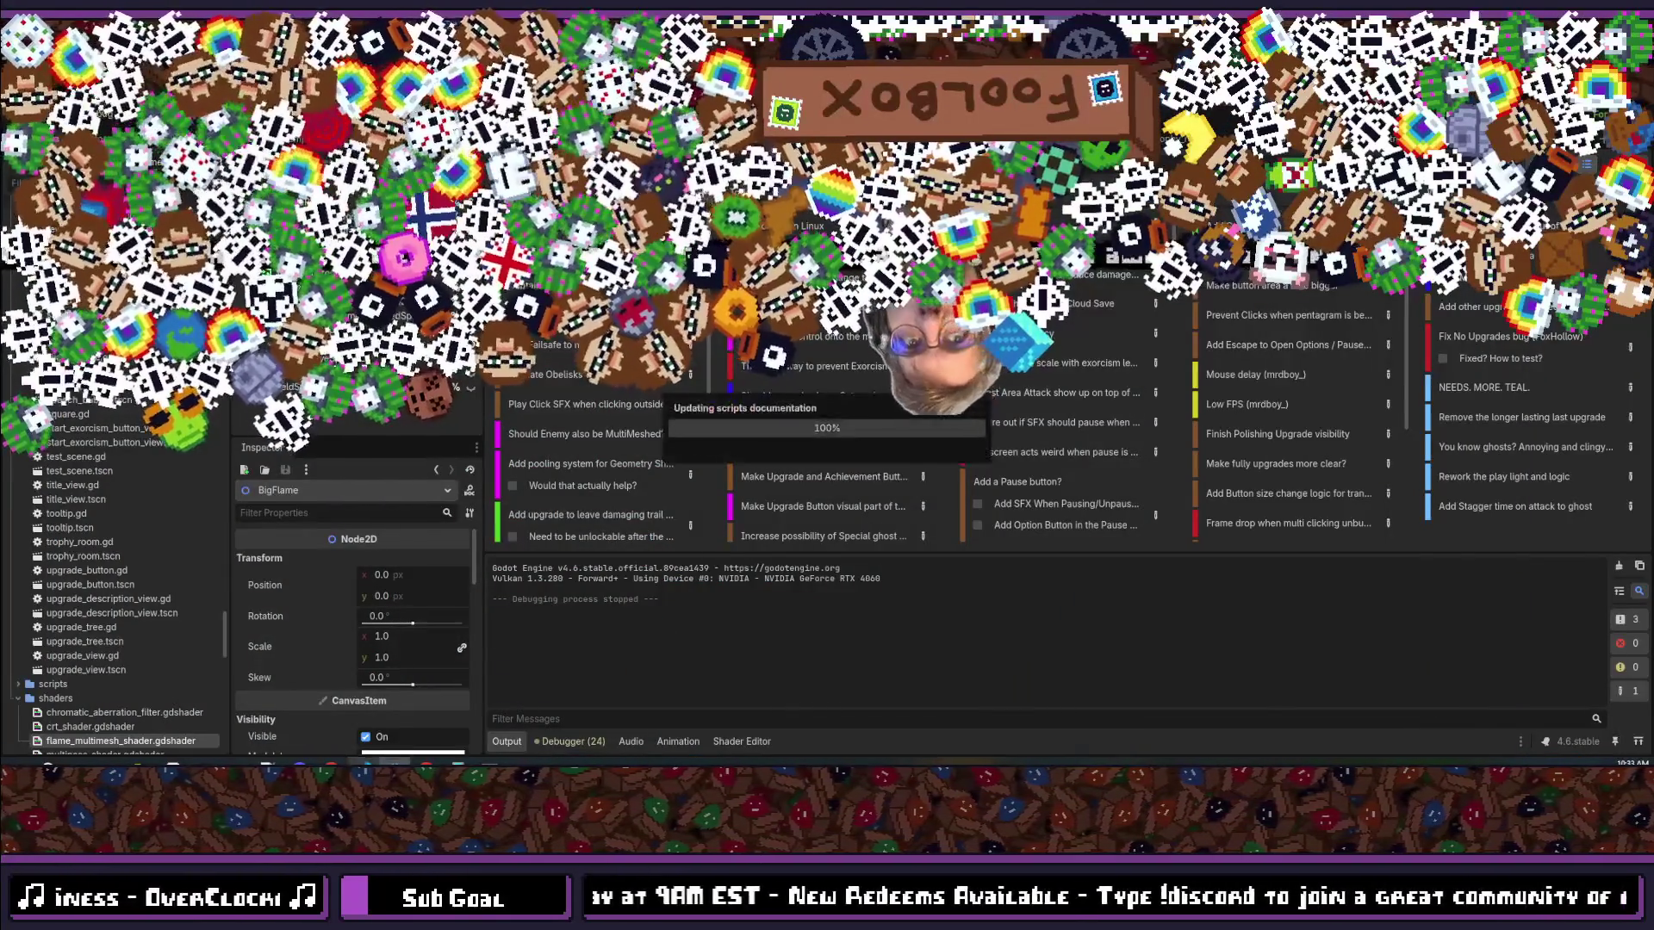
{"action": "key", "text": "F5"}
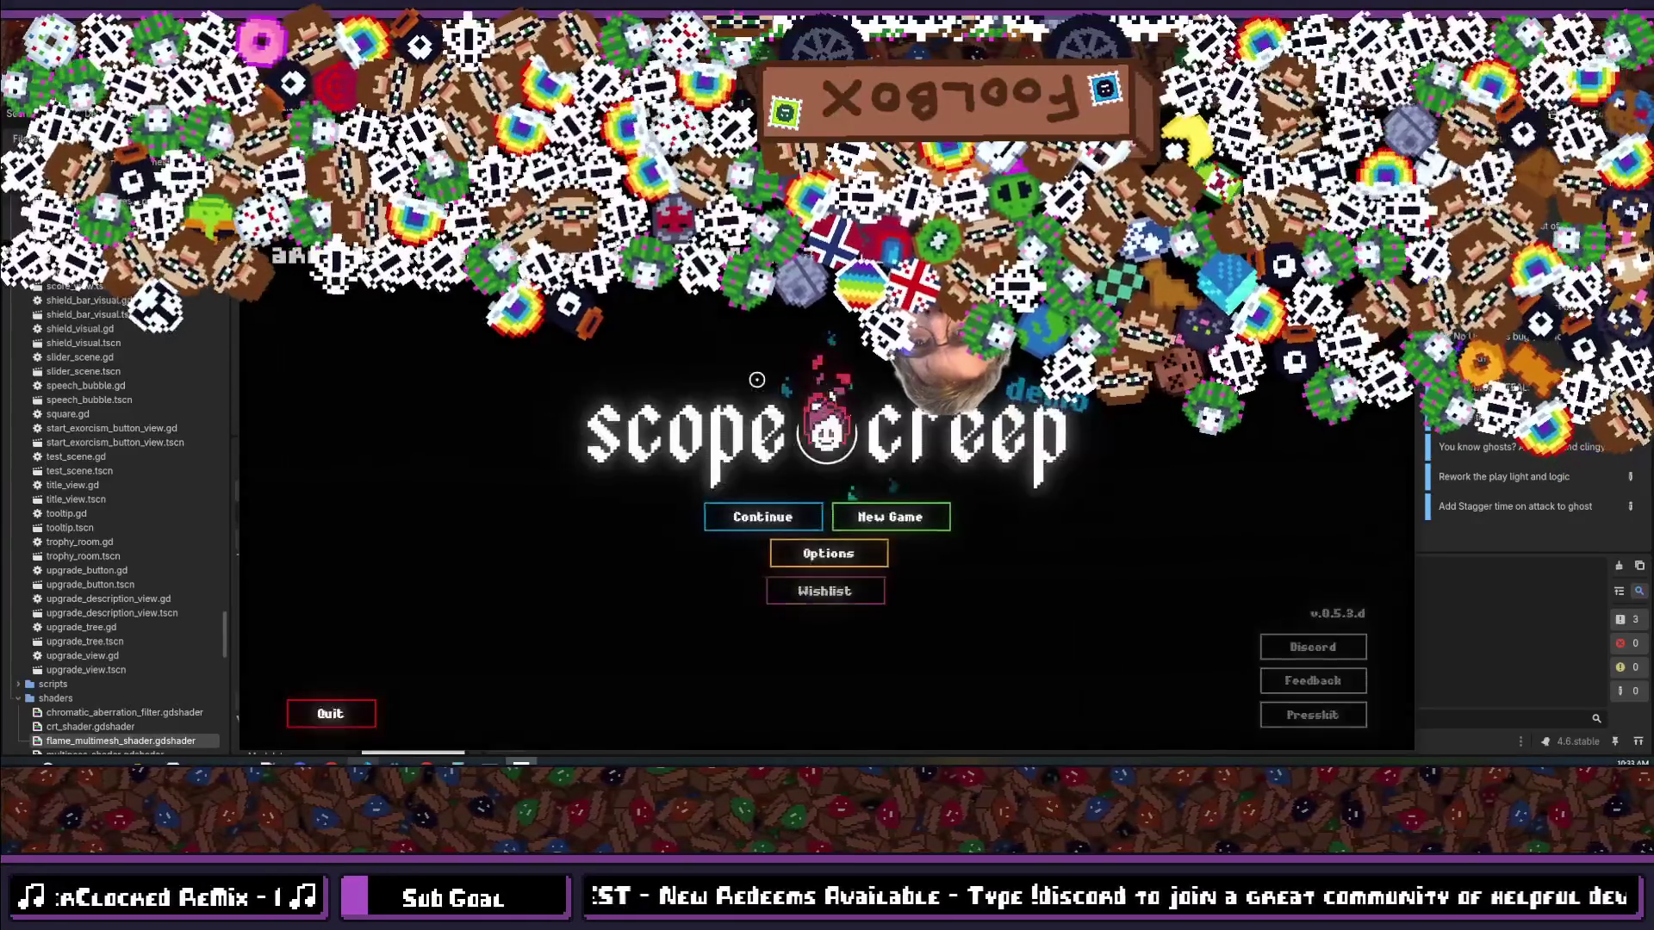
Step: Continue the saved game into an exorcism round, then stop the running game with F8
{"action": "left_click", "coordinate": [758, 511]}
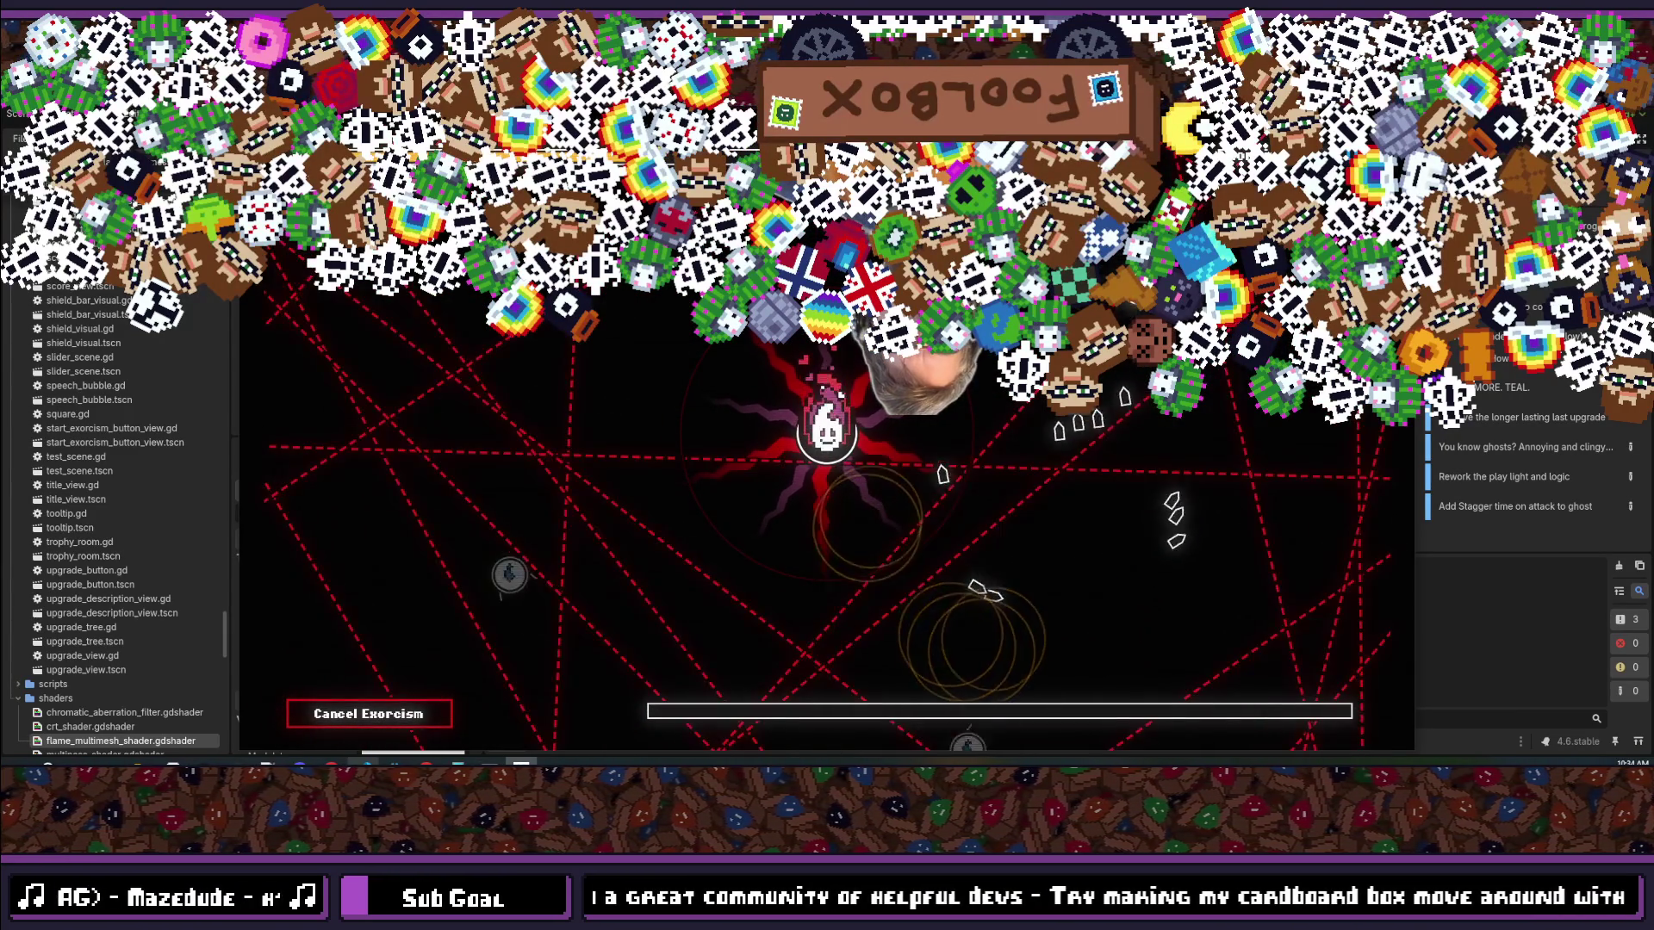
{"action": "key", "text": "F8"}
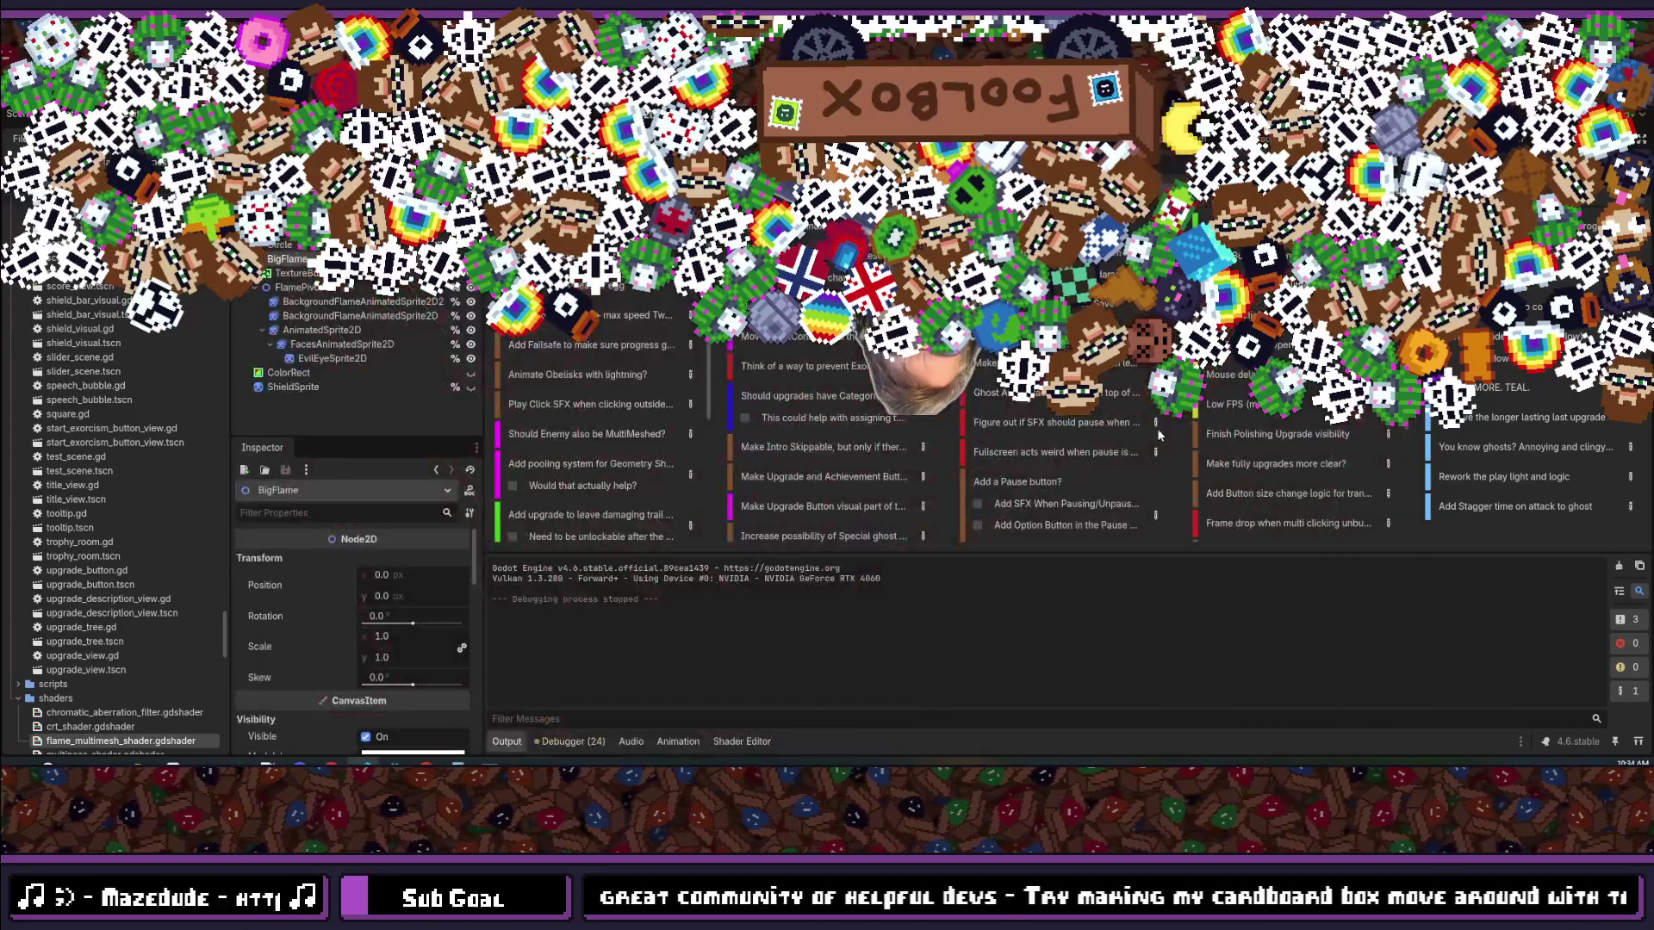
{"action": "key", "text": "F5"}
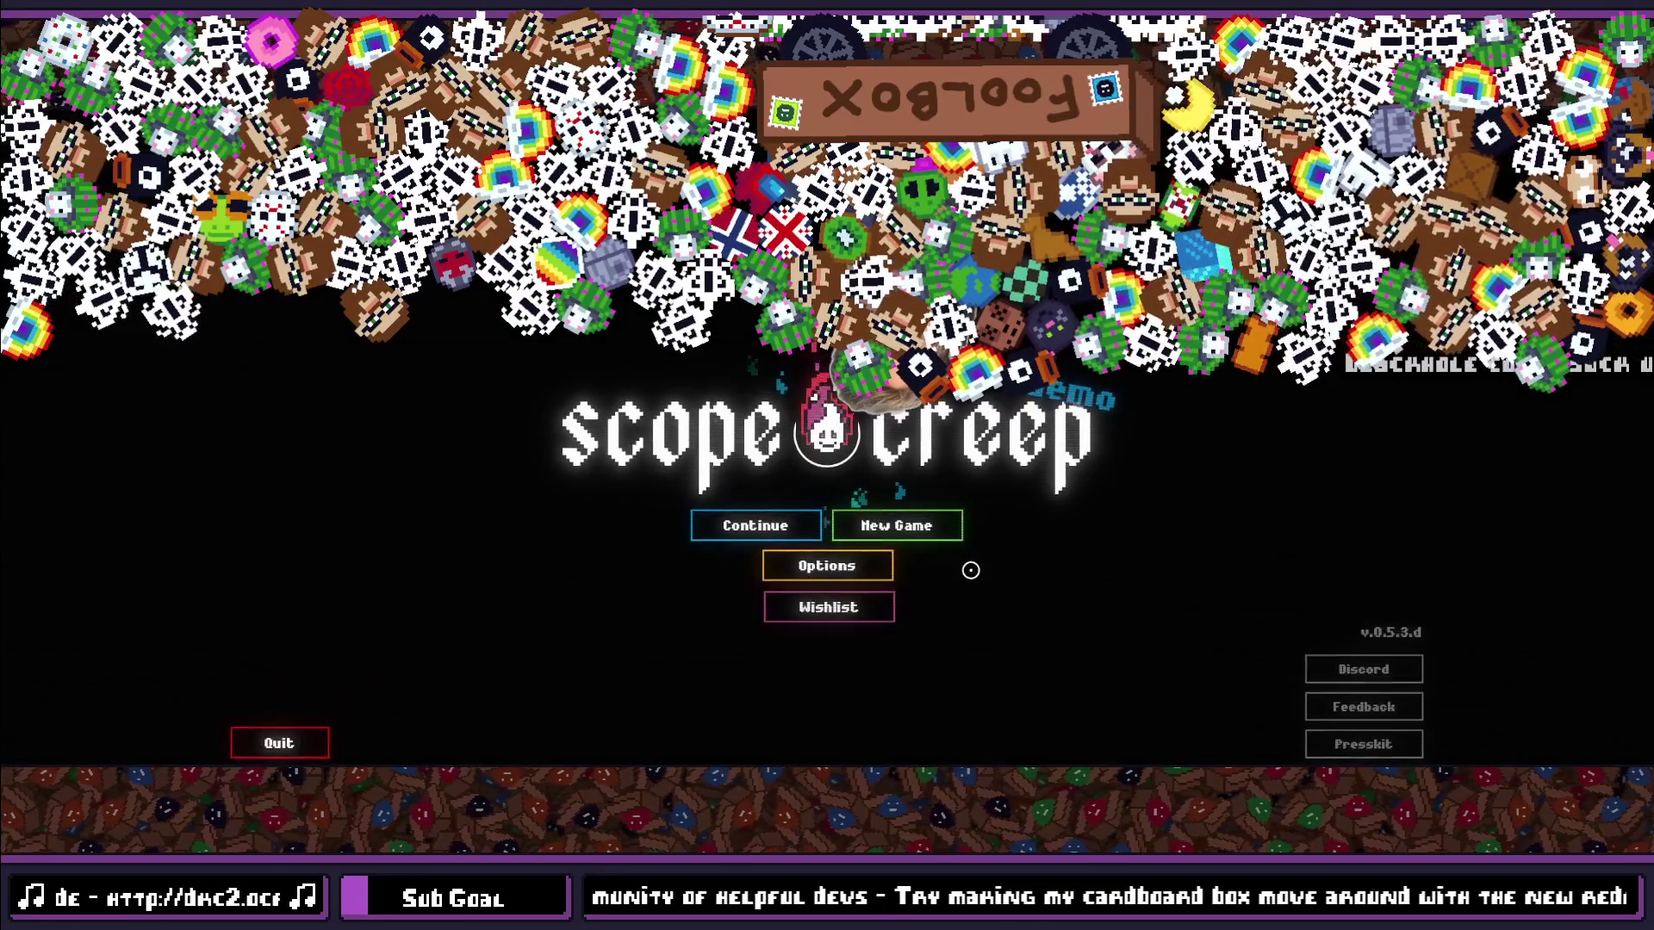
{"action": "left_click", "coordinate": [834, 528]}
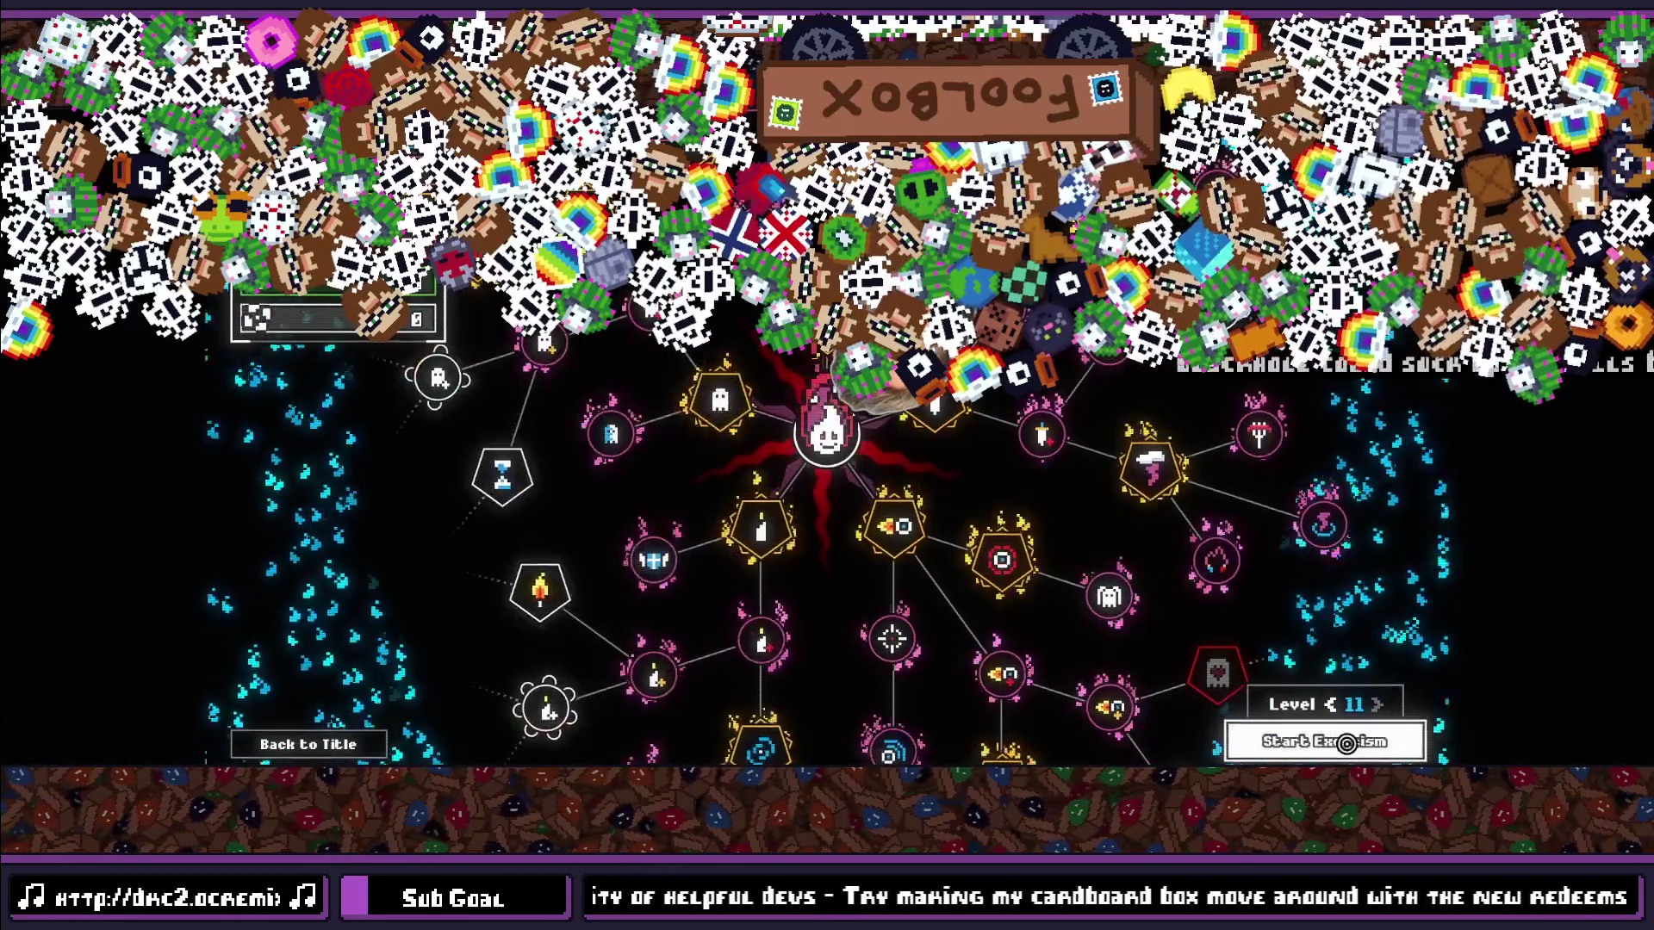
{"action": "key", "text": "Return"}
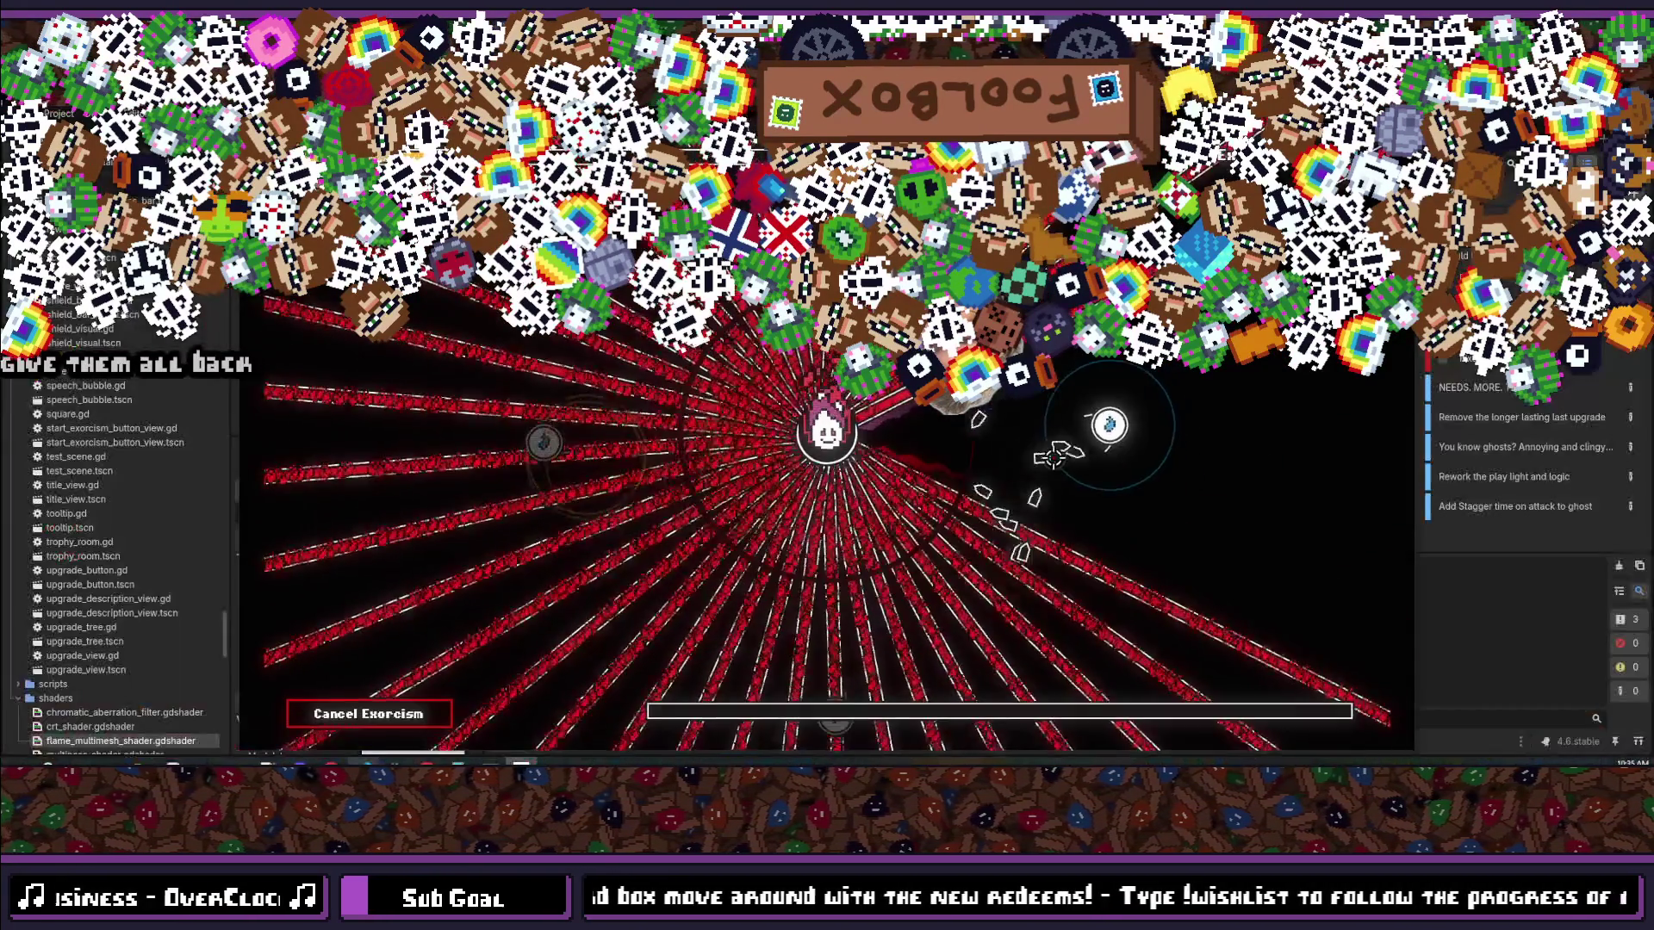
{"action": "key", "text": "F8"}
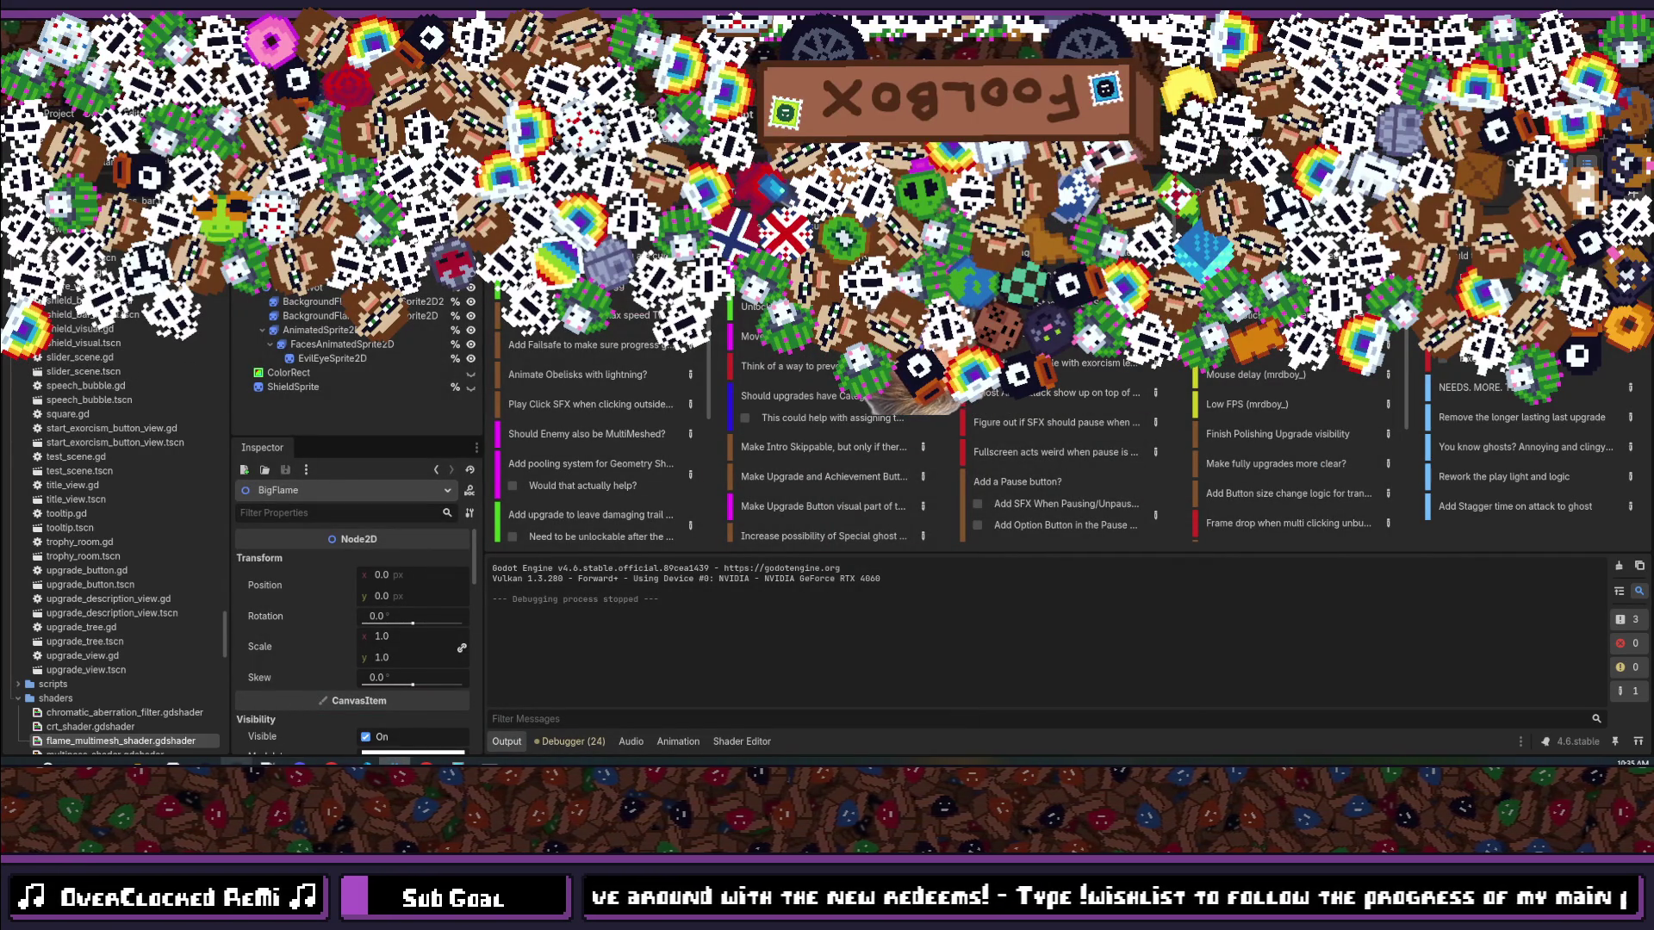
Step: Switch to GitKraken, review the 12 staged files, and focus the commit summary field
{"action": "key", "text": "alt+Tab"}
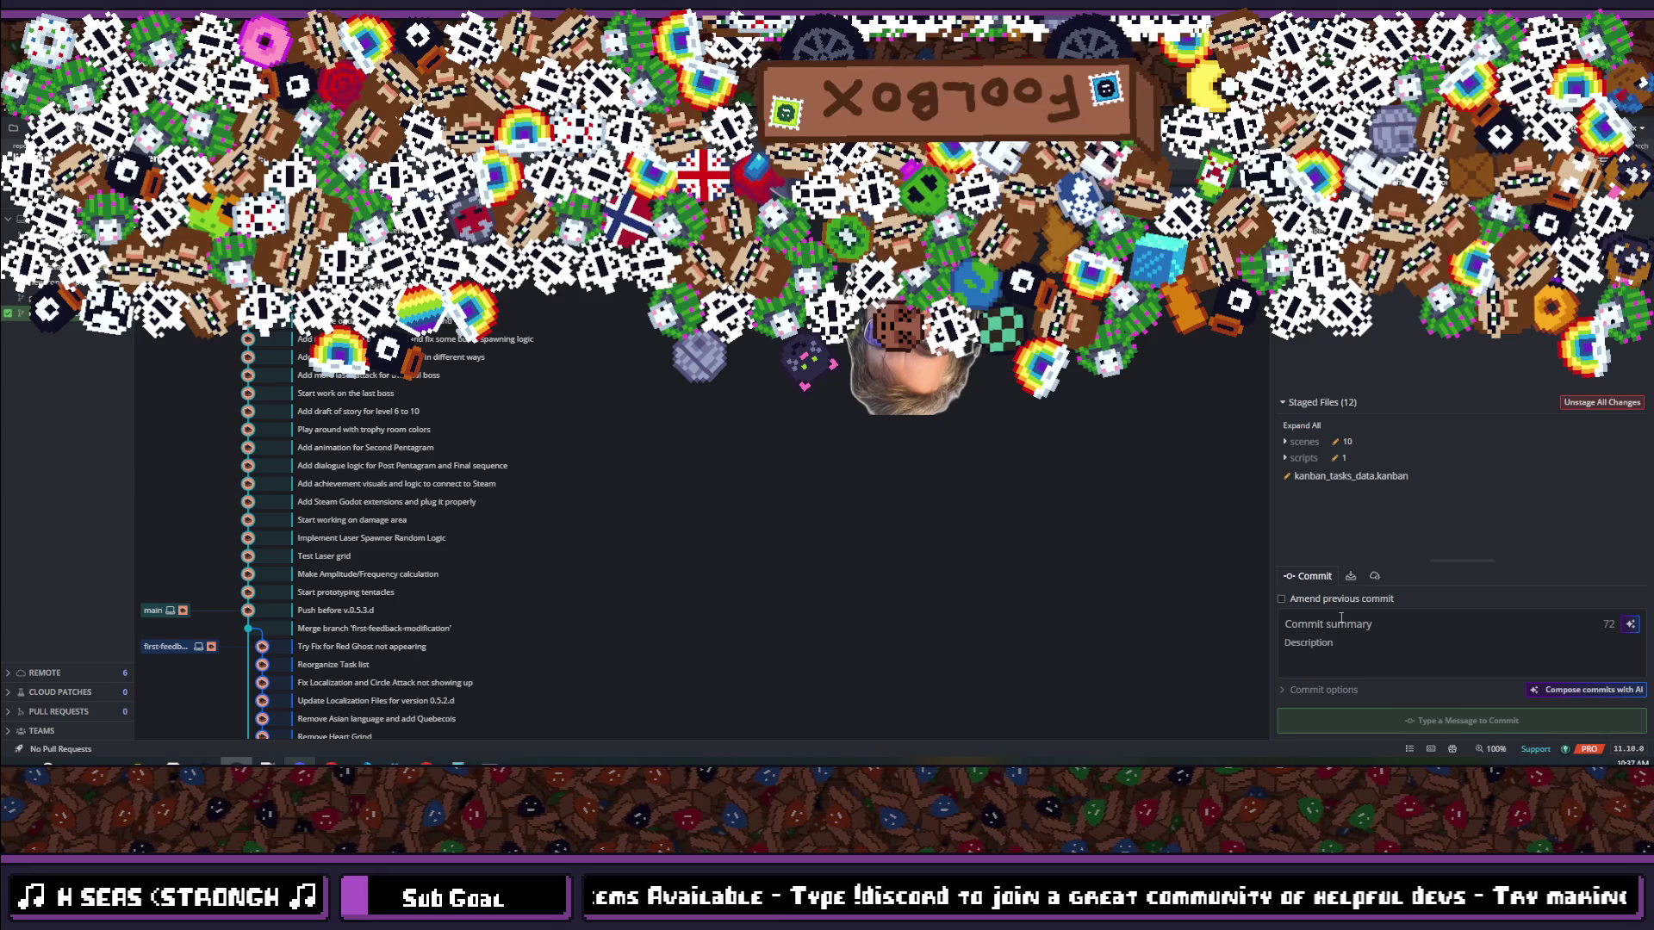
{"action": "left_click", "coordinate": [1341, 619]}
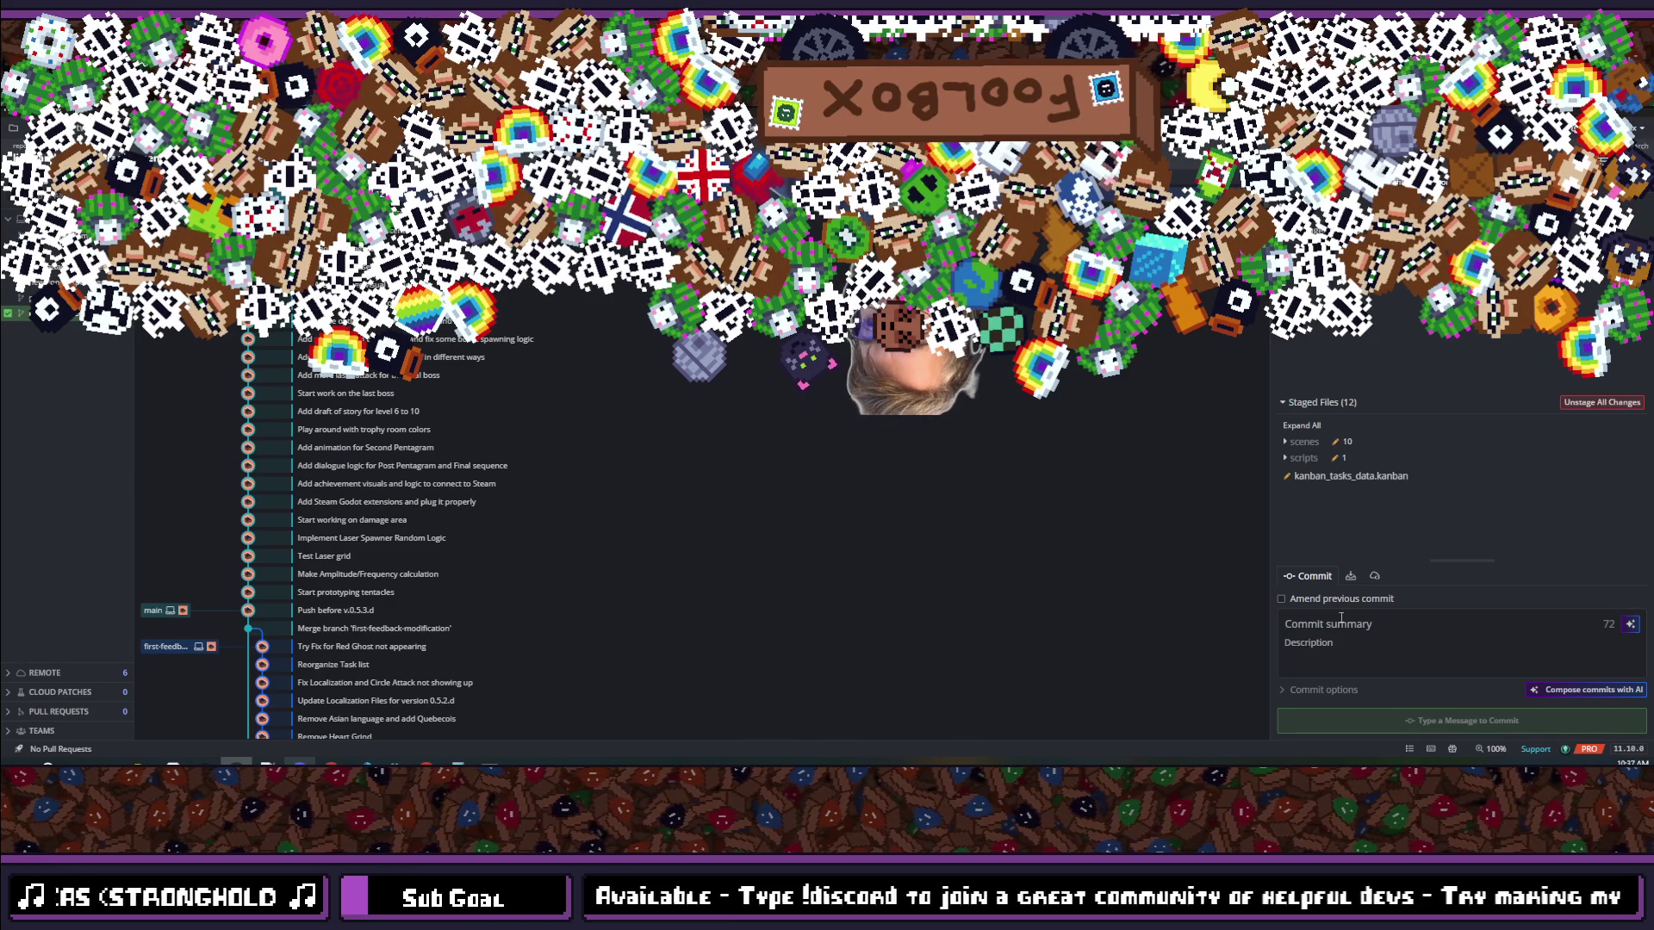
Step: Commit the 12 staged files with the message 'Make all Tentacles fit on the same random seed'
{"action": "type", "text": "Ma"}
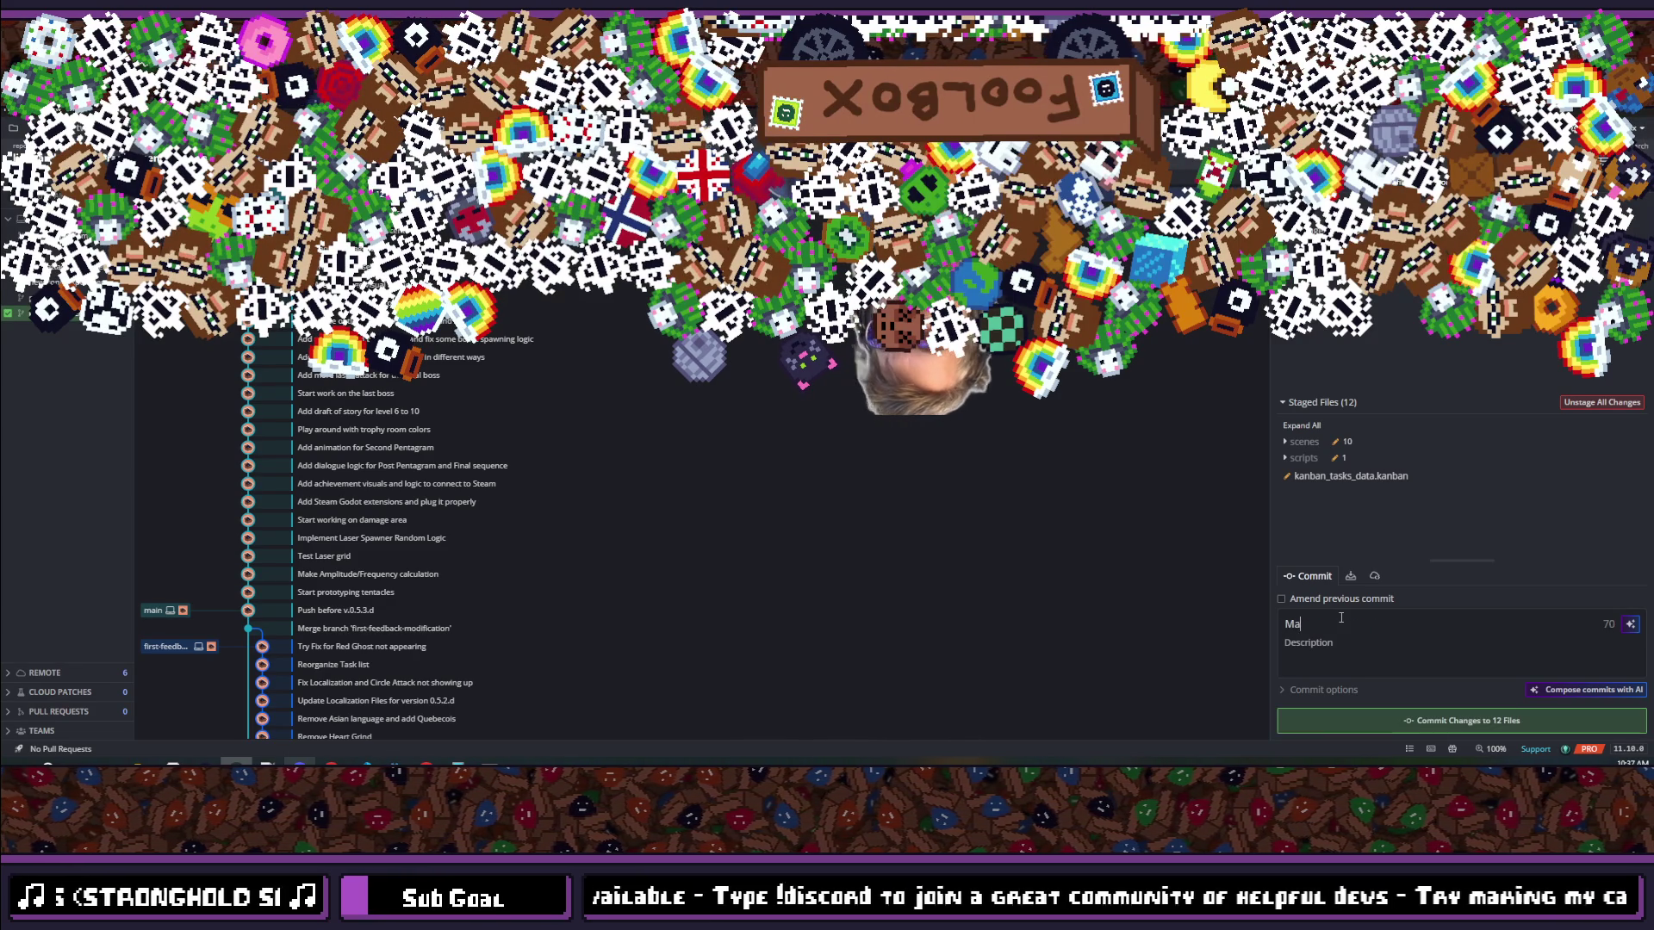
{"action": "type", "text": "ke ater"}
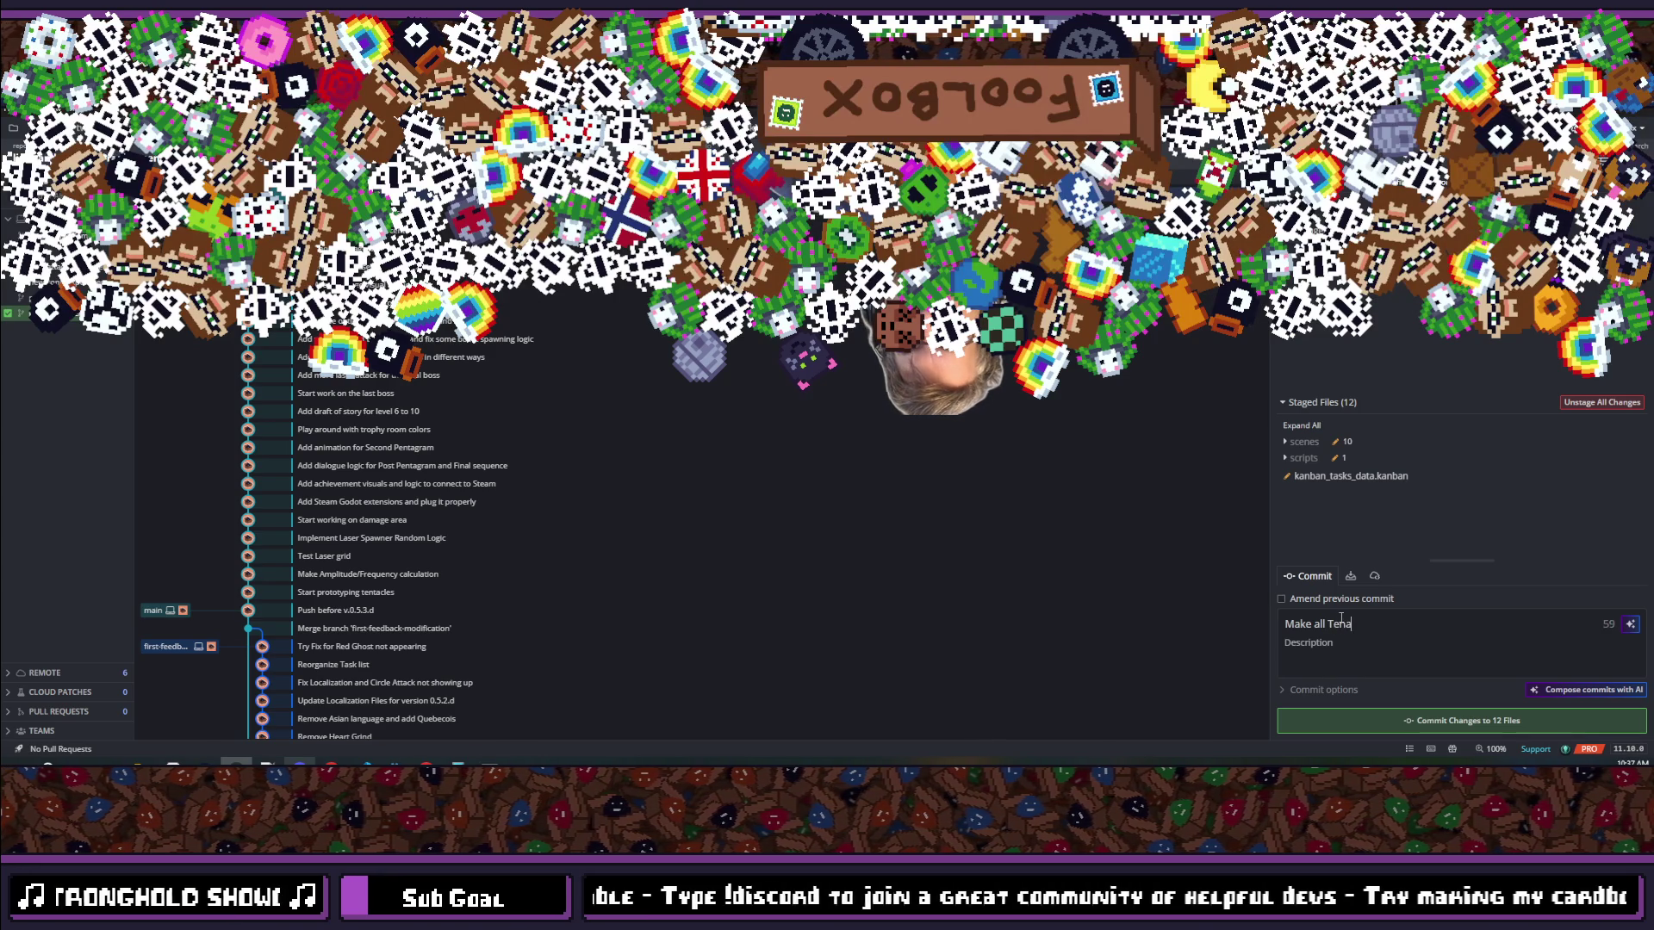
{"action": "type", "text": "fit on the same "}
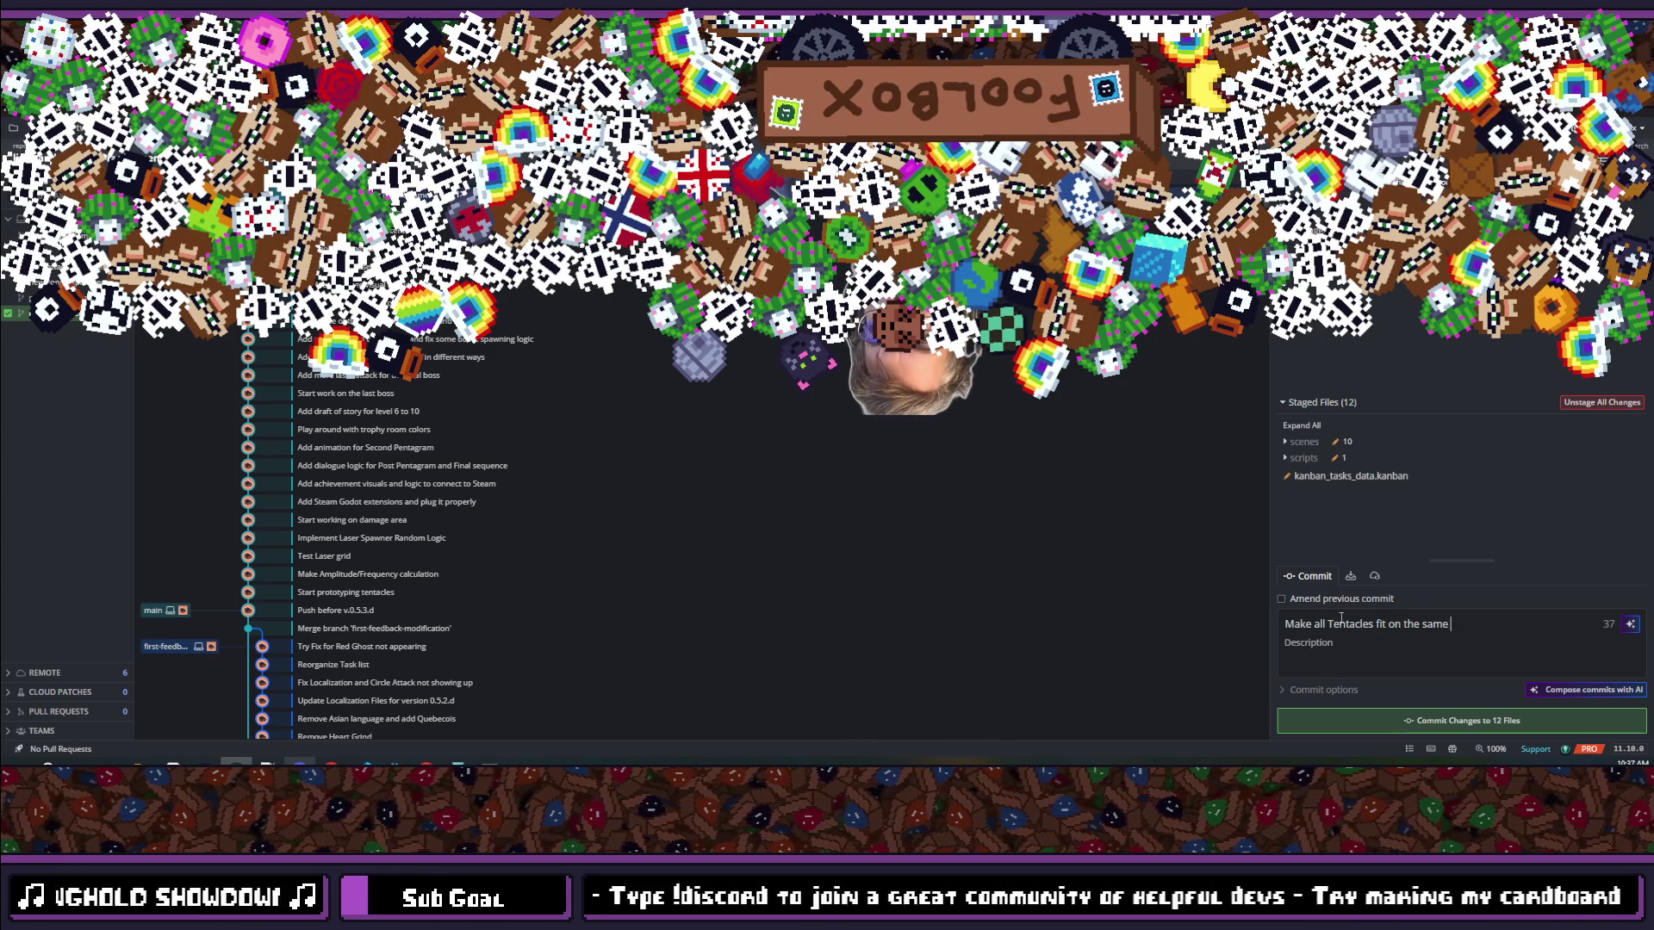
{"action": "type", "text": "random seed"}
{"action": "left_click", "coordinate": [1405, 725]}
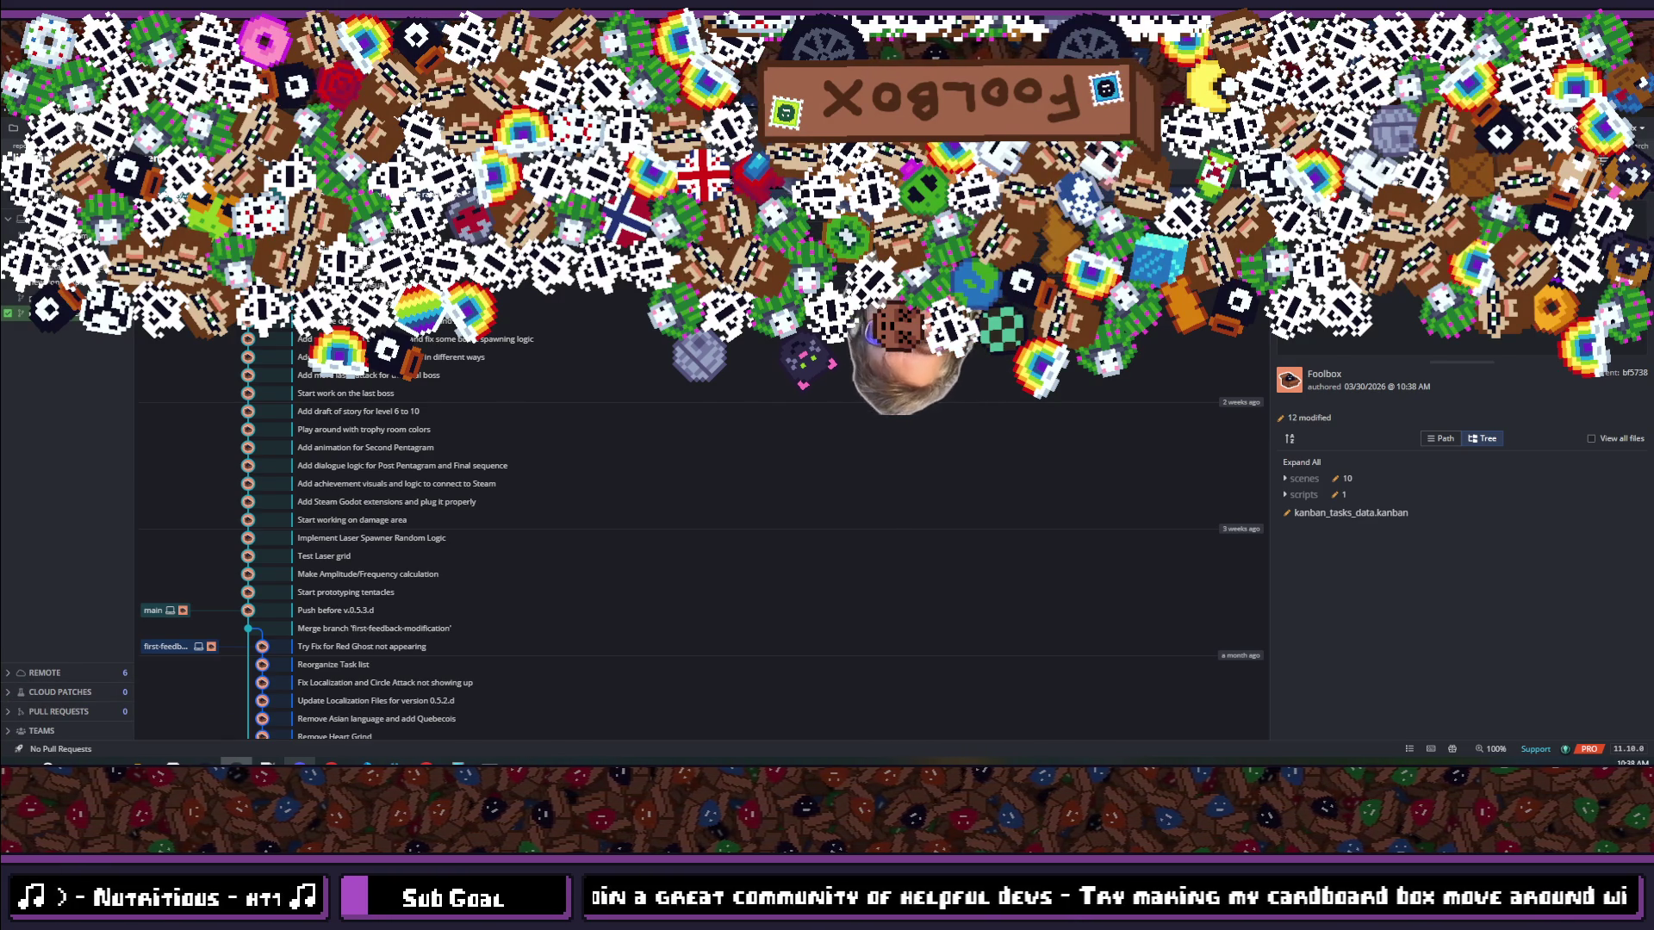
Step: Add a #TODO above seed(1) asking whether global should assign a random seed at start
{"action": "key", "text": "alt+Tab"}
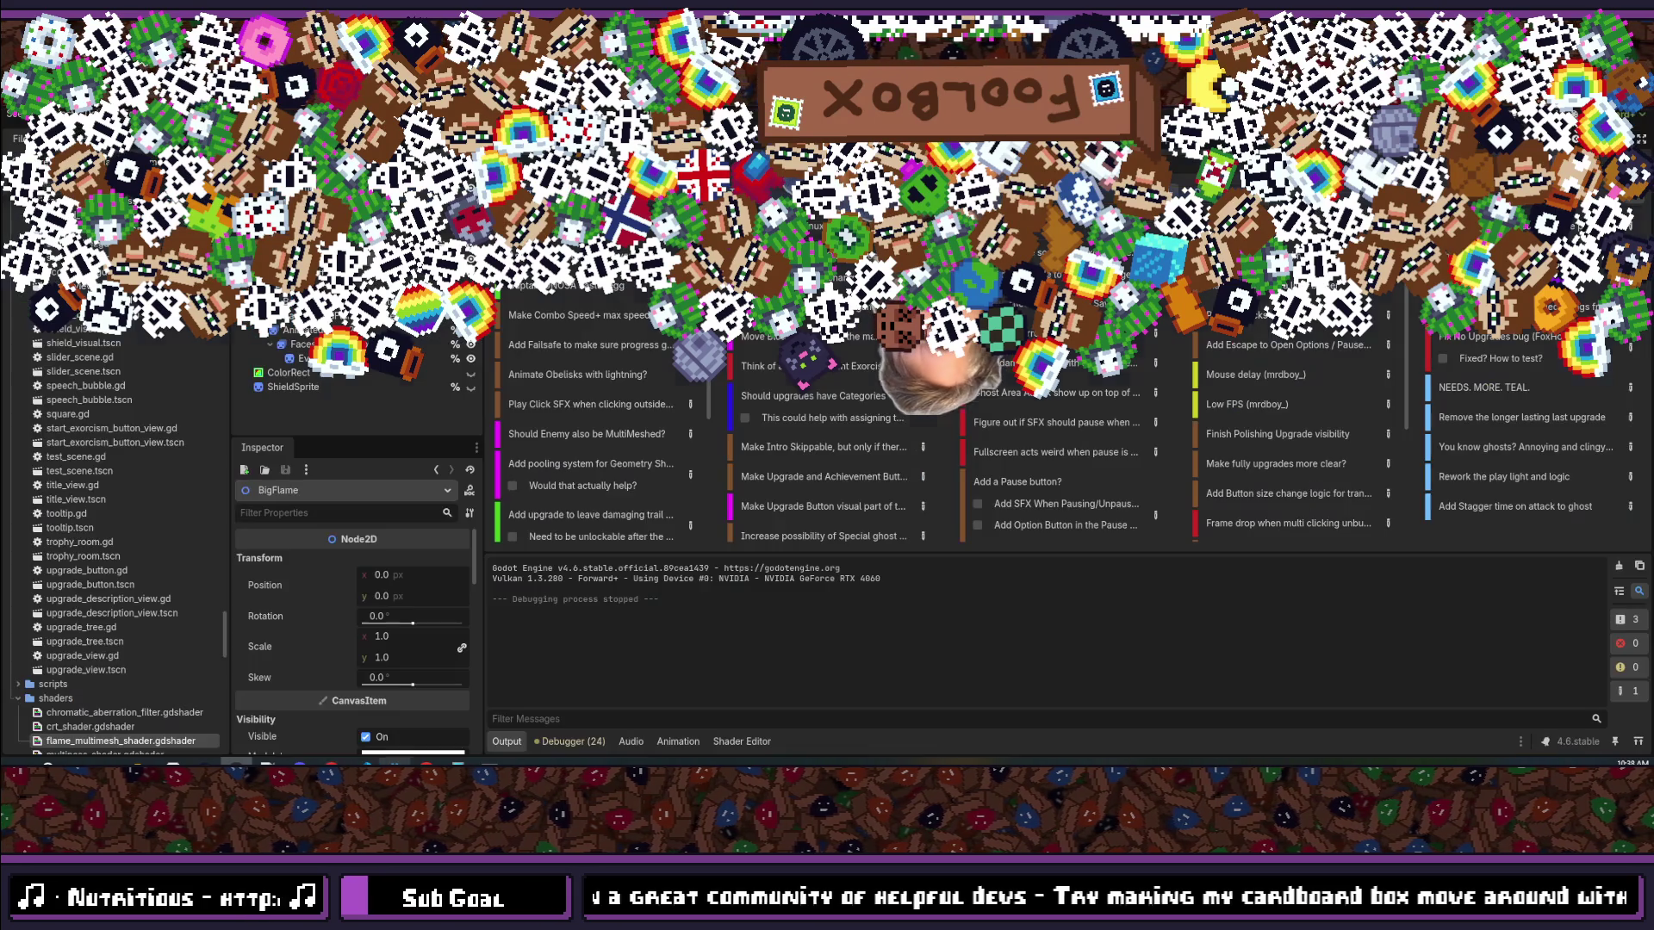
{"action": "key", "text": "alt+Tab"}
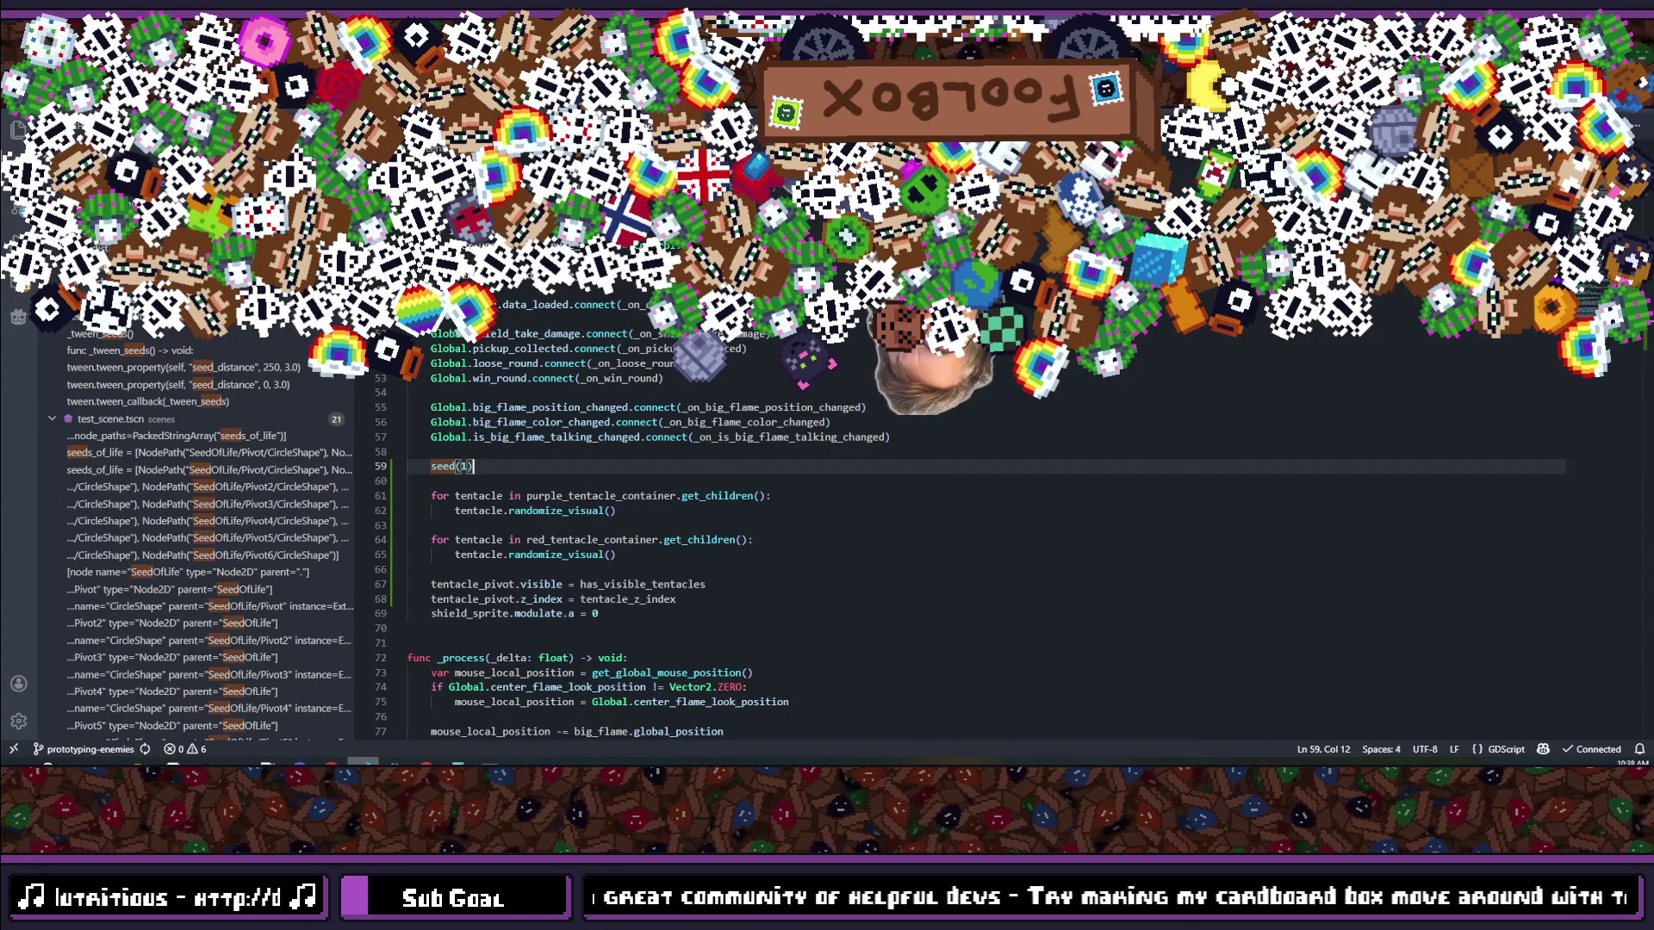
{"action": "key", "text": "Up"}
{"action": "key", "text": "Tab"}
{"action": "key", "text": "Return"}
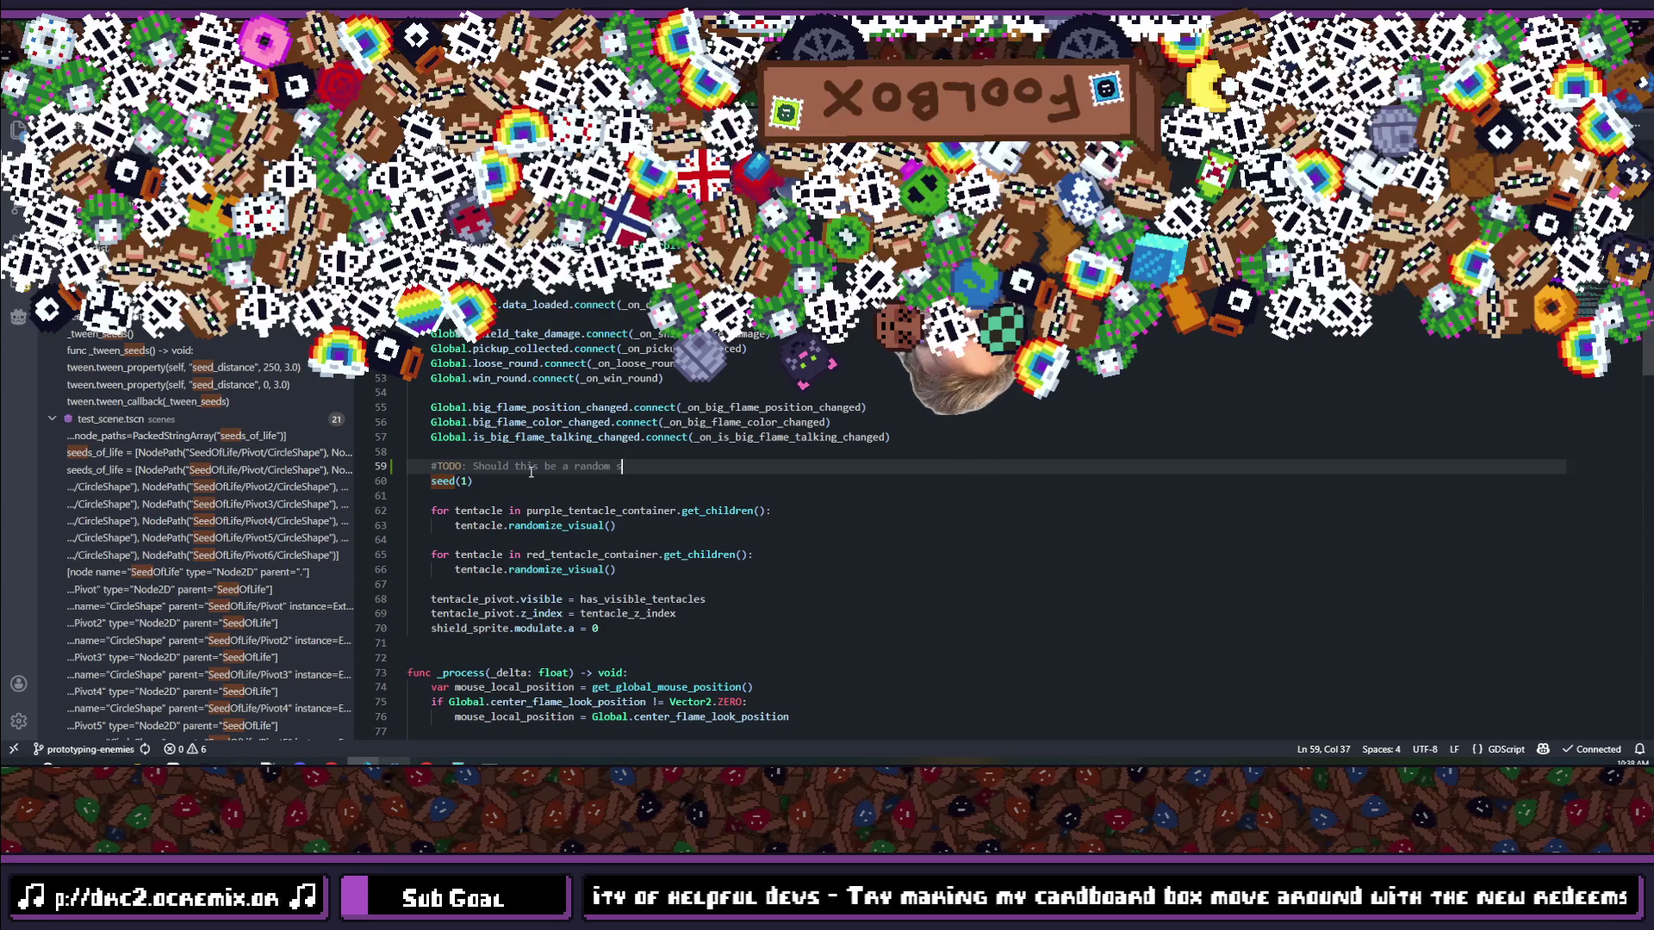
{"action": "type", "text": "he start"}
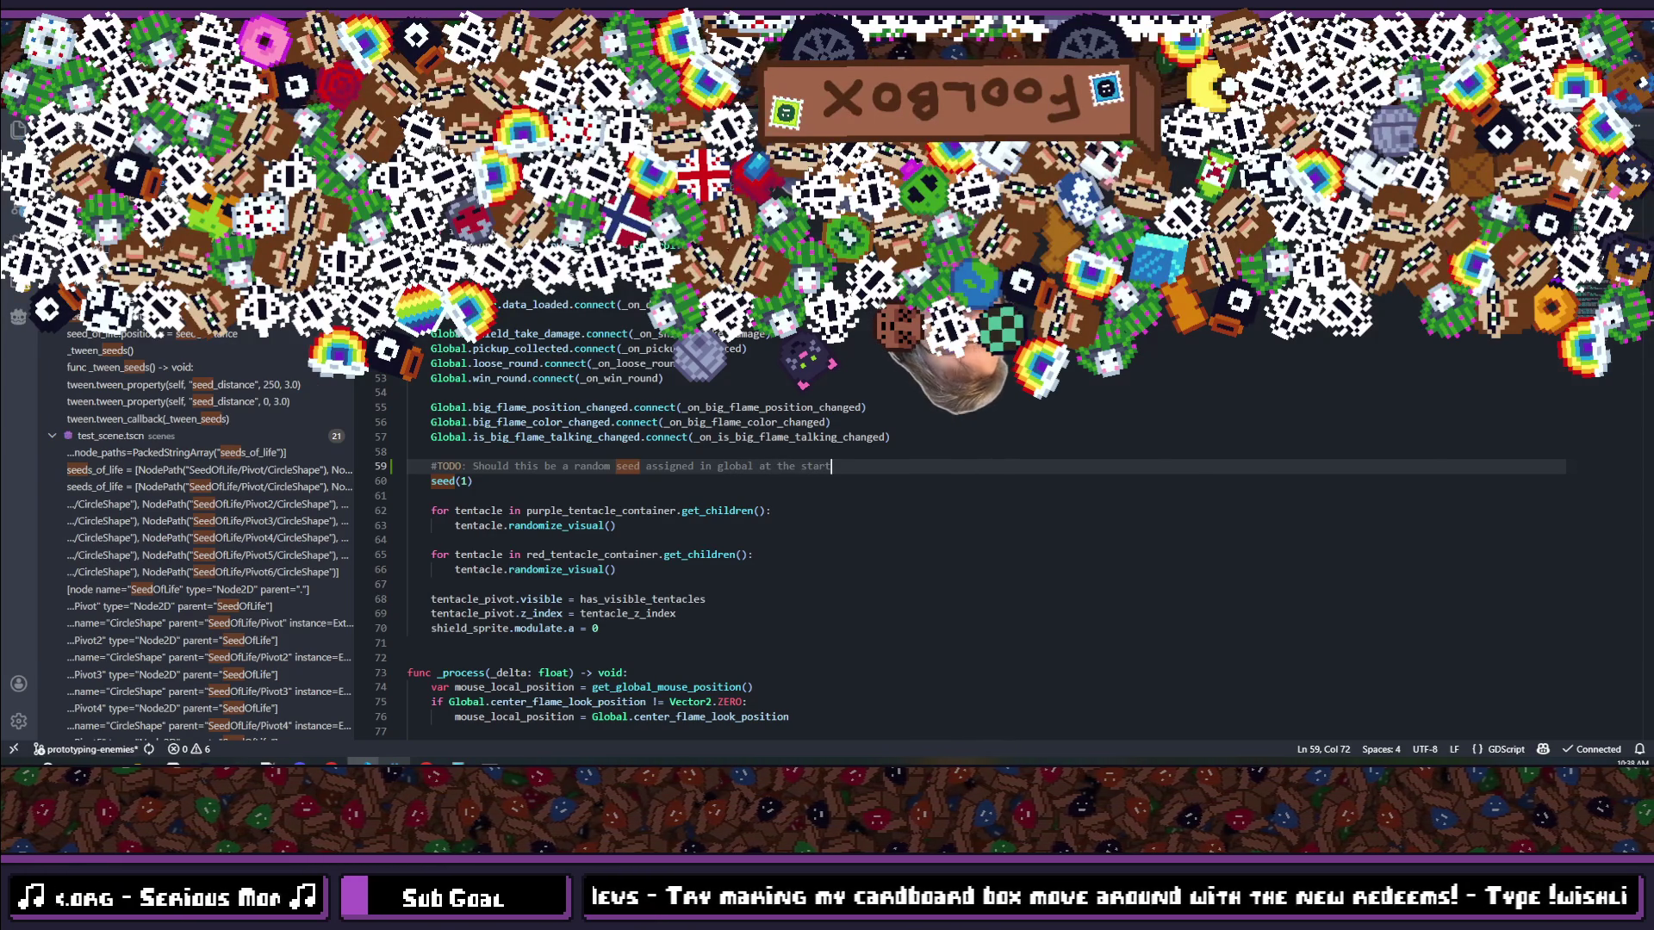
{"action": "key", "text": "alt+Tab"}
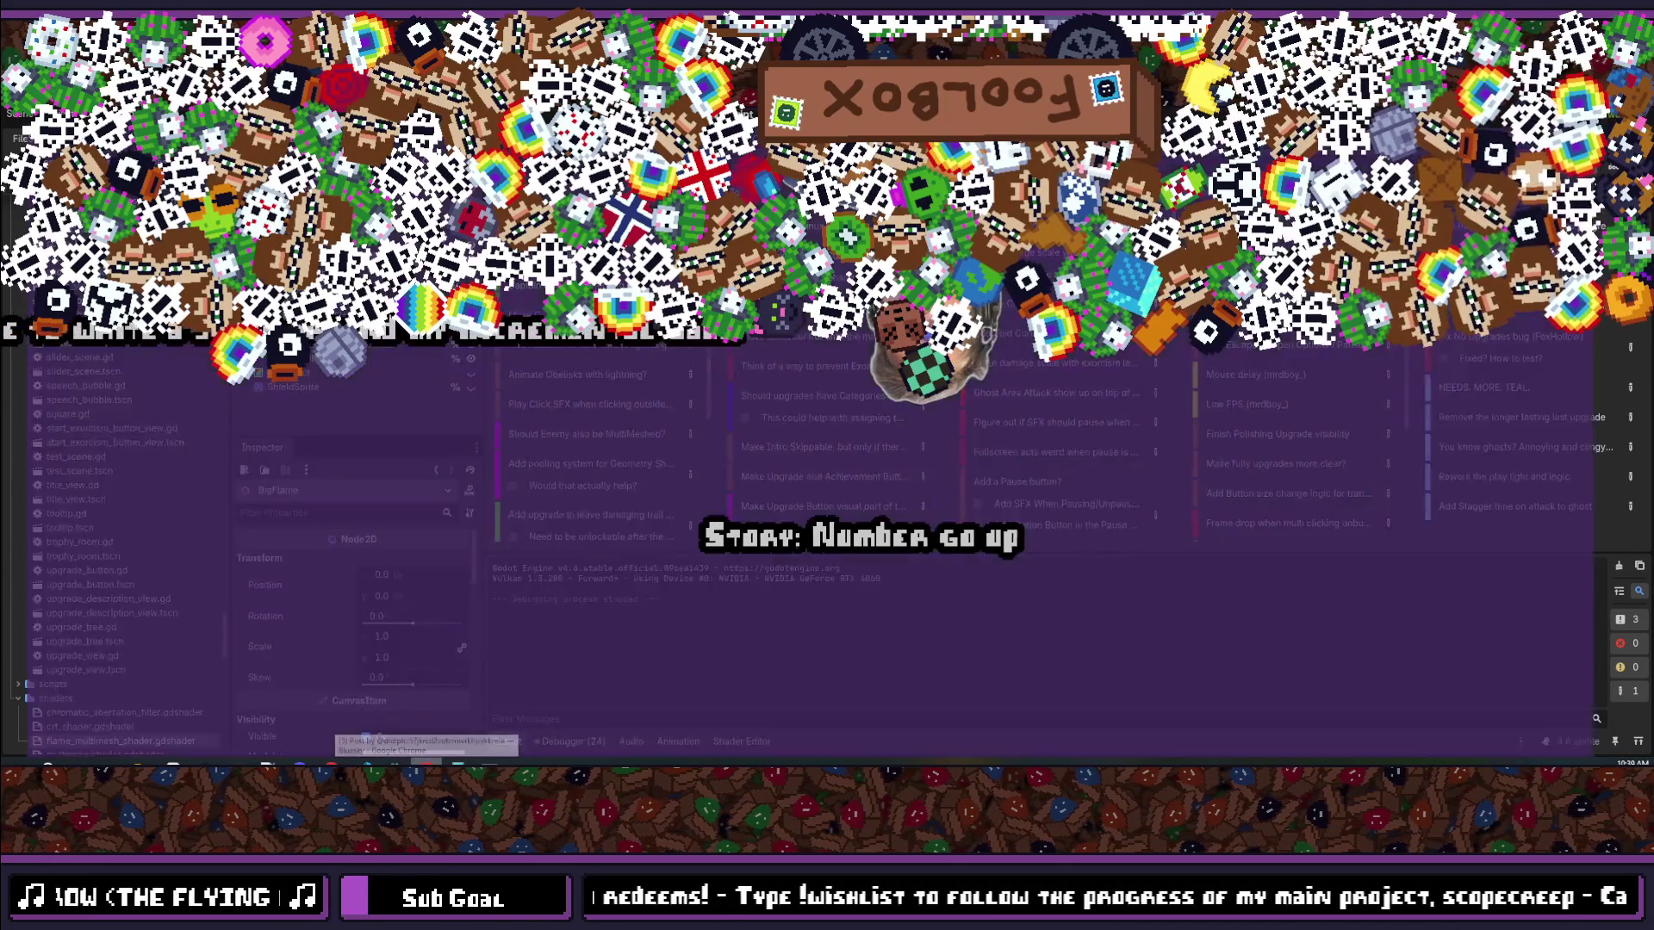
Step: Switch from the Godot editor to the browser showing the Bluesky post and its replies
{"action": "left_click", "coordinate": [427, 763]}
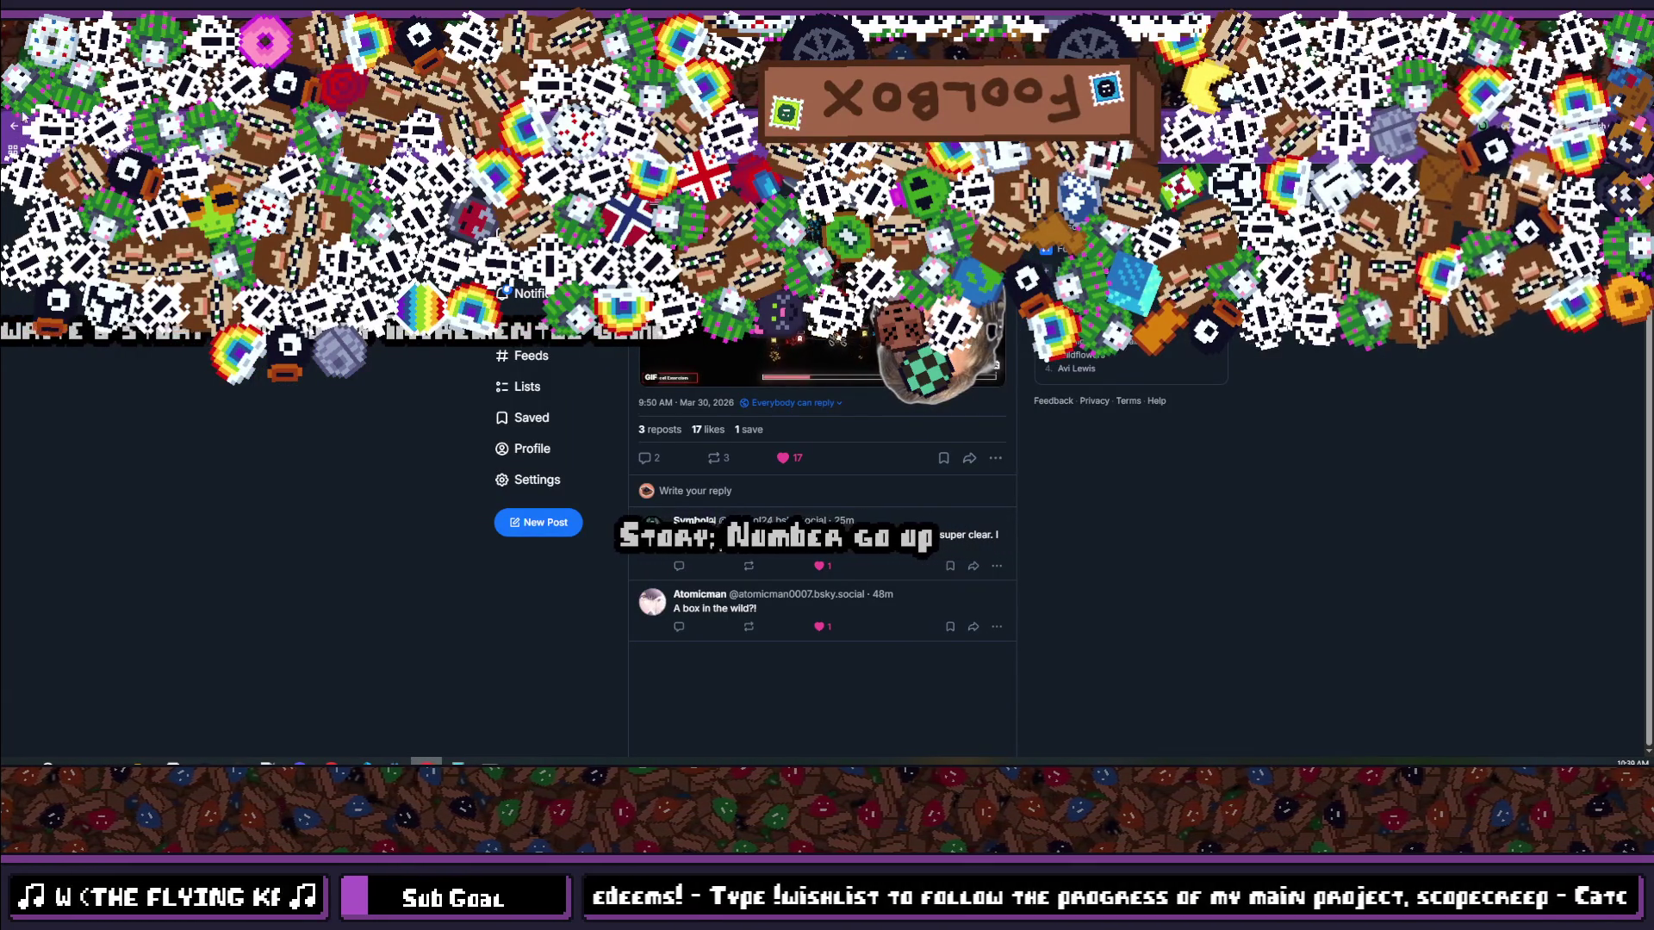
{"action": "key", "text": "F5"}
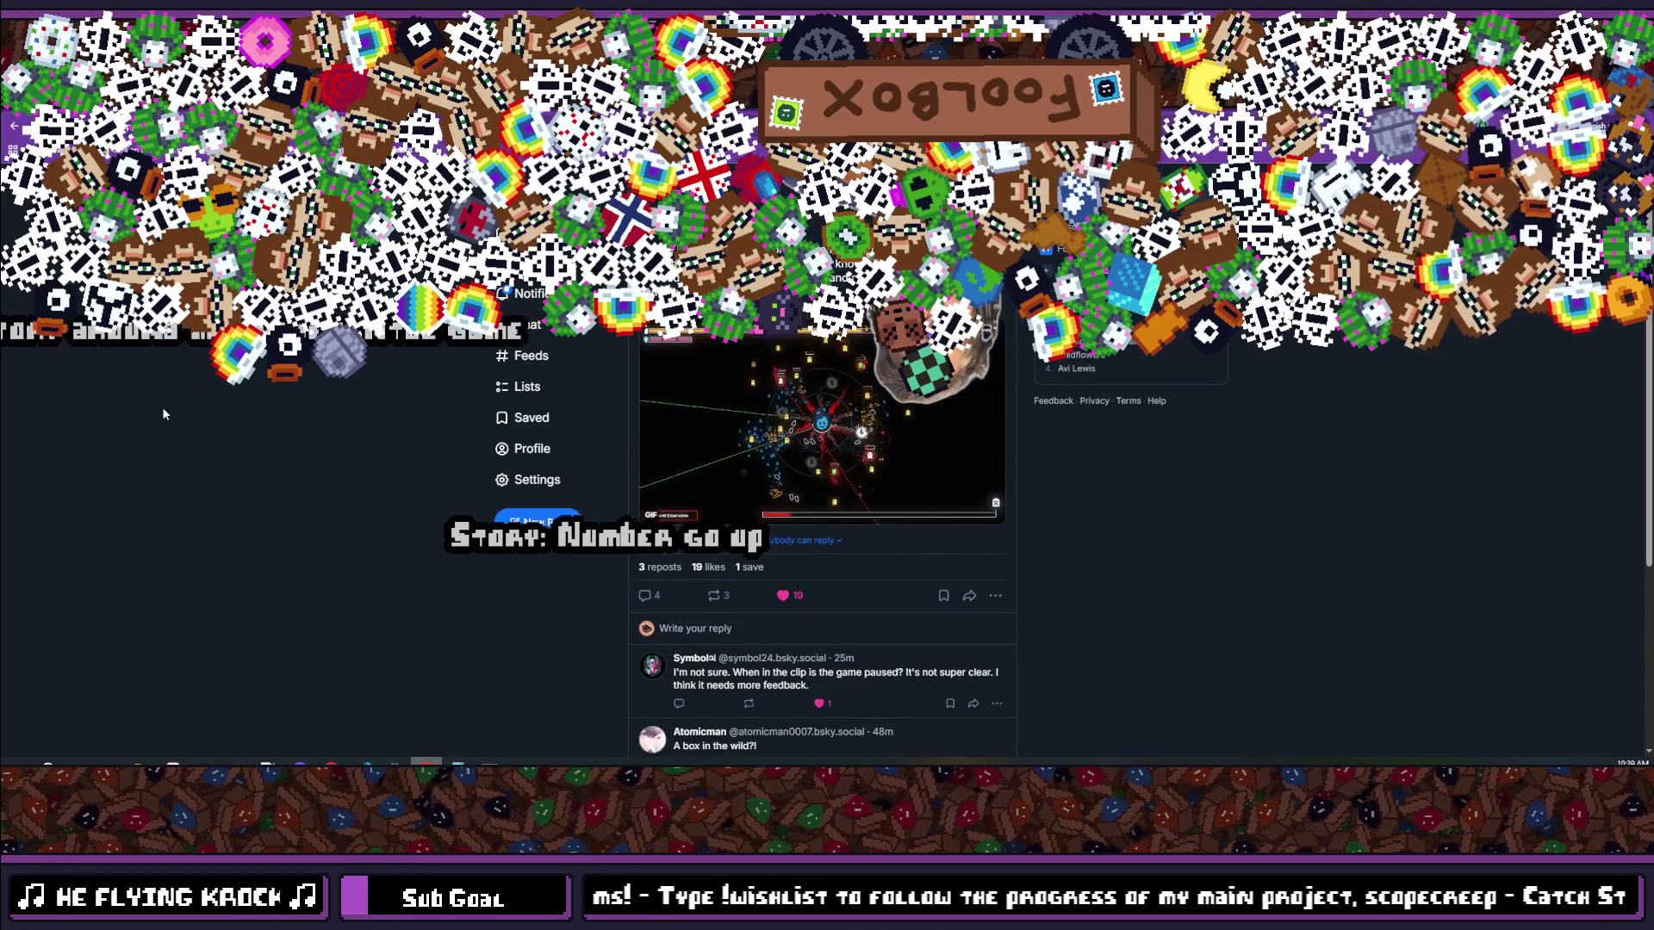
{"action": "scroll", "coordinate": [162, 405], "scroll_direction": "down", "scroll_amount": 3}
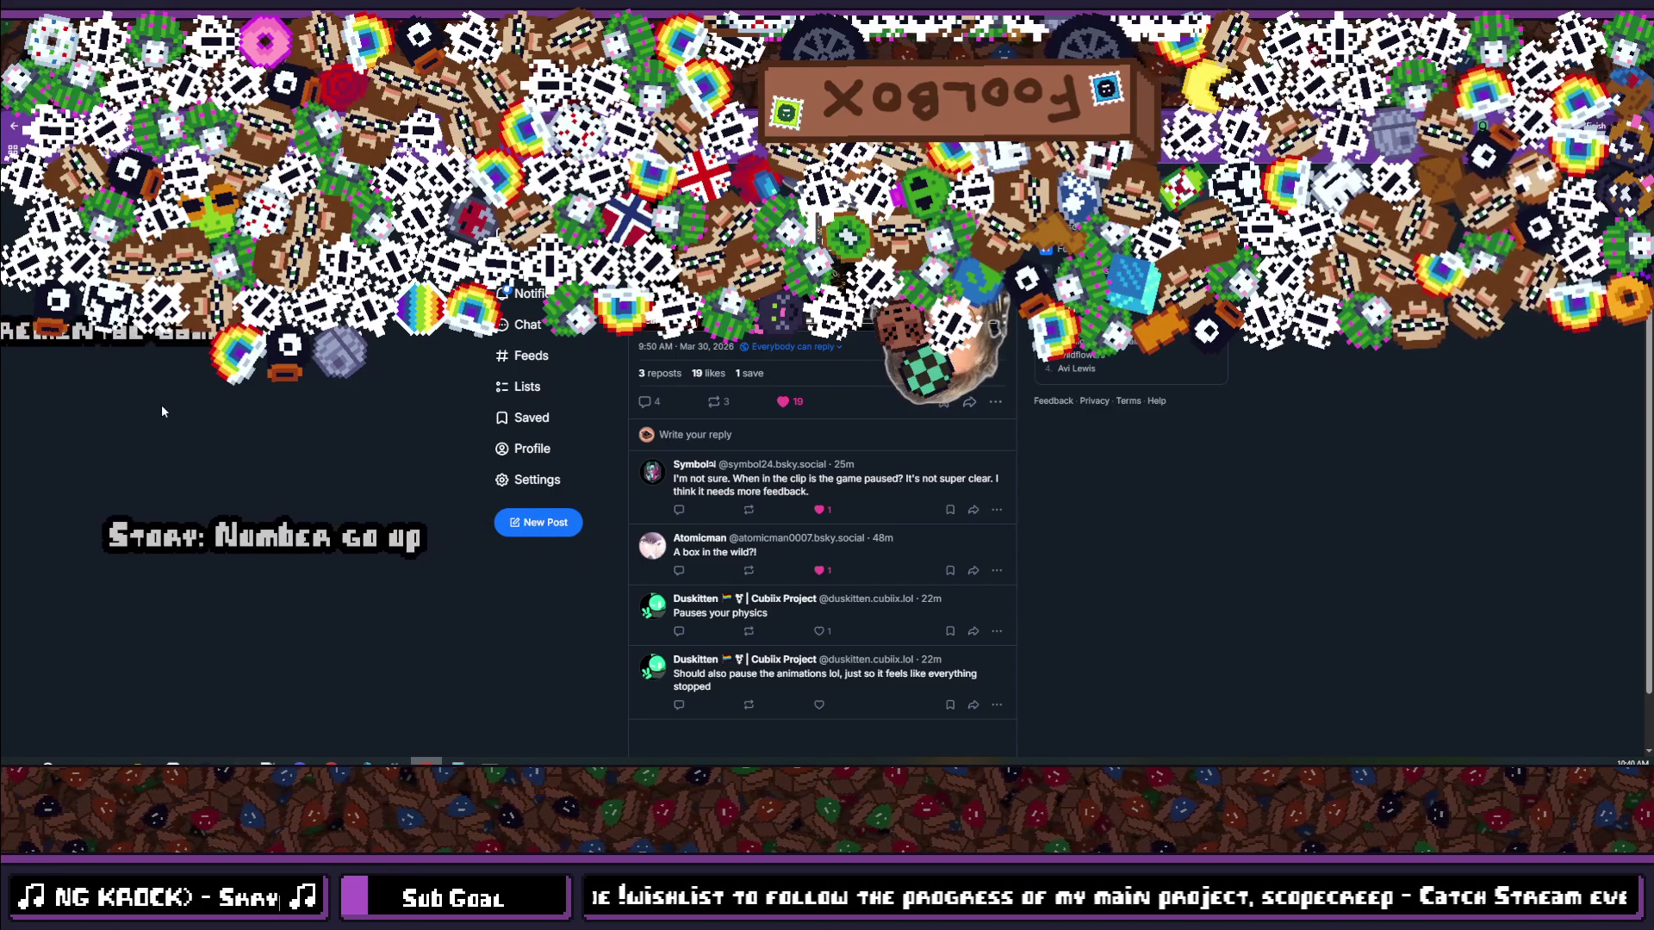
{"action": "scroll", "coordinate": [162, 405], "scroll_direction": "up", "scroll_amount": 2}
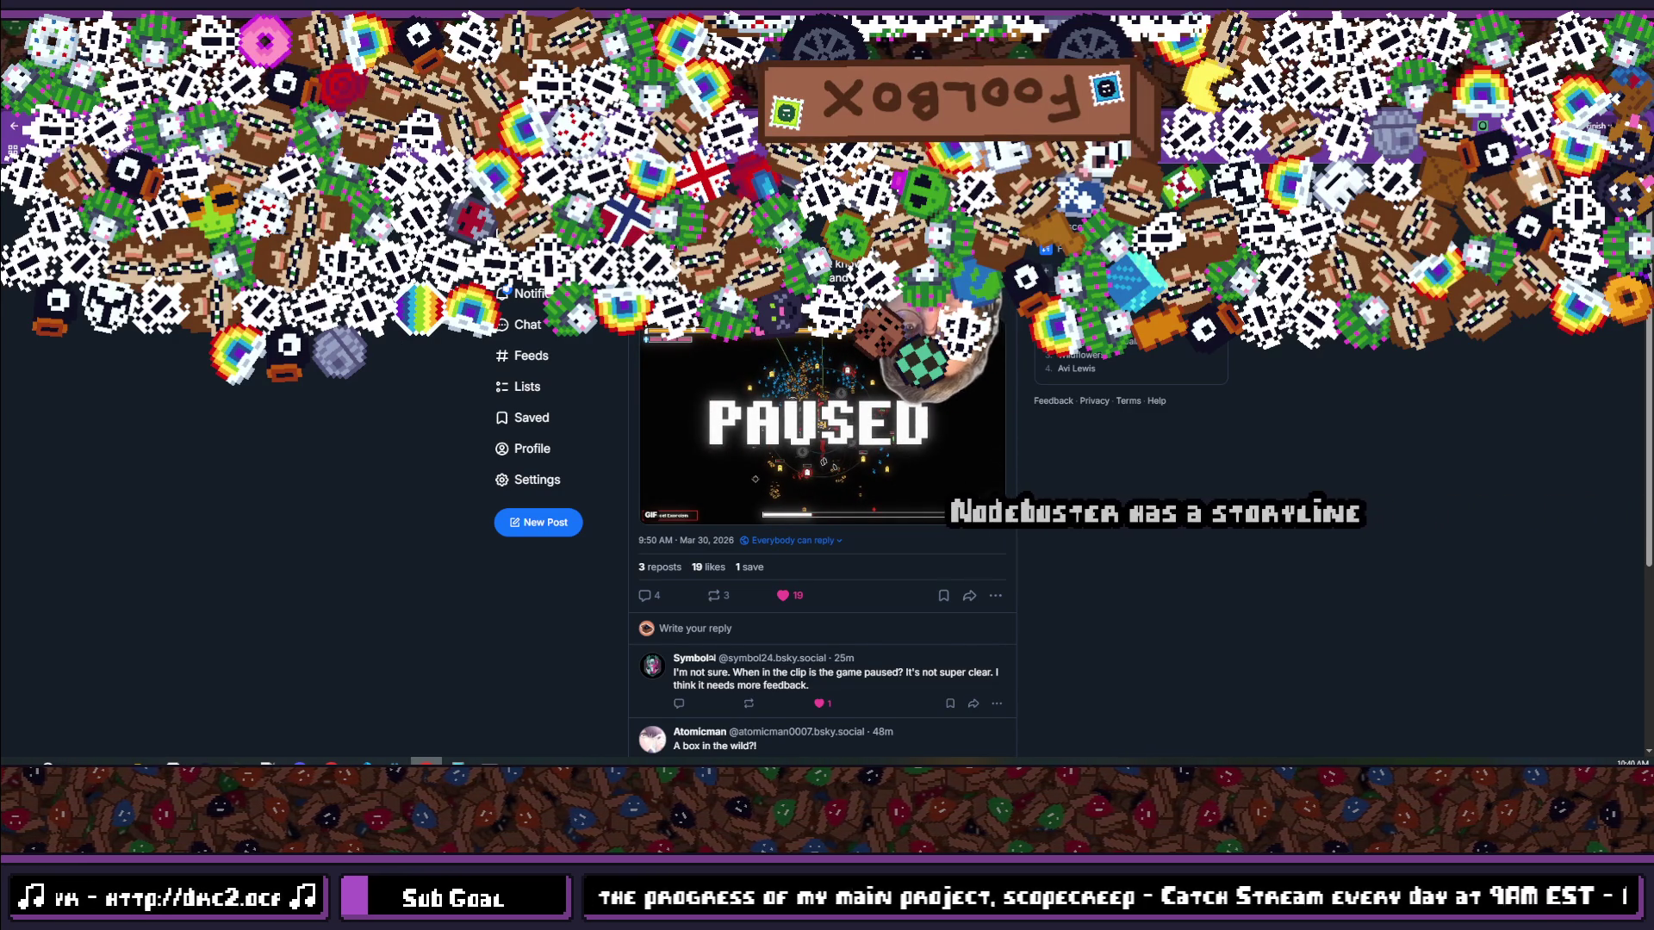
{"action": "key", "text": "alt+Tab"}
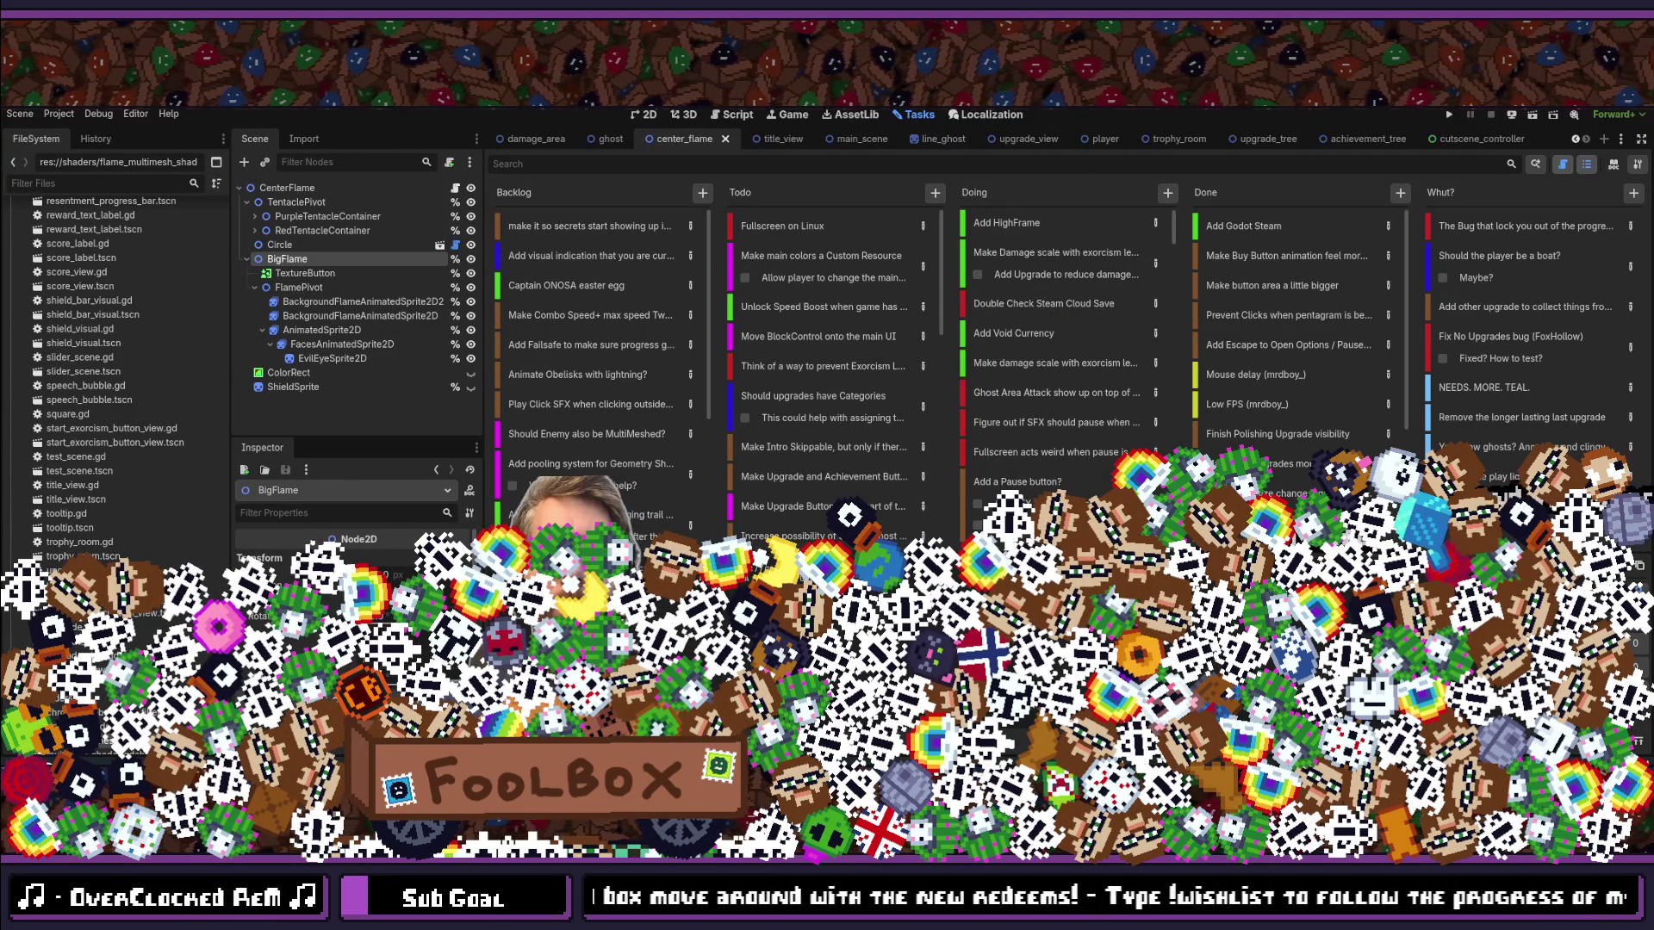
Step: Open line_ghost.tscn through the quick-open file search
{"action": "key", "text": "shift+alt+o"}
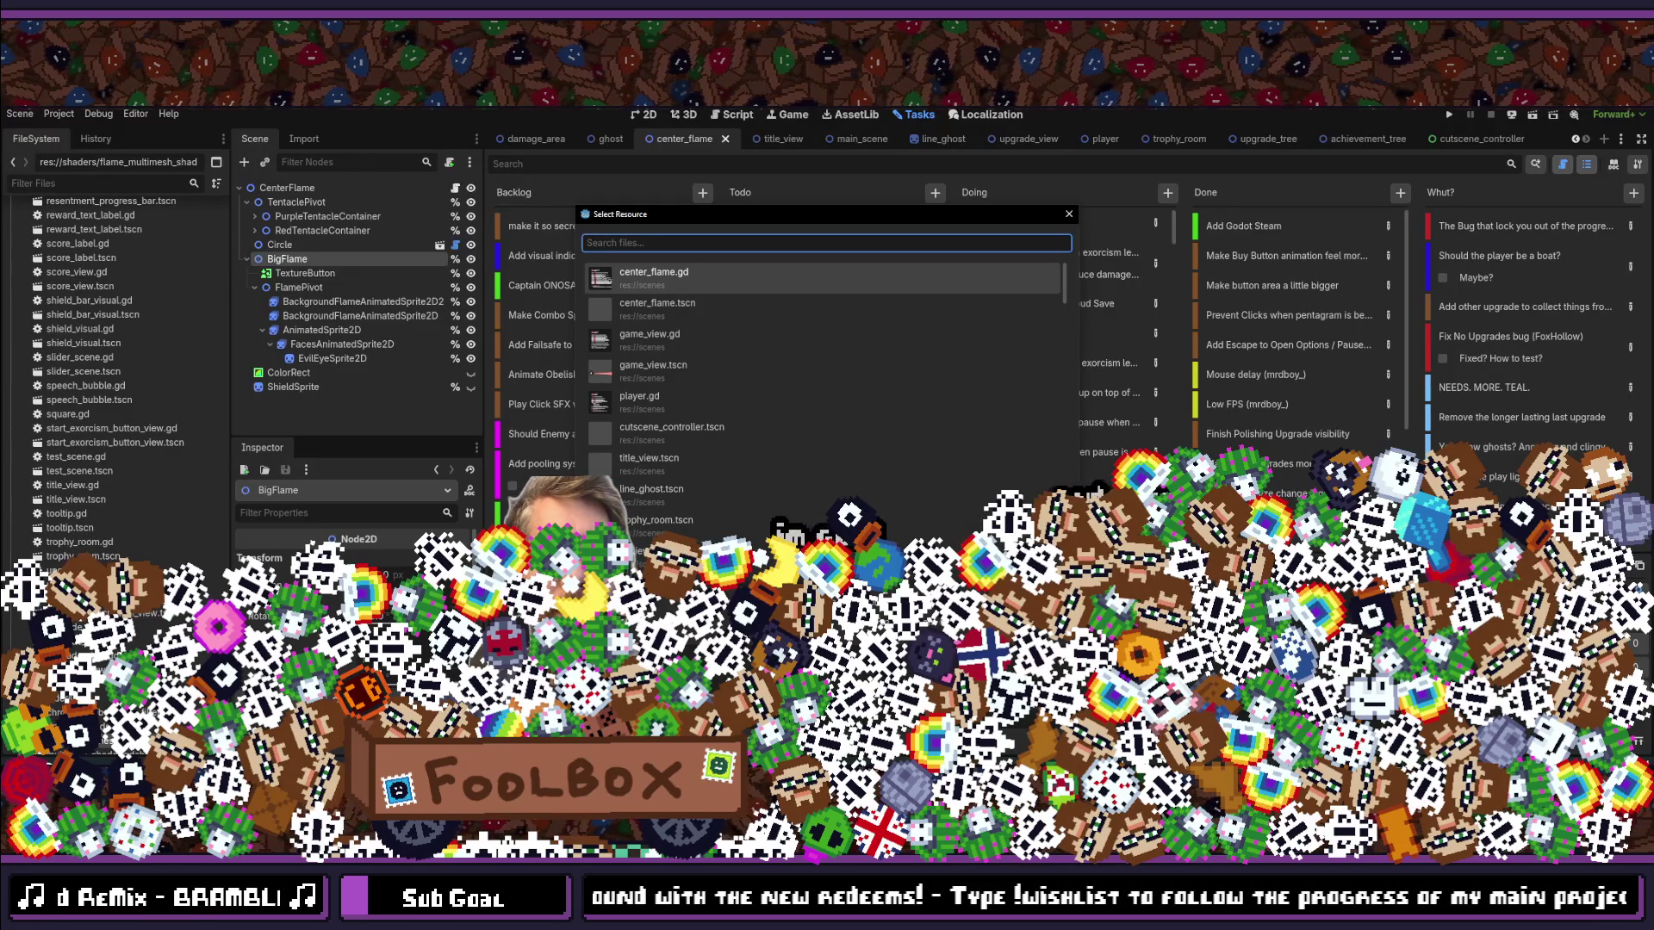
{"action": "type", "text": "c"}
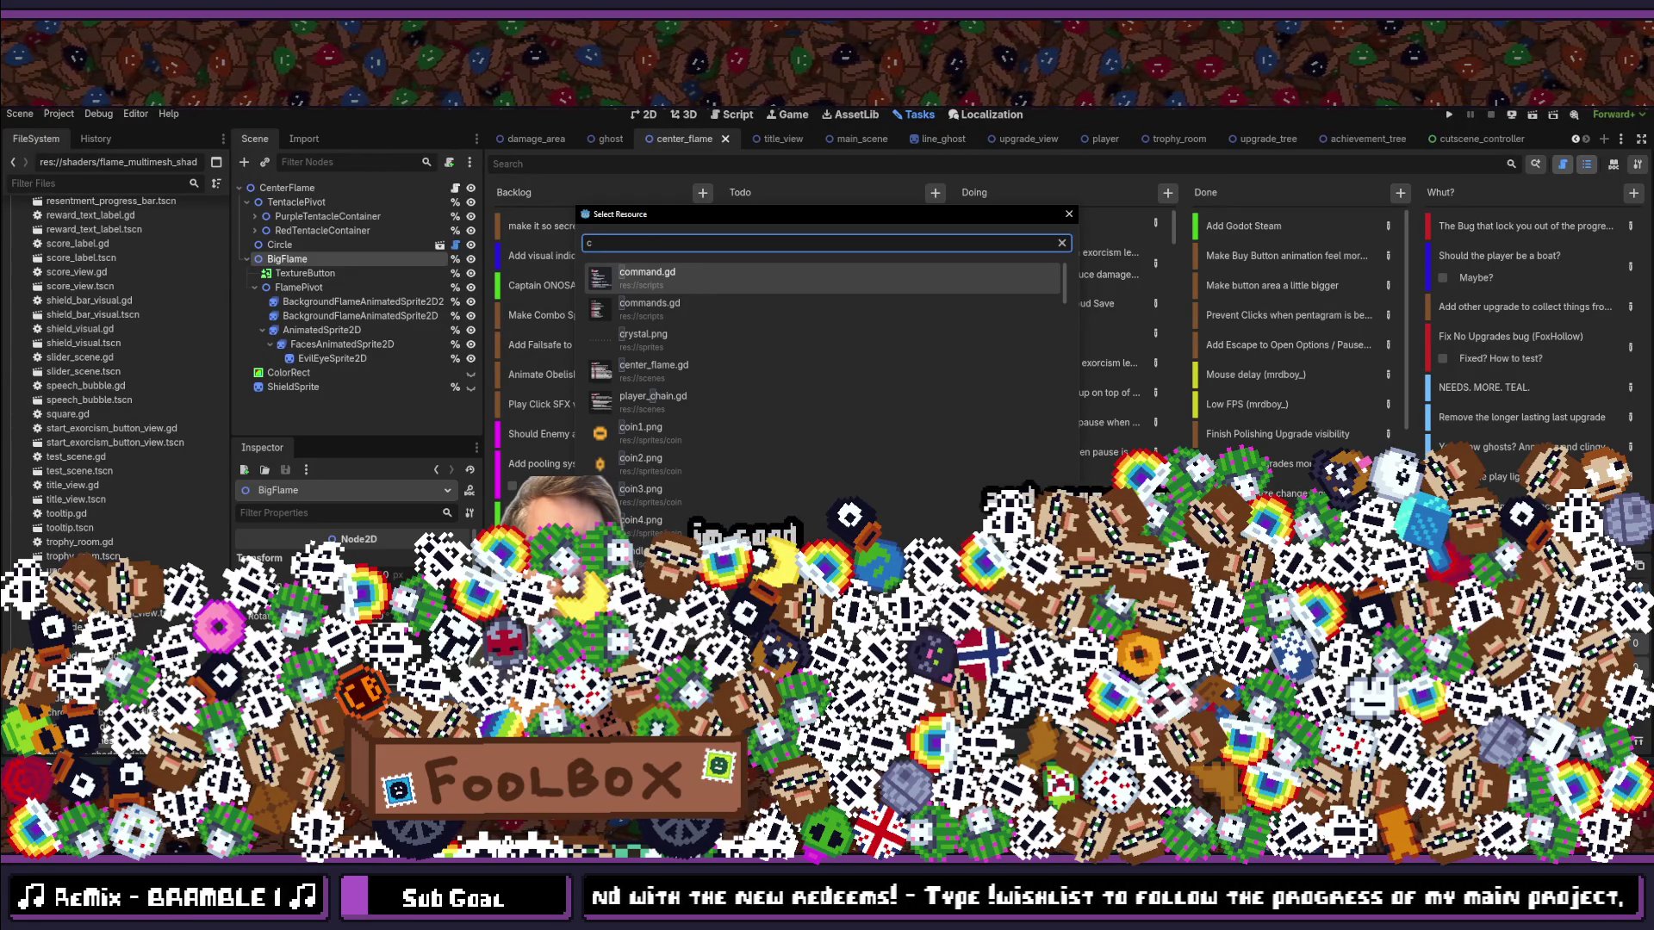
{"action": "key", "text": "BackSpace"}
{"action": "type", "text": "line_"}
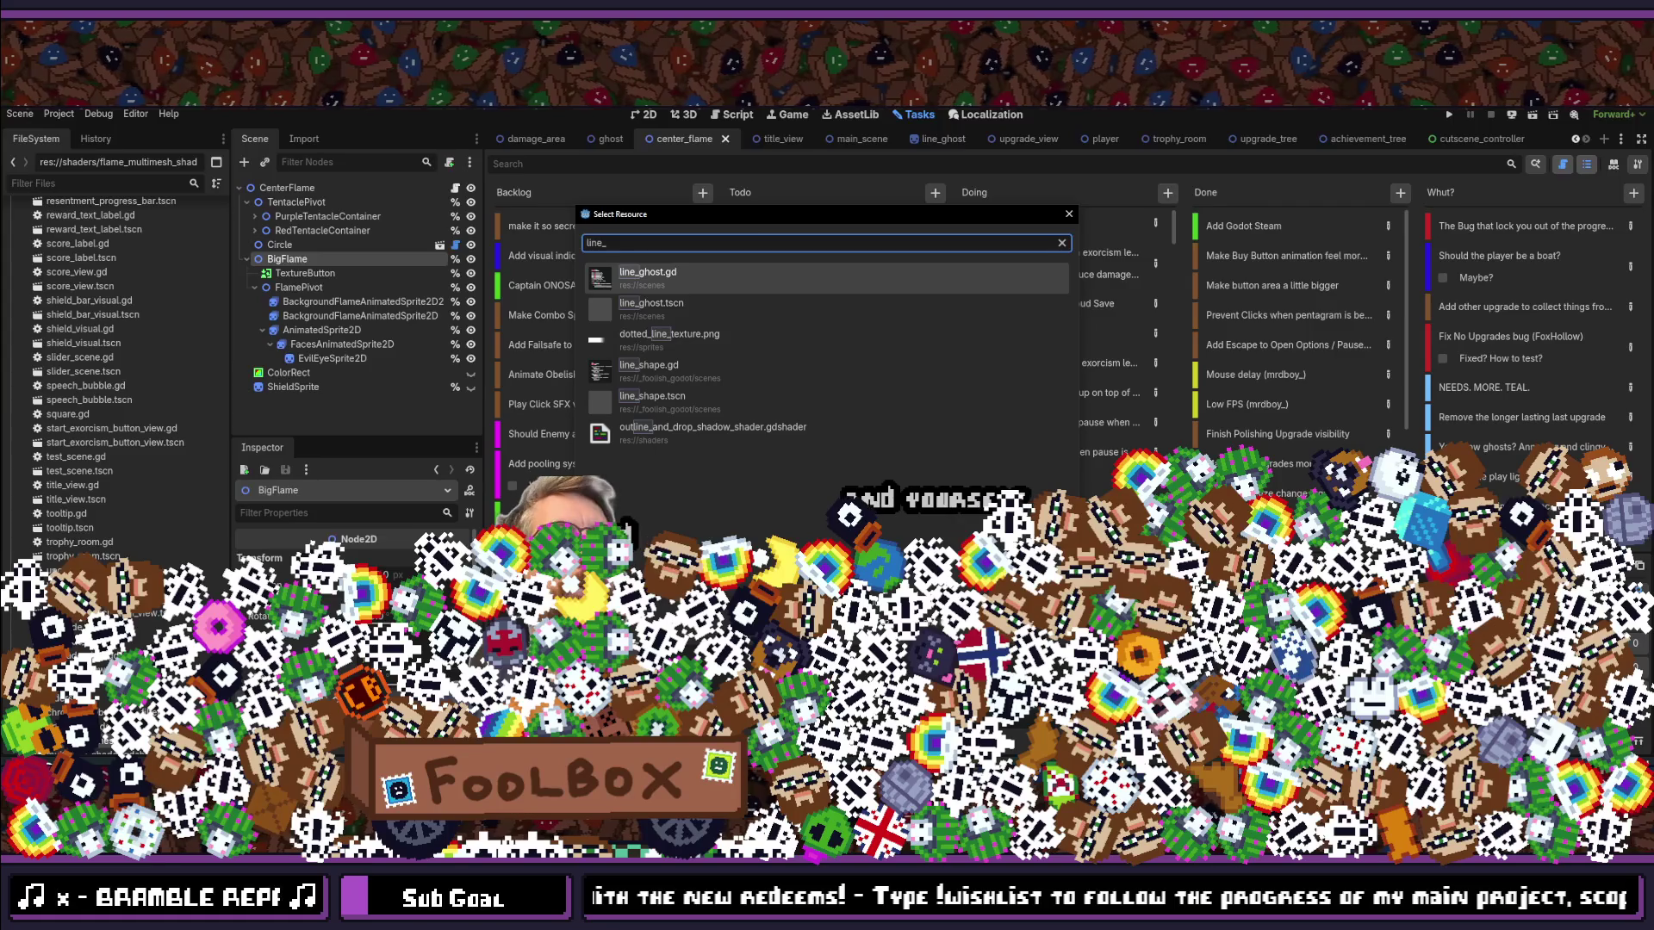
{"action": "key", "text": "Down"}
{"action": "key", "text": "Return"}
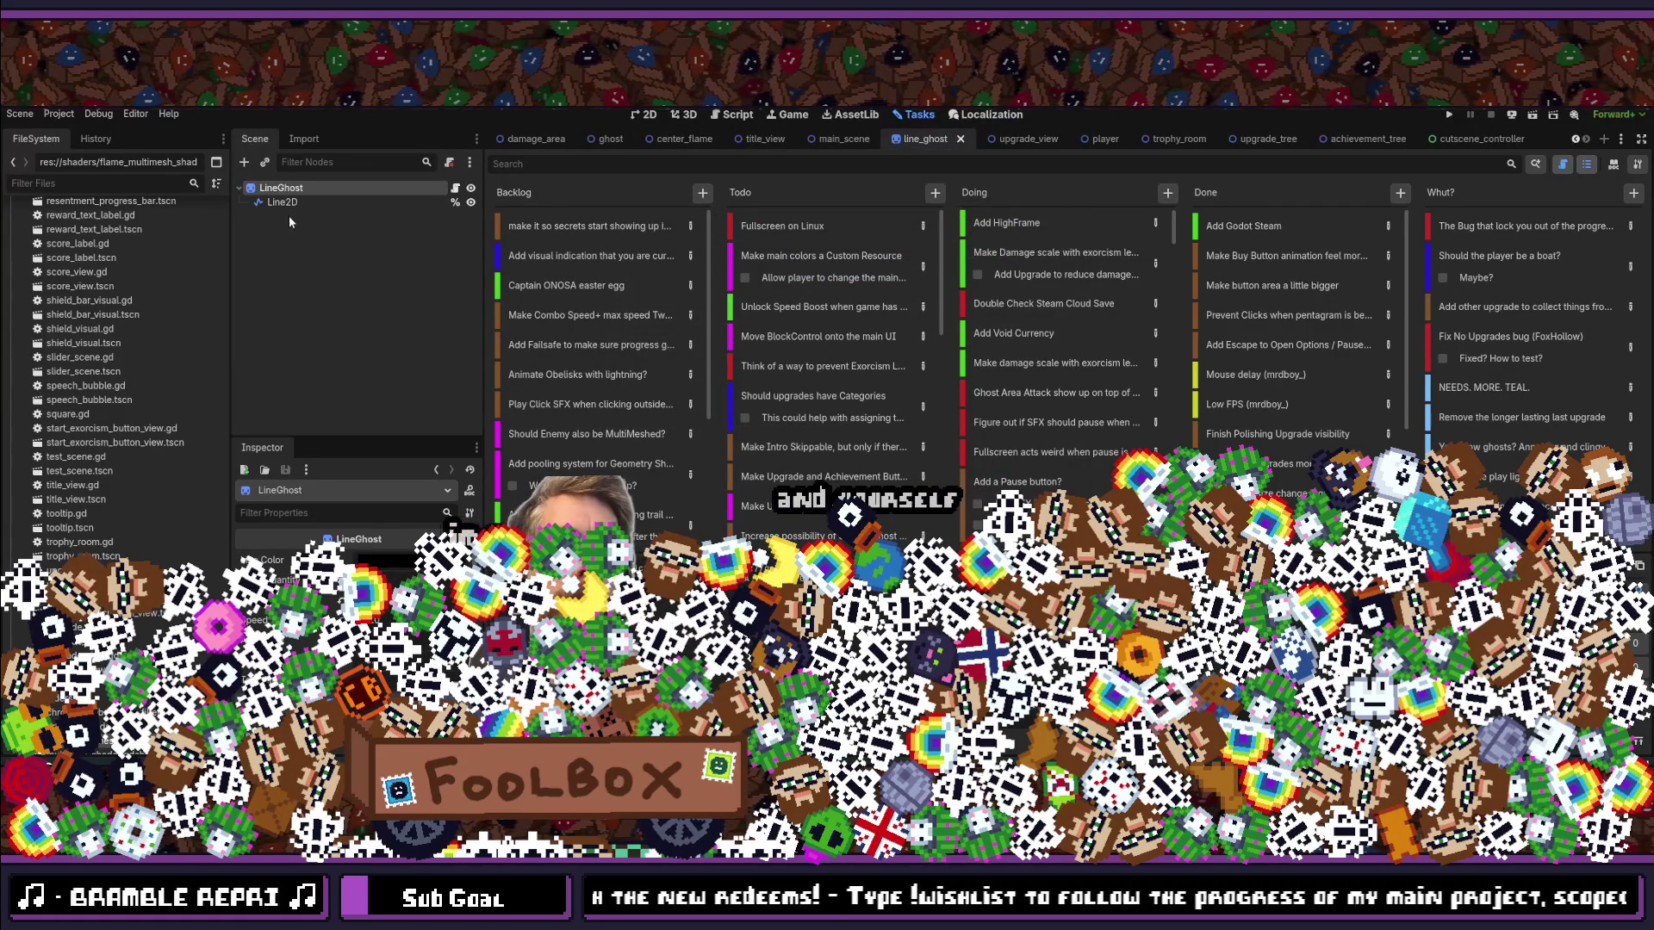
Step: Show the LineGhost scene zoomed in the 2D editor with its Line2D node selected
{"action": "left_click", "coordinate": [297, 203]}
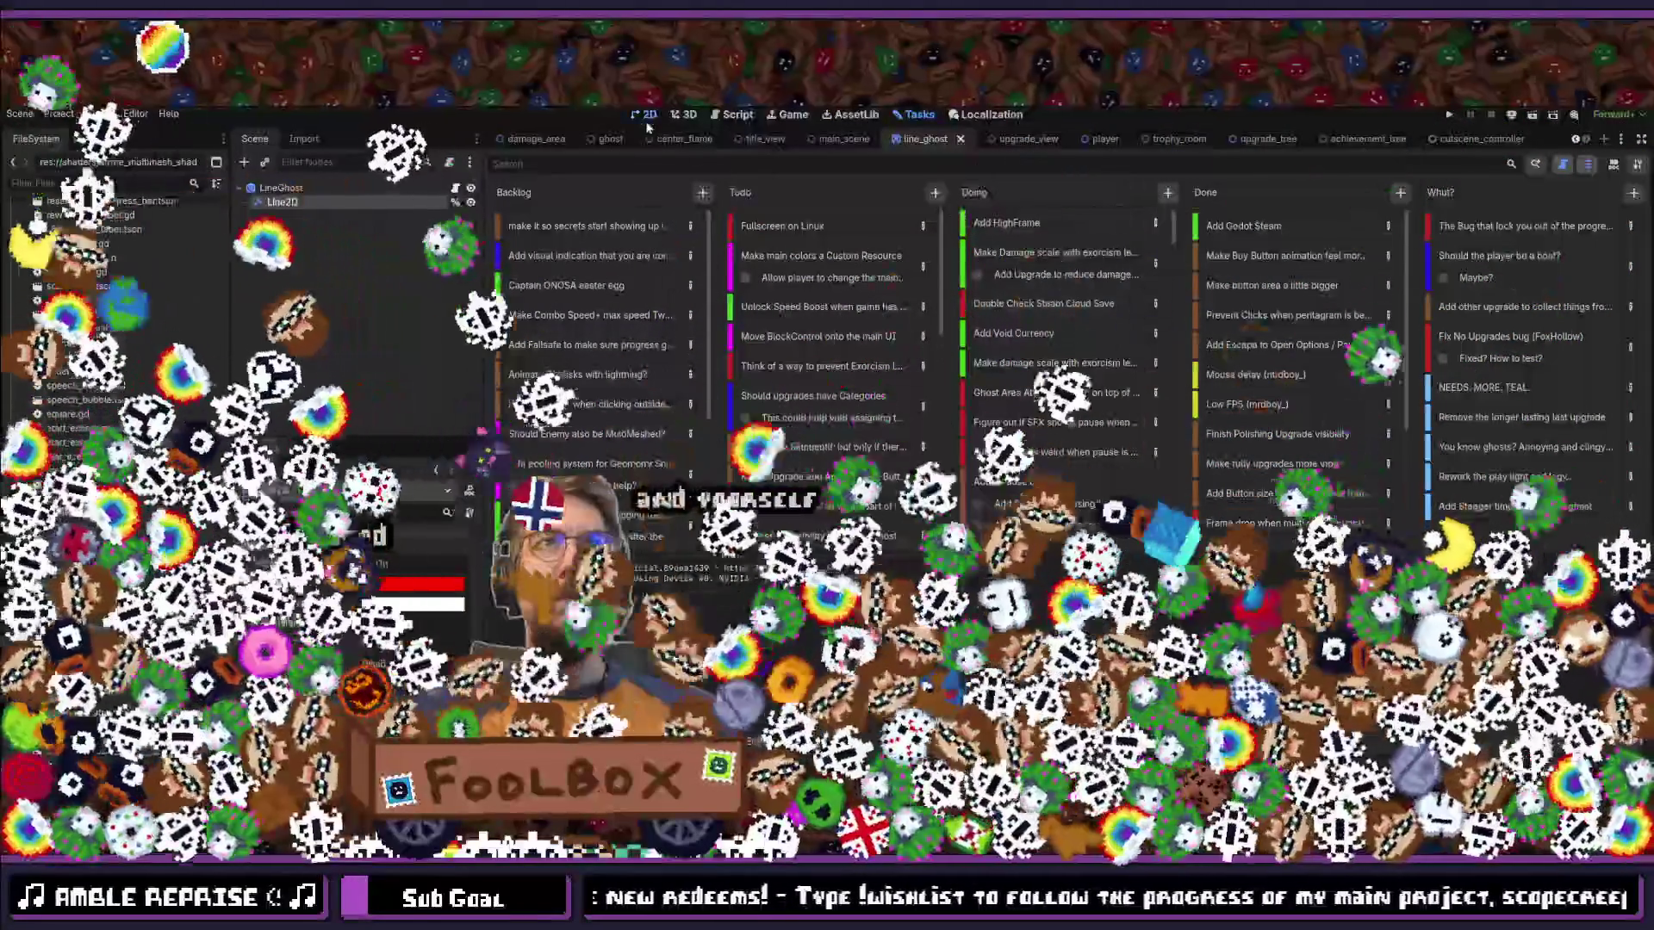
{"action": "left_click", "coordinate": [646, 115]}
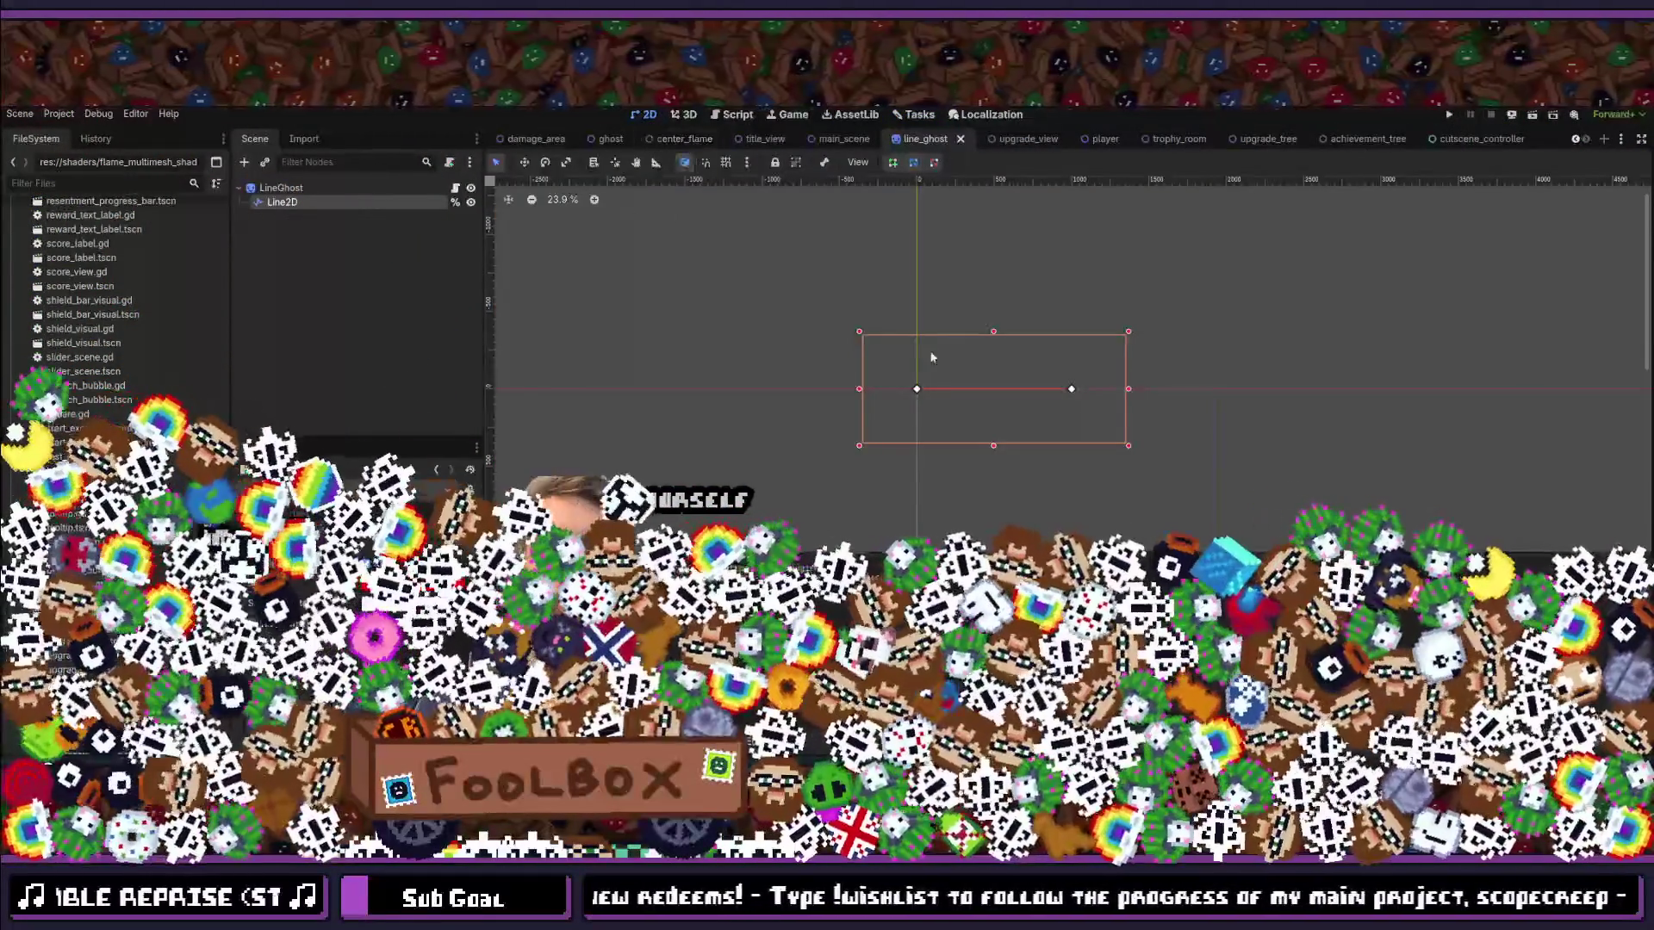
{"action": "scroll", "coordinate": [1025, 388], "scroll_direction": "up", "scroll_amount": 3}
{"action": "left_click", "coordinate": [287, 203]}
{"action": "left_click", "coordinate": [326, 320]}
{"action": "left_click", "coordinate": [288, 203]}
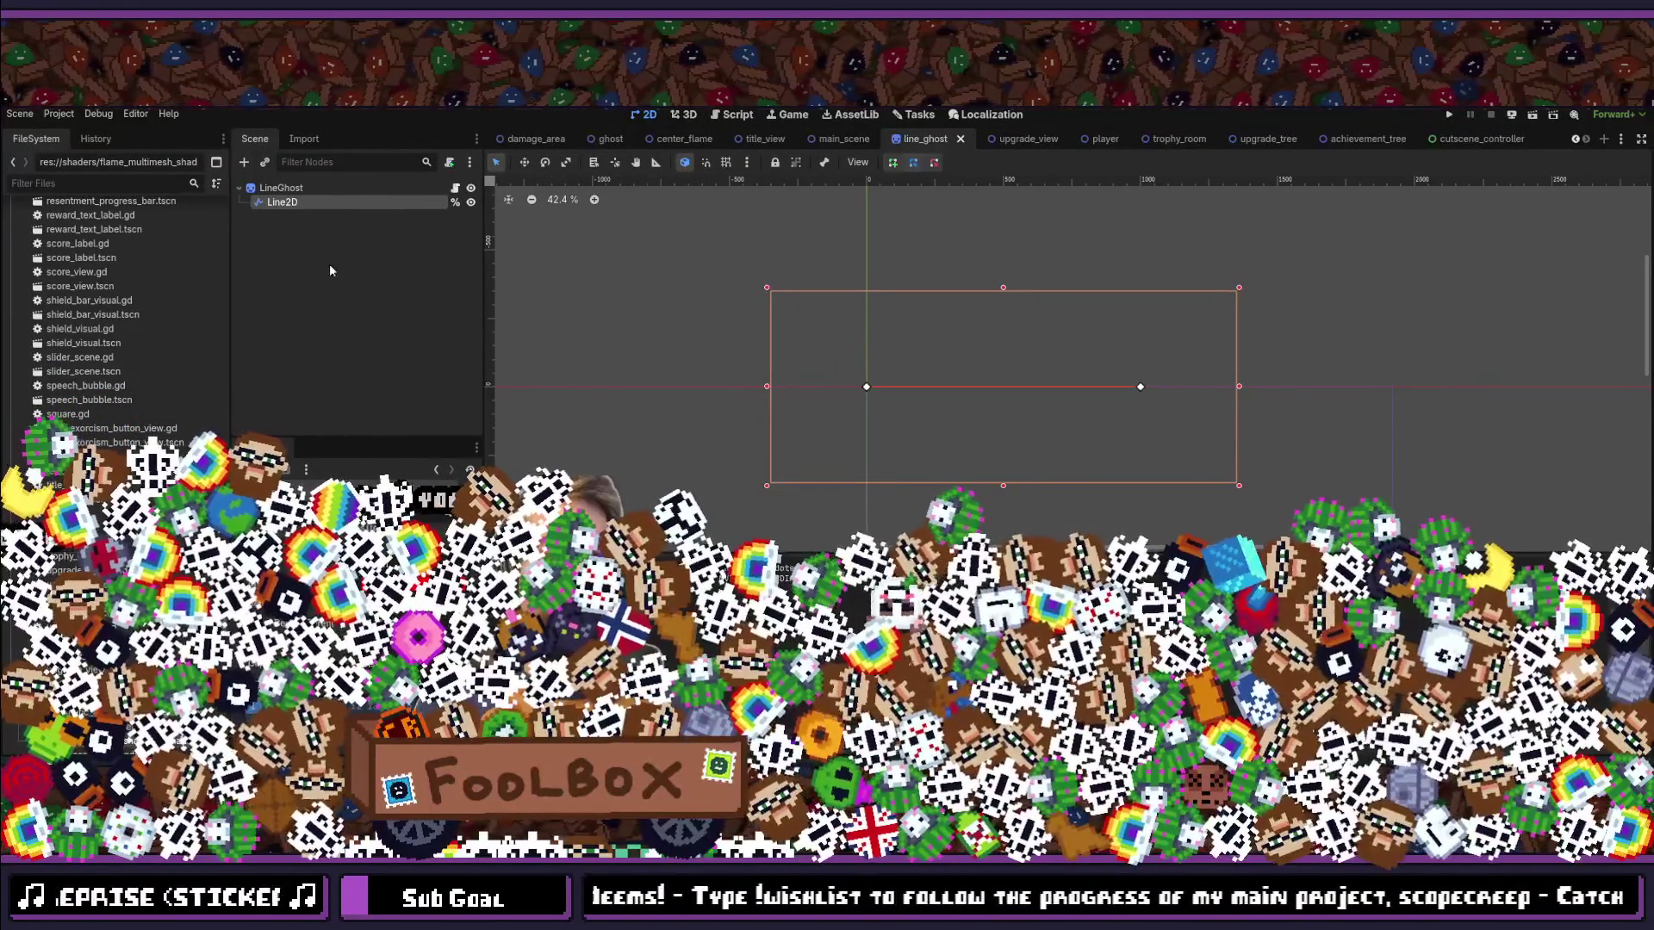
Step: Duplicate Line2D and move the copy above the original in the Scene tree
{"action": "key", "text": "ctrl+d"}
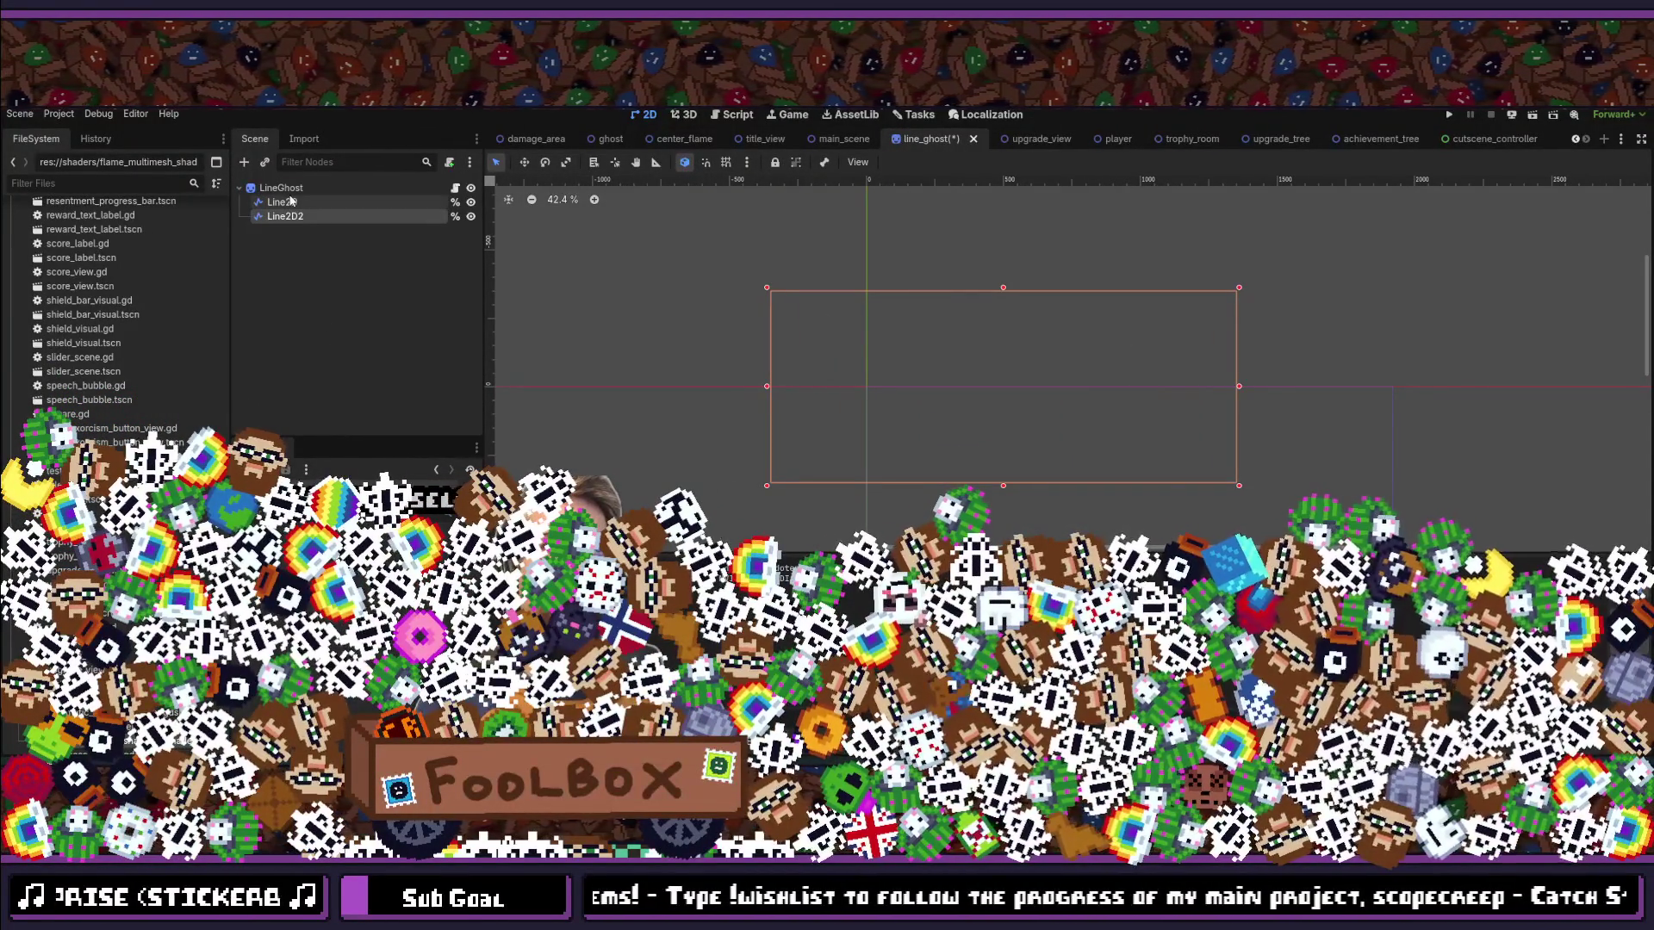
{"action": "left_click_drag", "start_coordinate": [291, 201], "coordinate": [291, 199]}
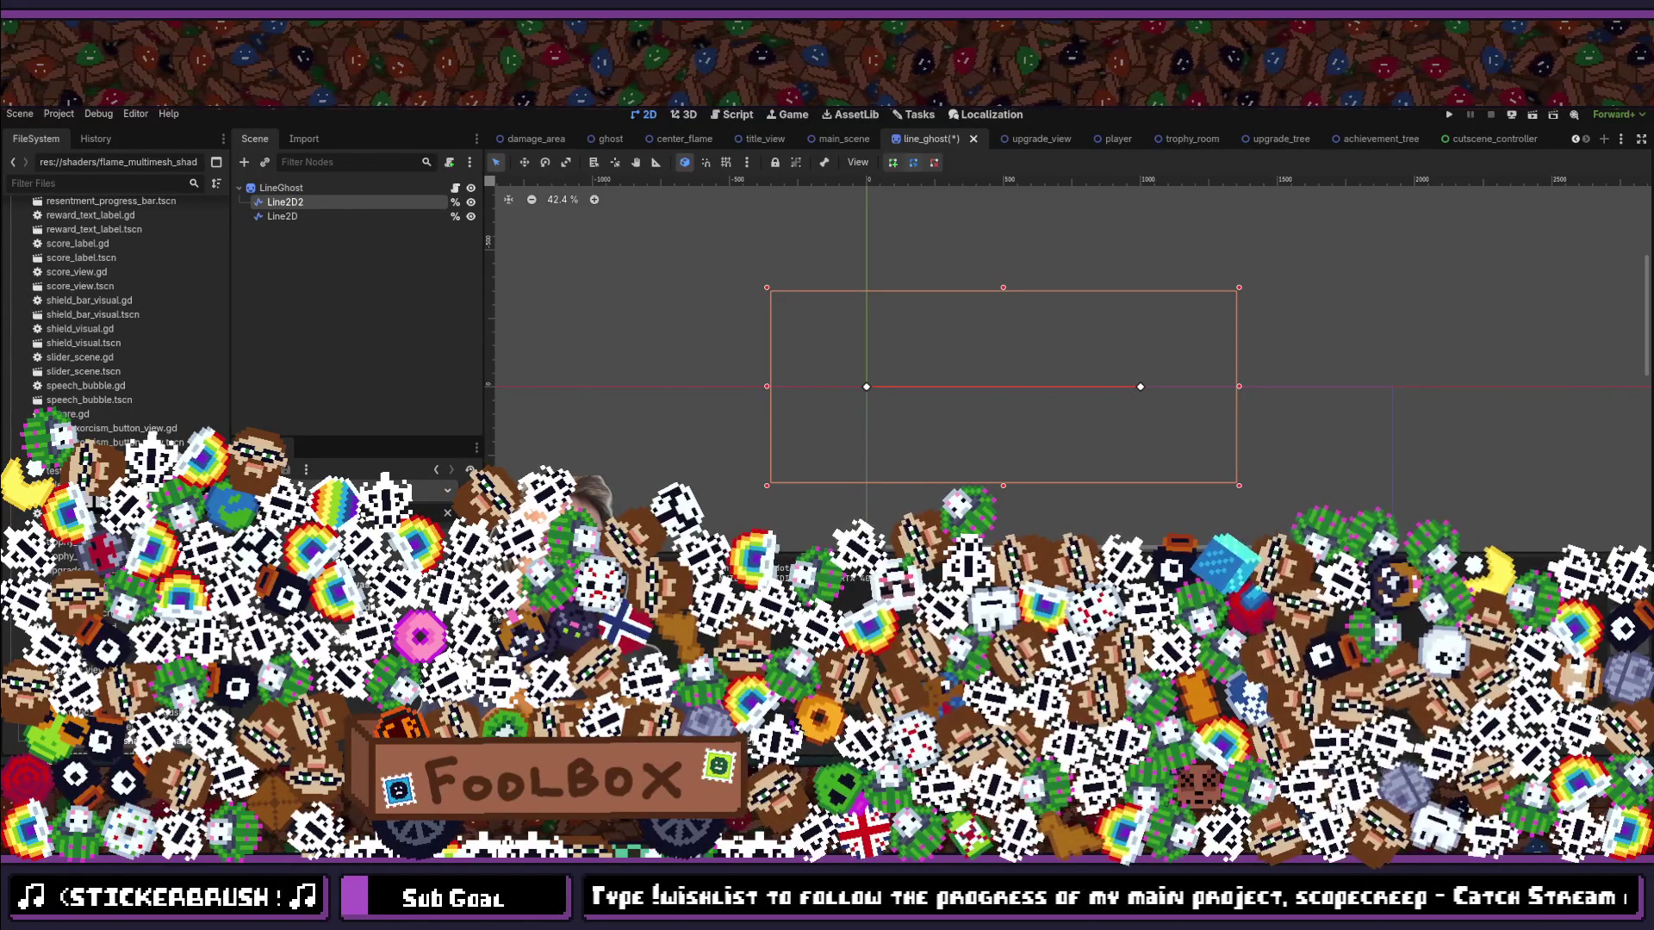
{"action": "left_click", "coordinate": [252, 312]}
{"action": "left_click", "coordinate": [301, 204]}
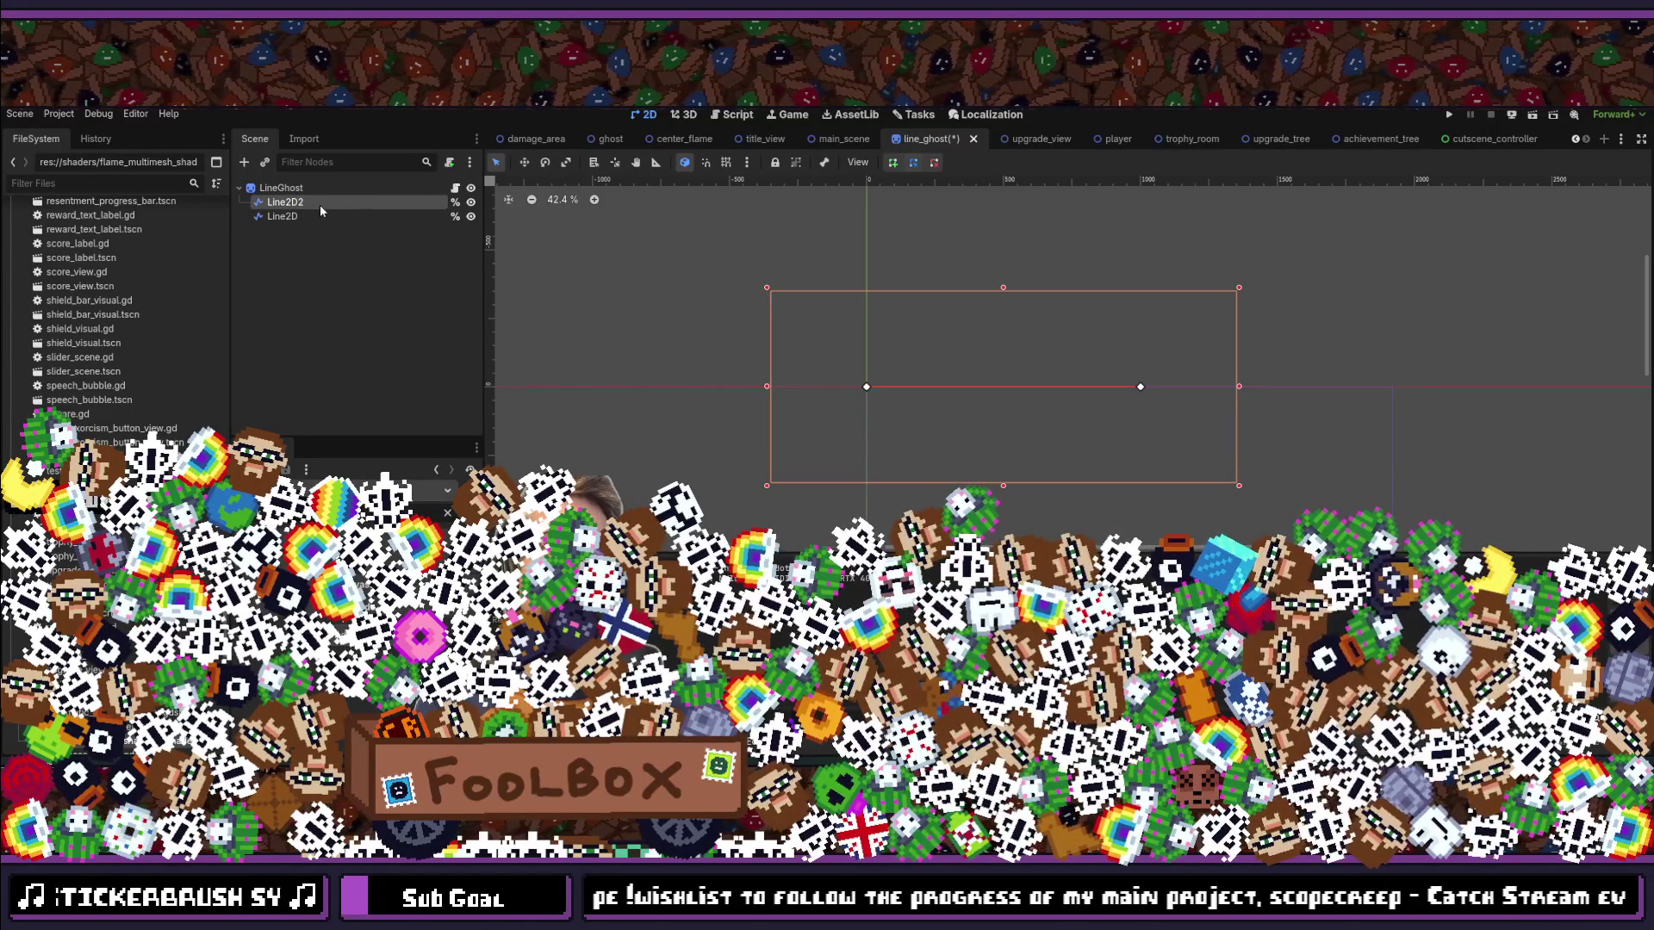
Step: Rename the copied node to BackgroundLine2D
{"action": "left_click", "coordinate": [304, 204]}
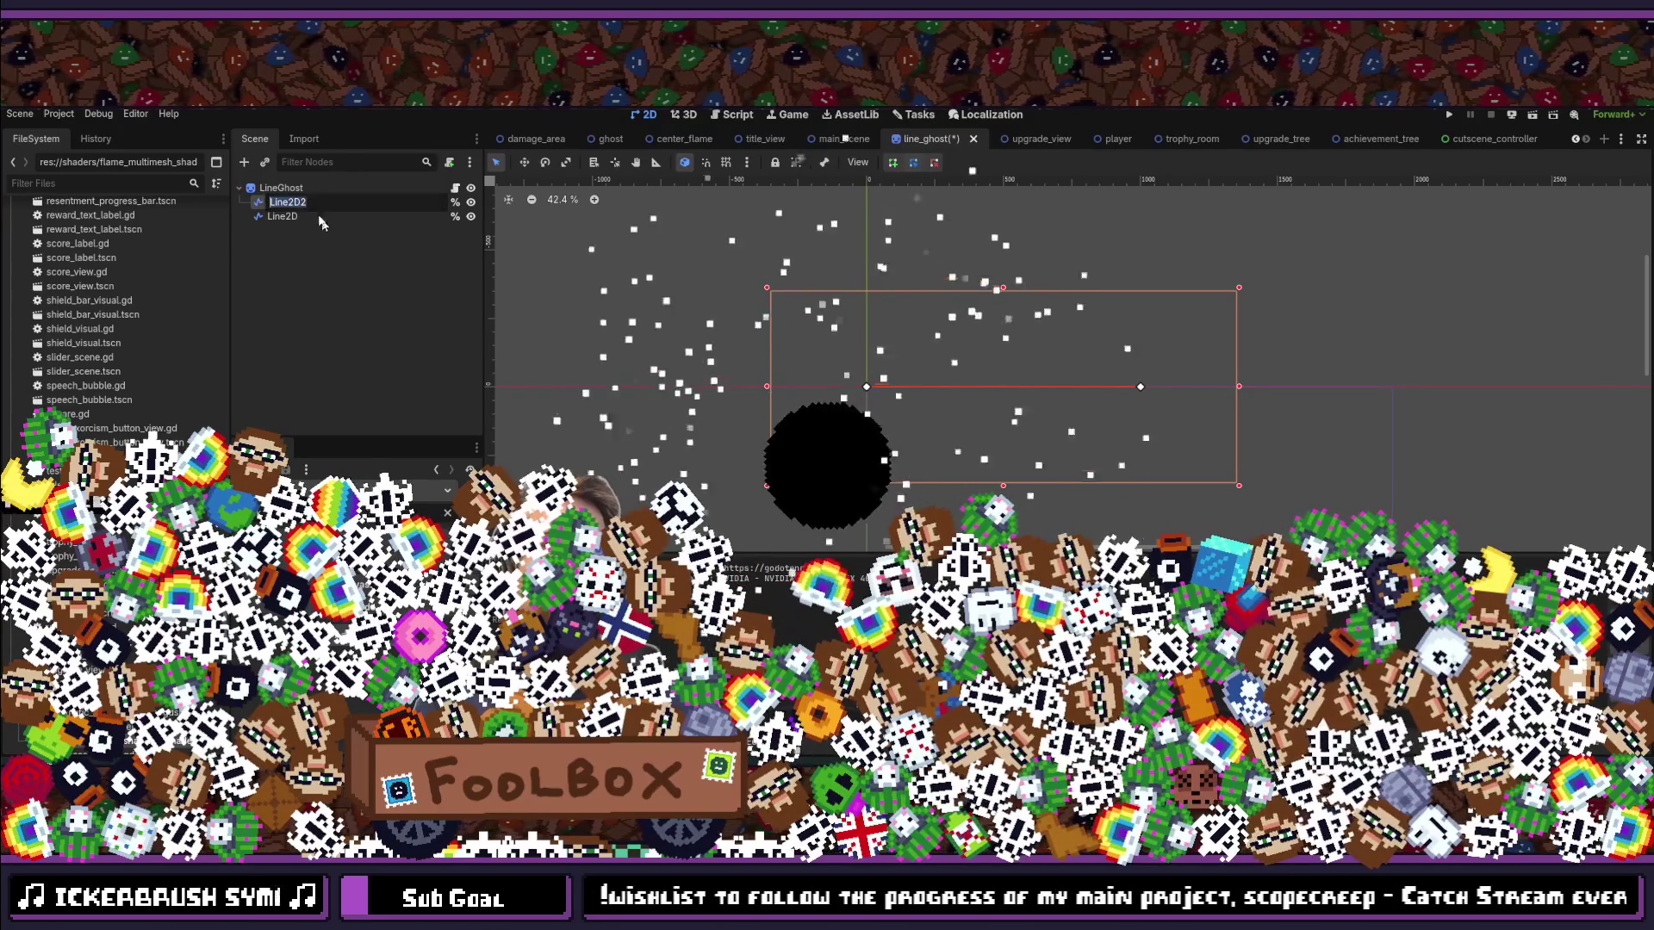
{"action": "type", "text": "backgro"}
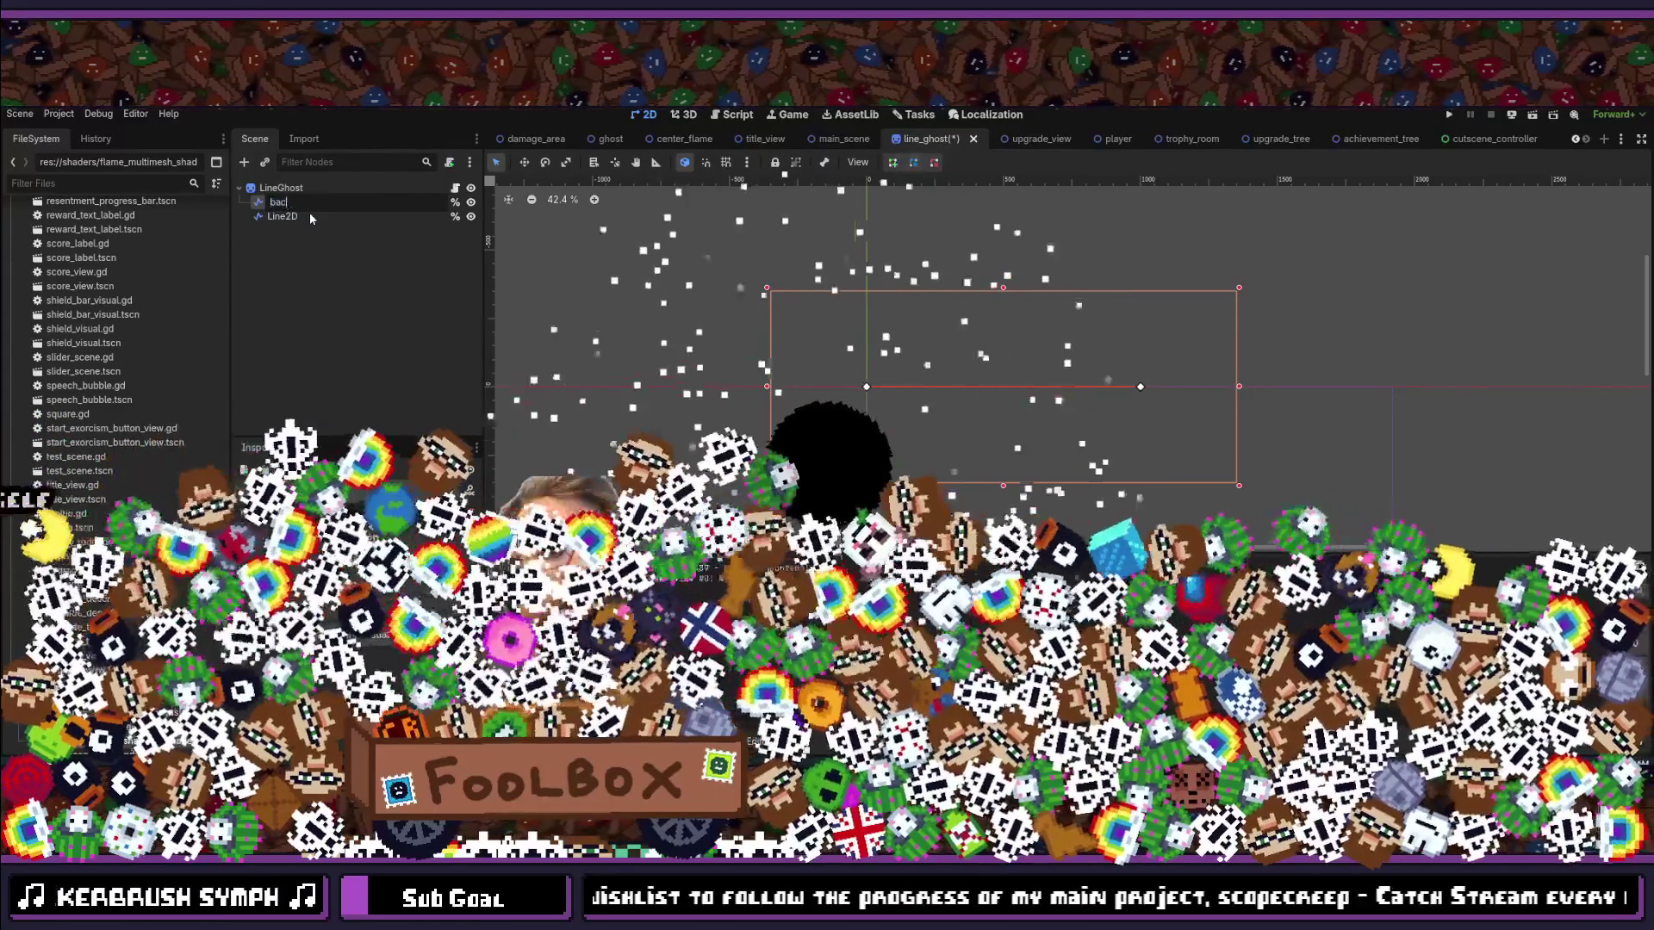
{"action": "key", "text": "BackSpace"}
{"action": "key", "text": "BackSpace"}
{"action": "key", "text": "BackSpace"}
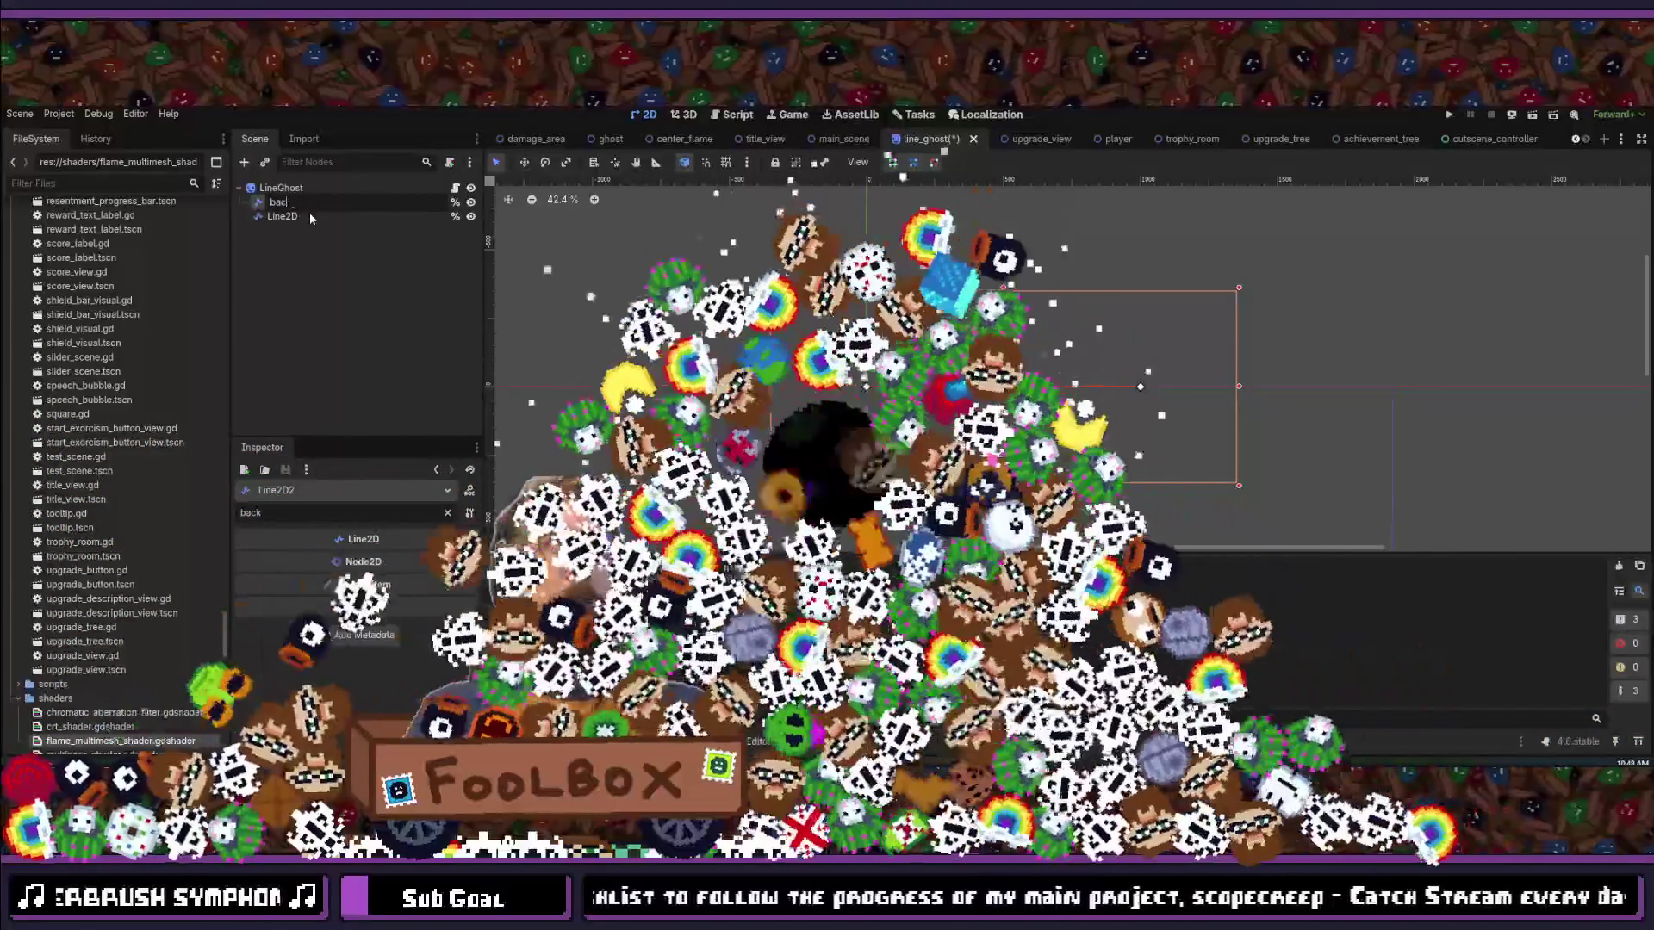
{"action": "type", "text": "Background_"}
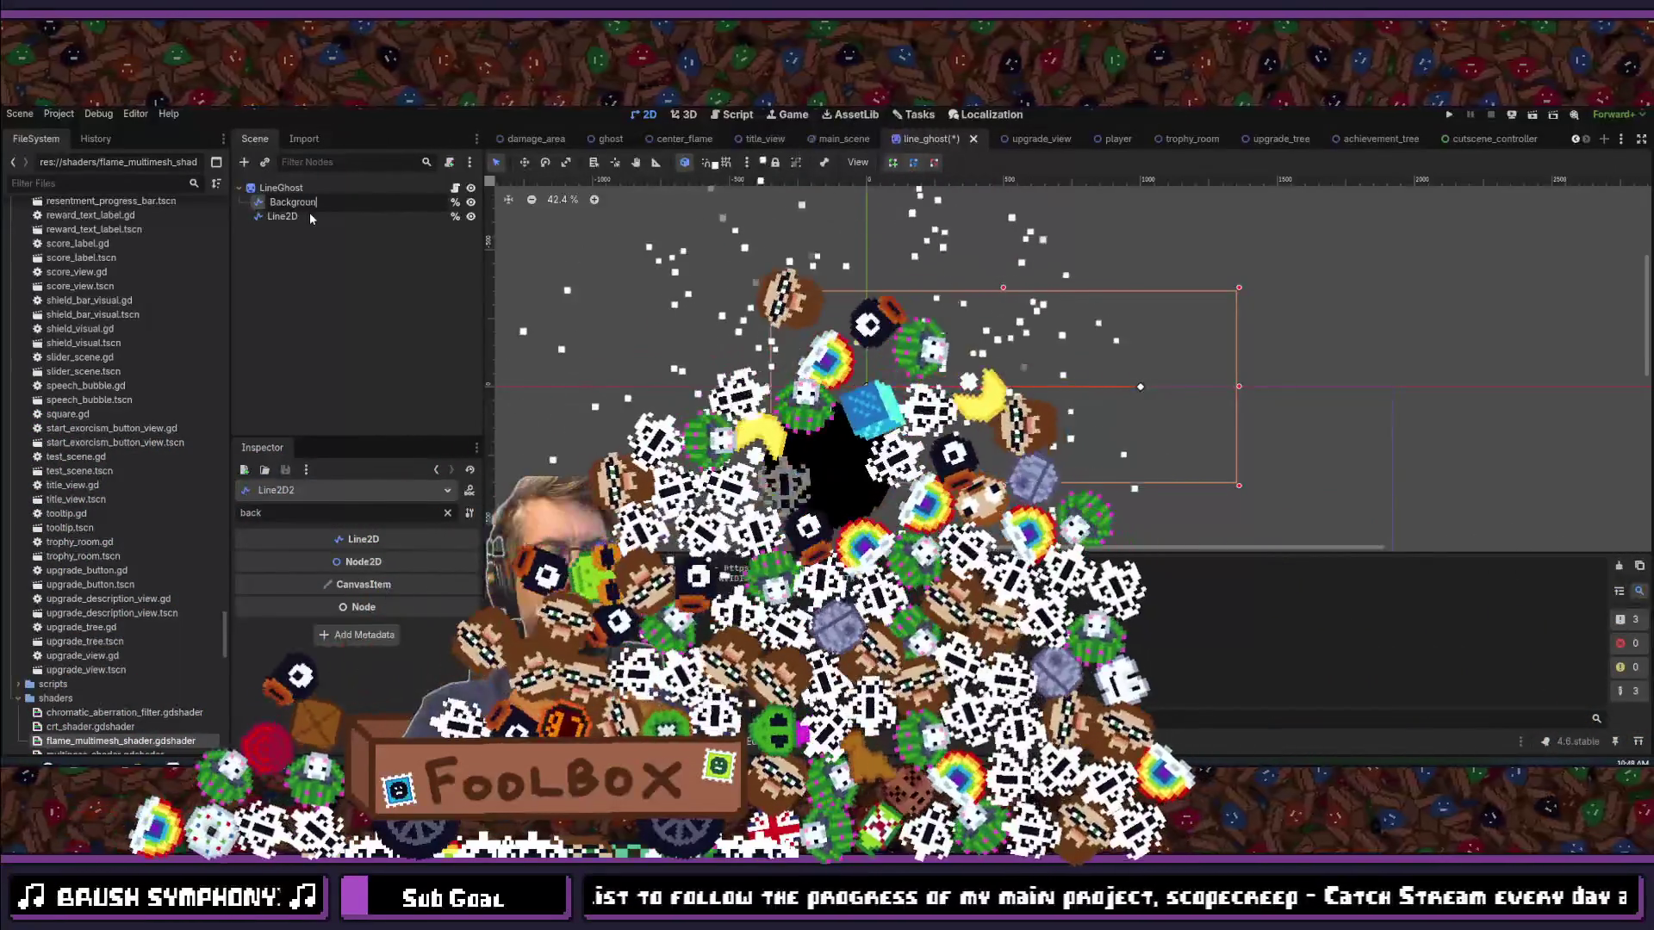
{"action": "key", "text": "BackSpace"}
{"action": "type", "text": "Line2D"}
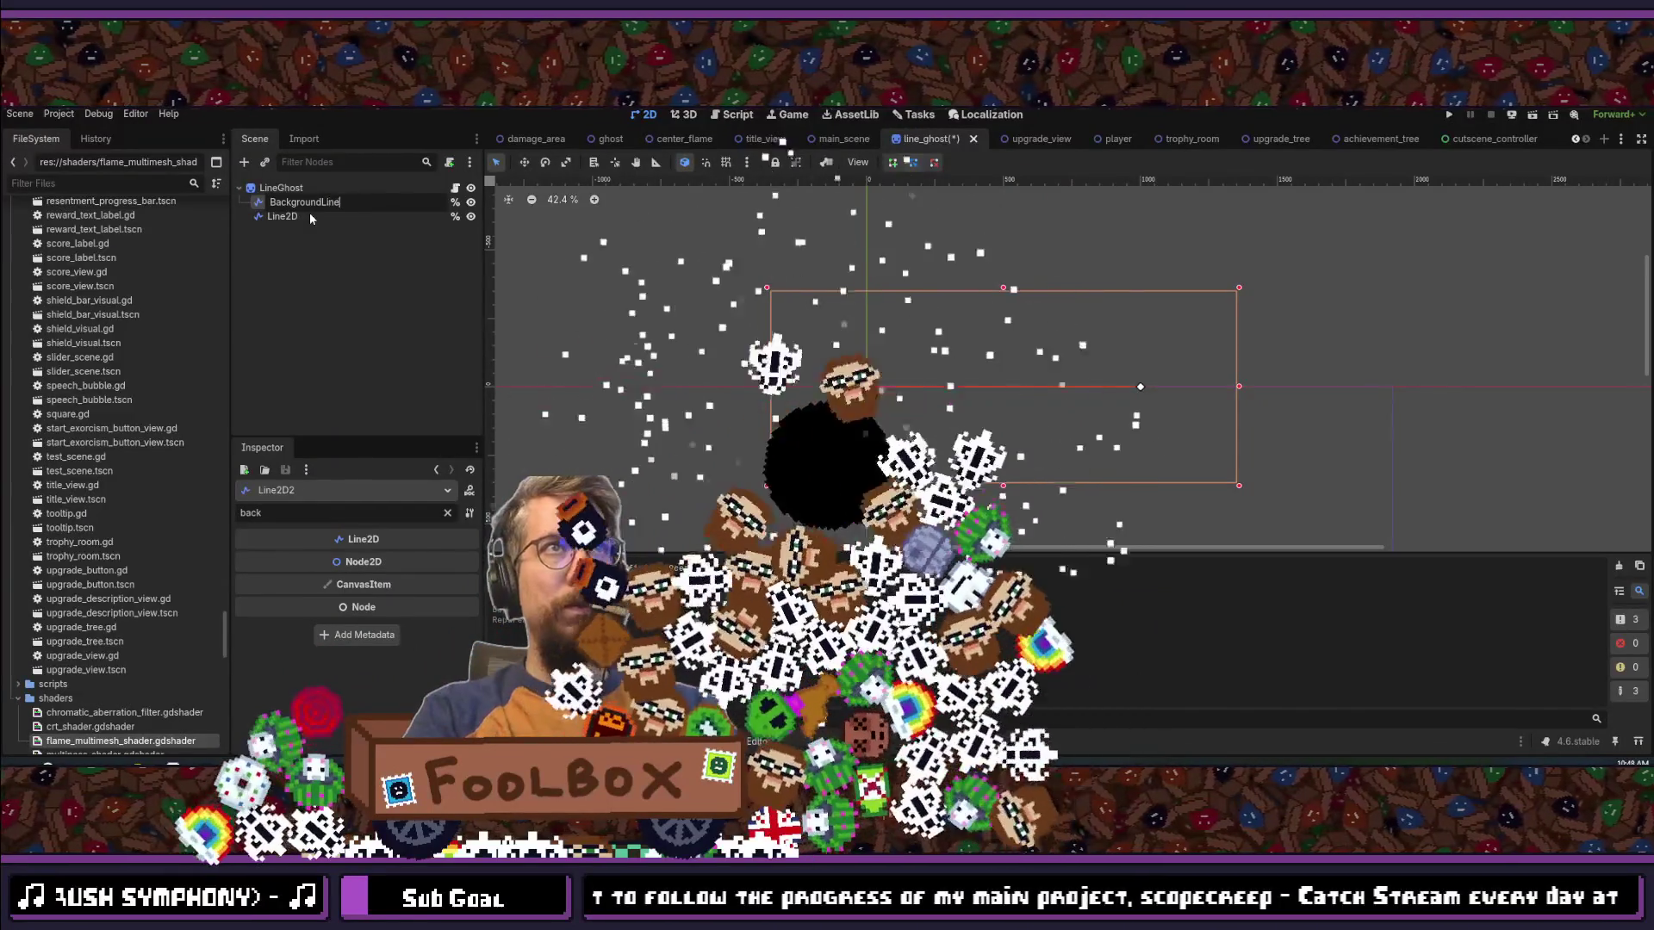
{"action": "key", "text": "Return"}
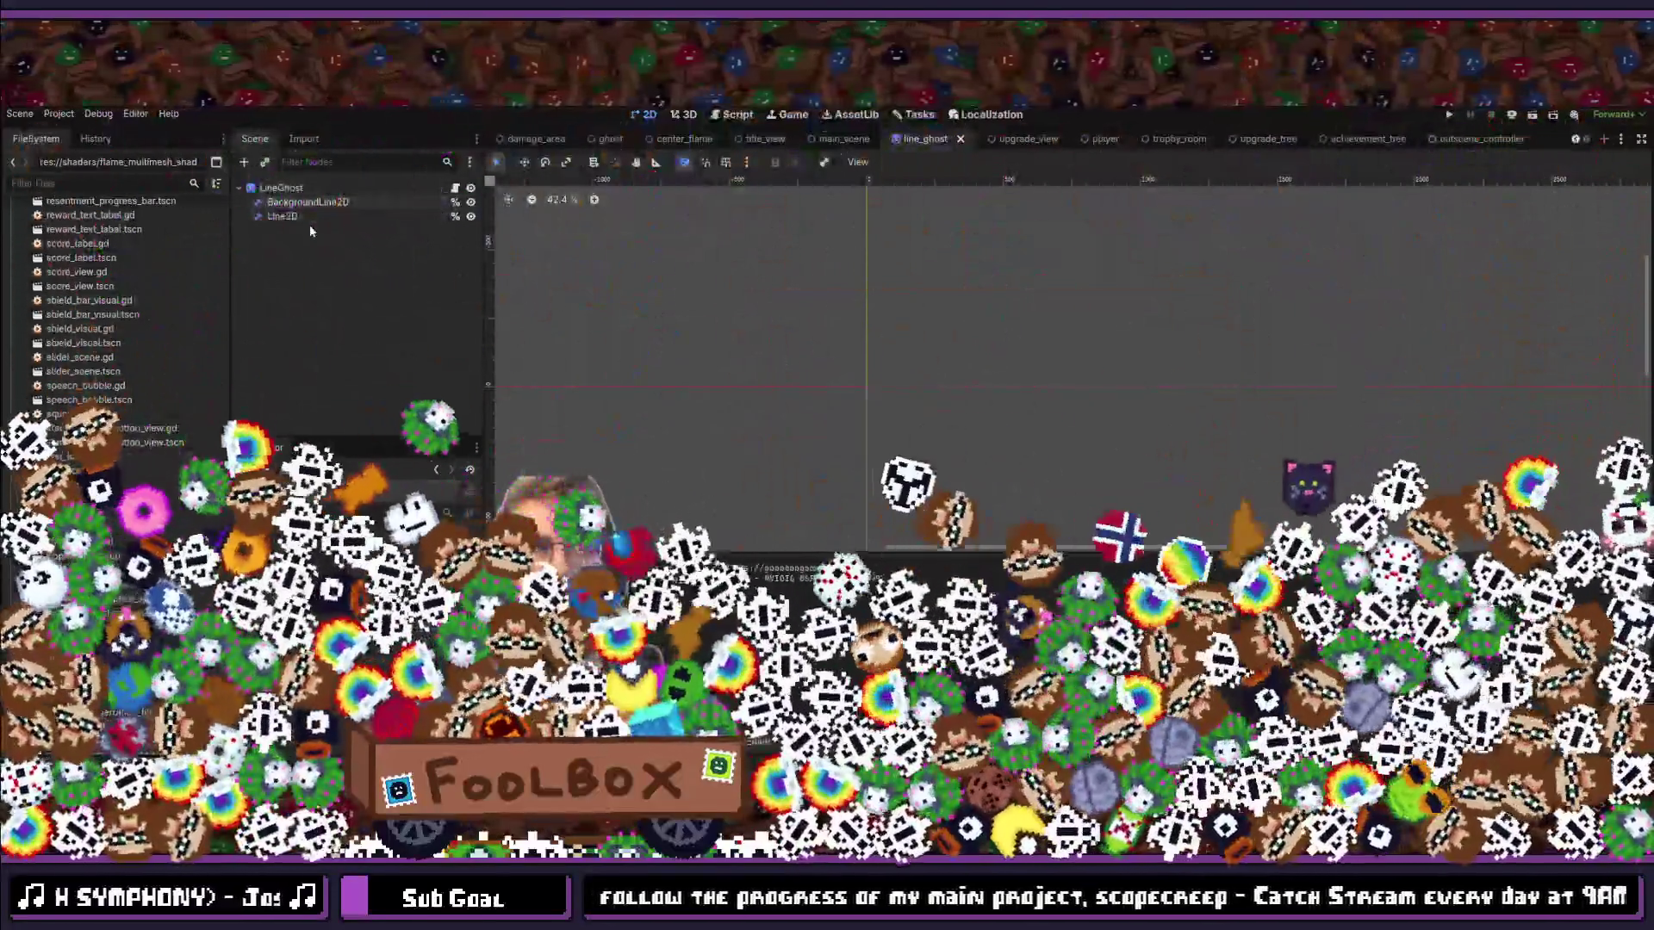
{"action": "left_click", "coordinate": [293, 204]}
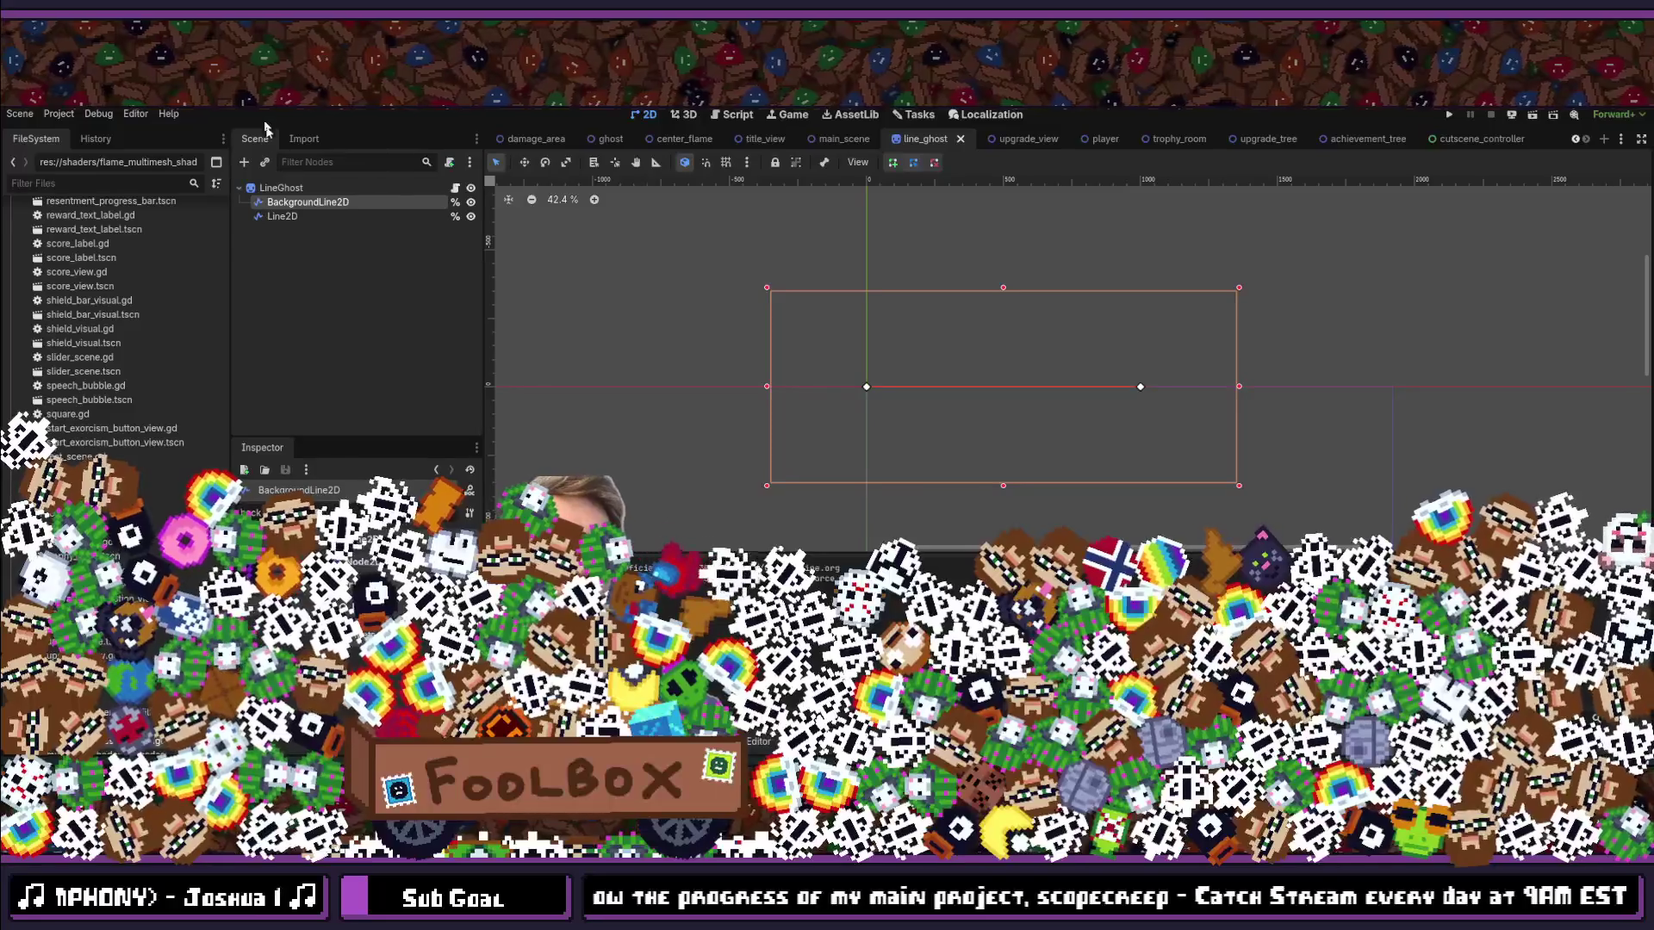
Step: Increase BackgroundLine2D's Width in the Inspector and compare it against Line2D
{"action": "left_click", "coordinate": [286, 218]}
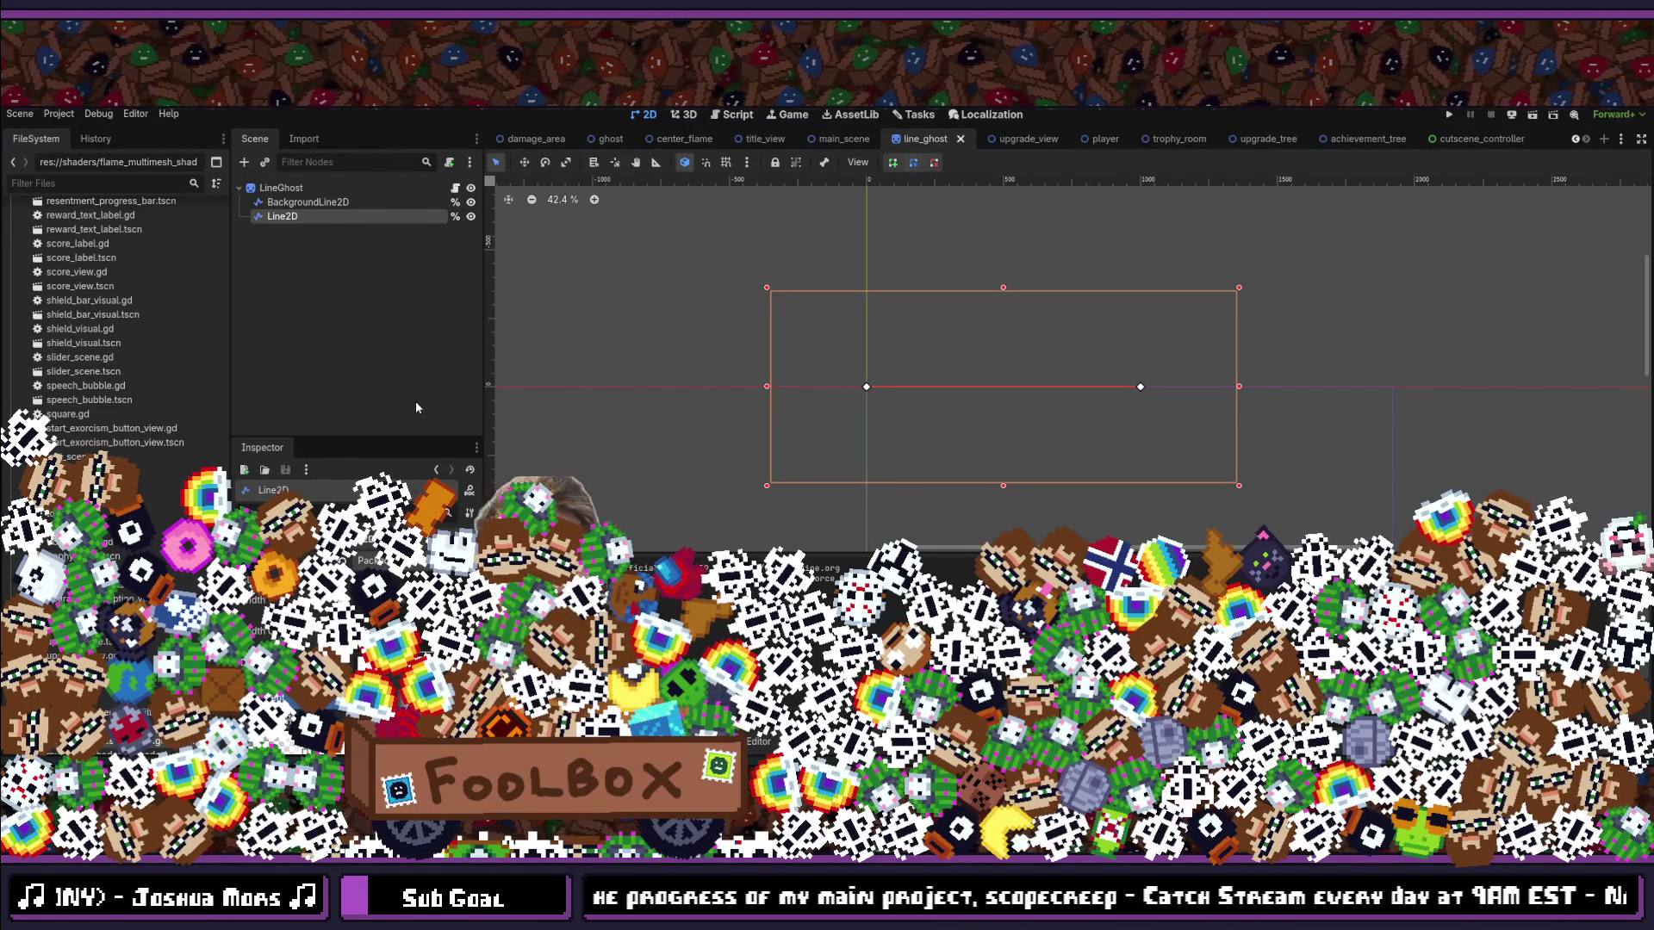
{"action": "left_click", "coordinate": [296, 205]}
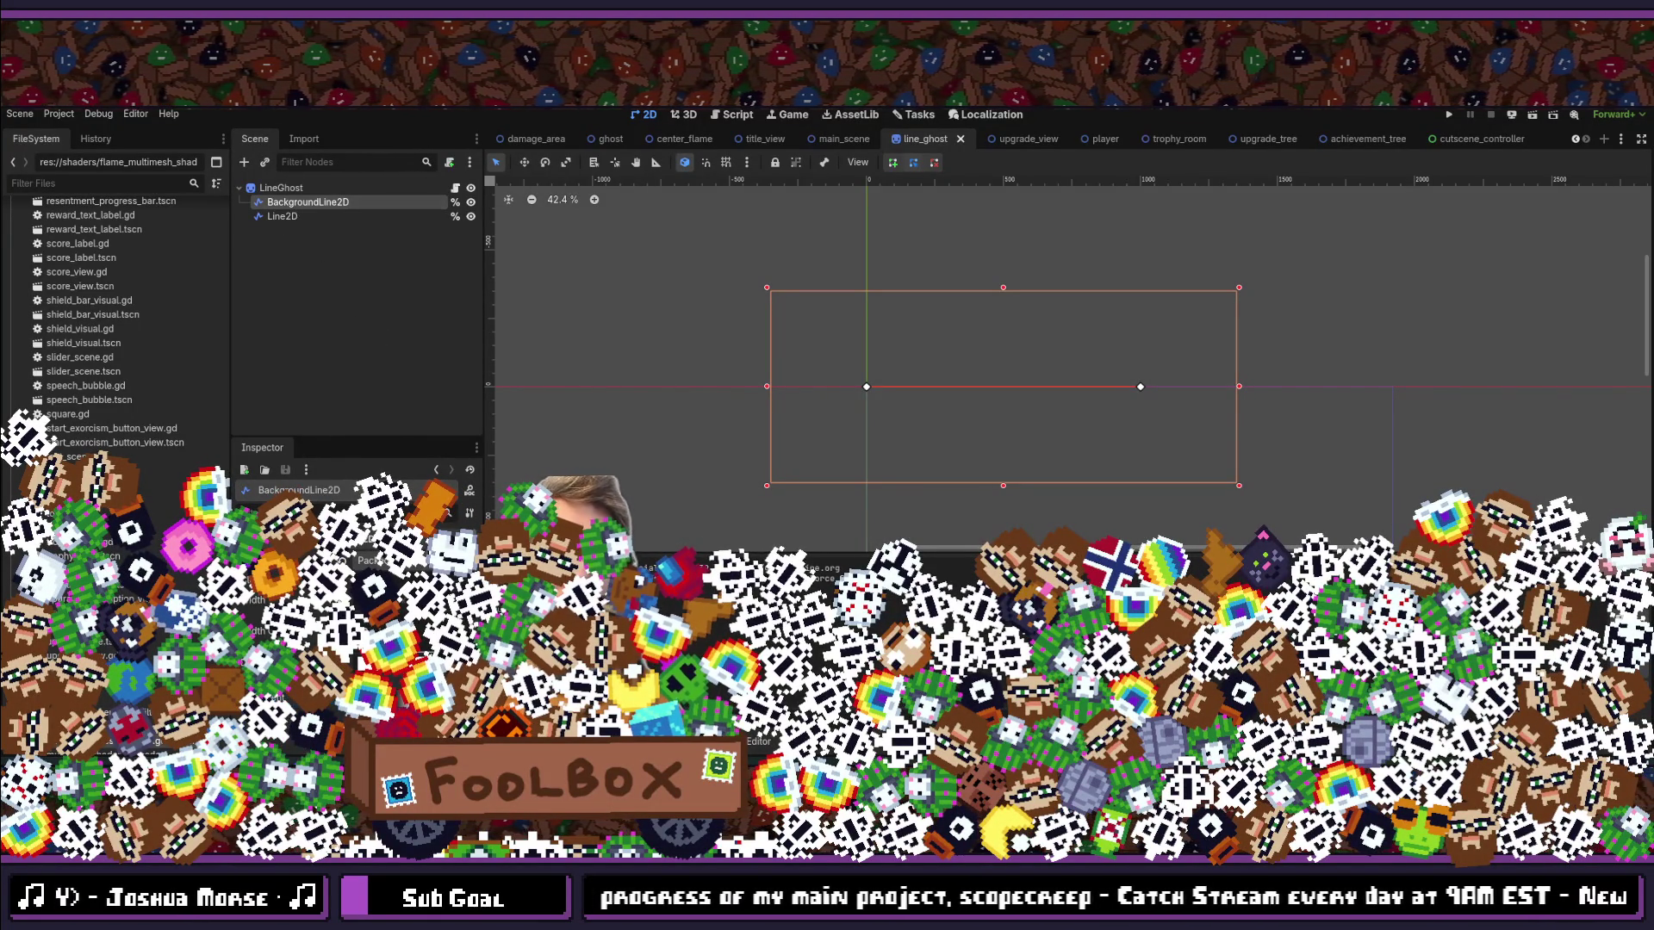
{"action": "key", "text": "Return"}
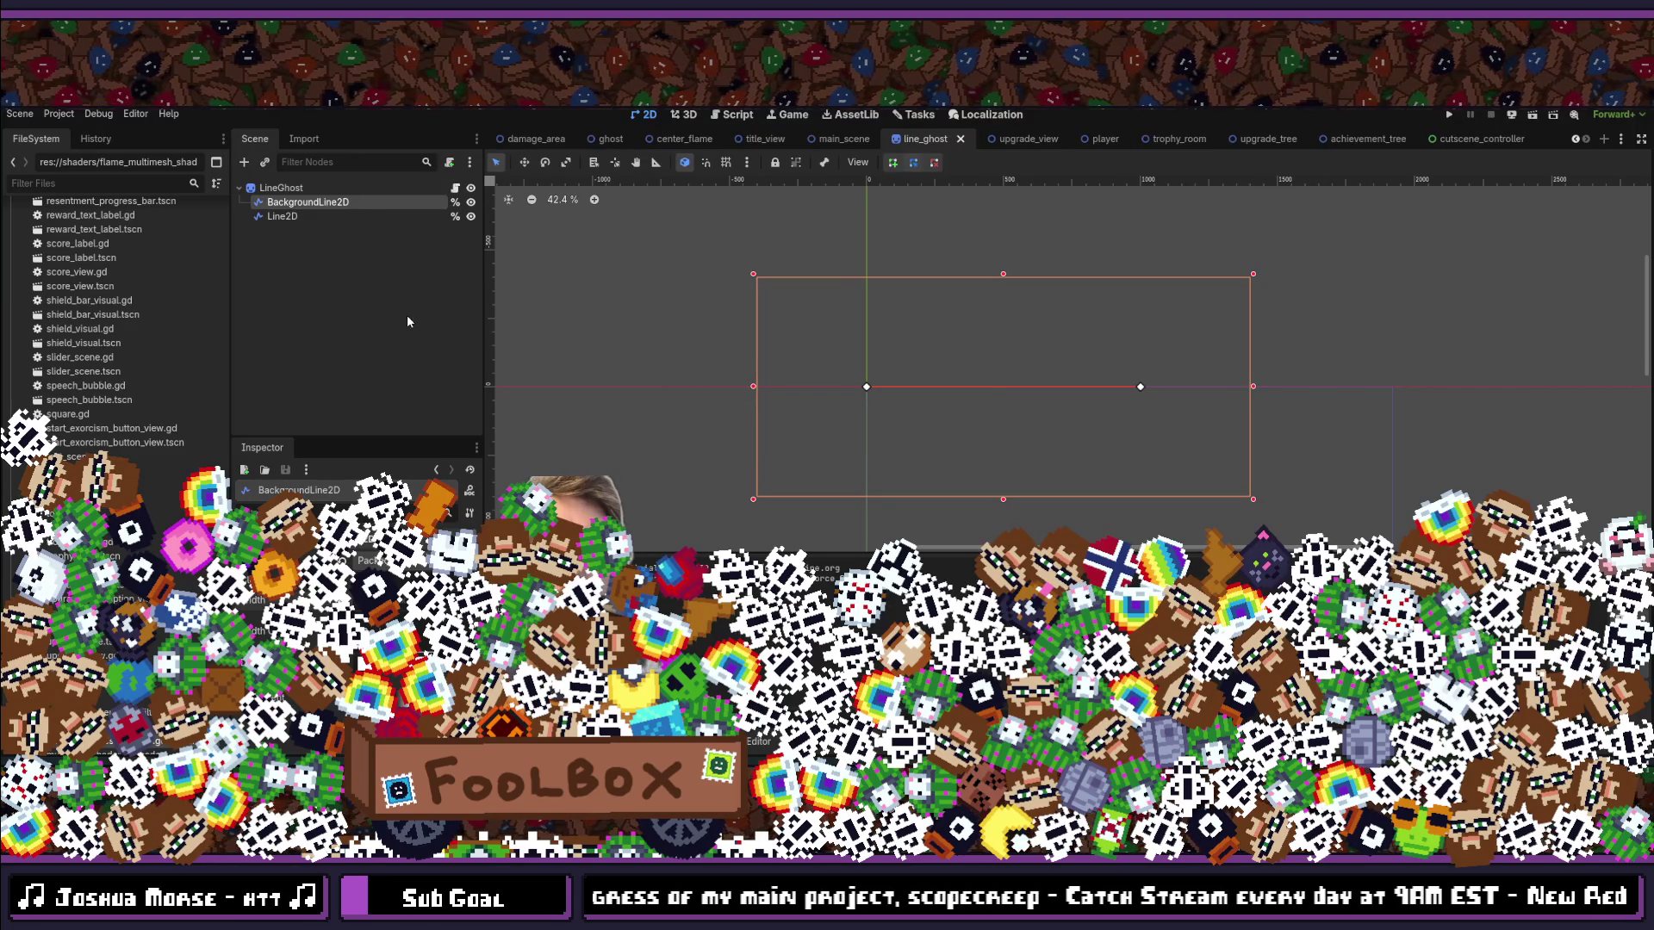
{"action": "left_click", "coordinate": [347, 285]}
{"action": "left_click", "coordinate": [290, 218]}
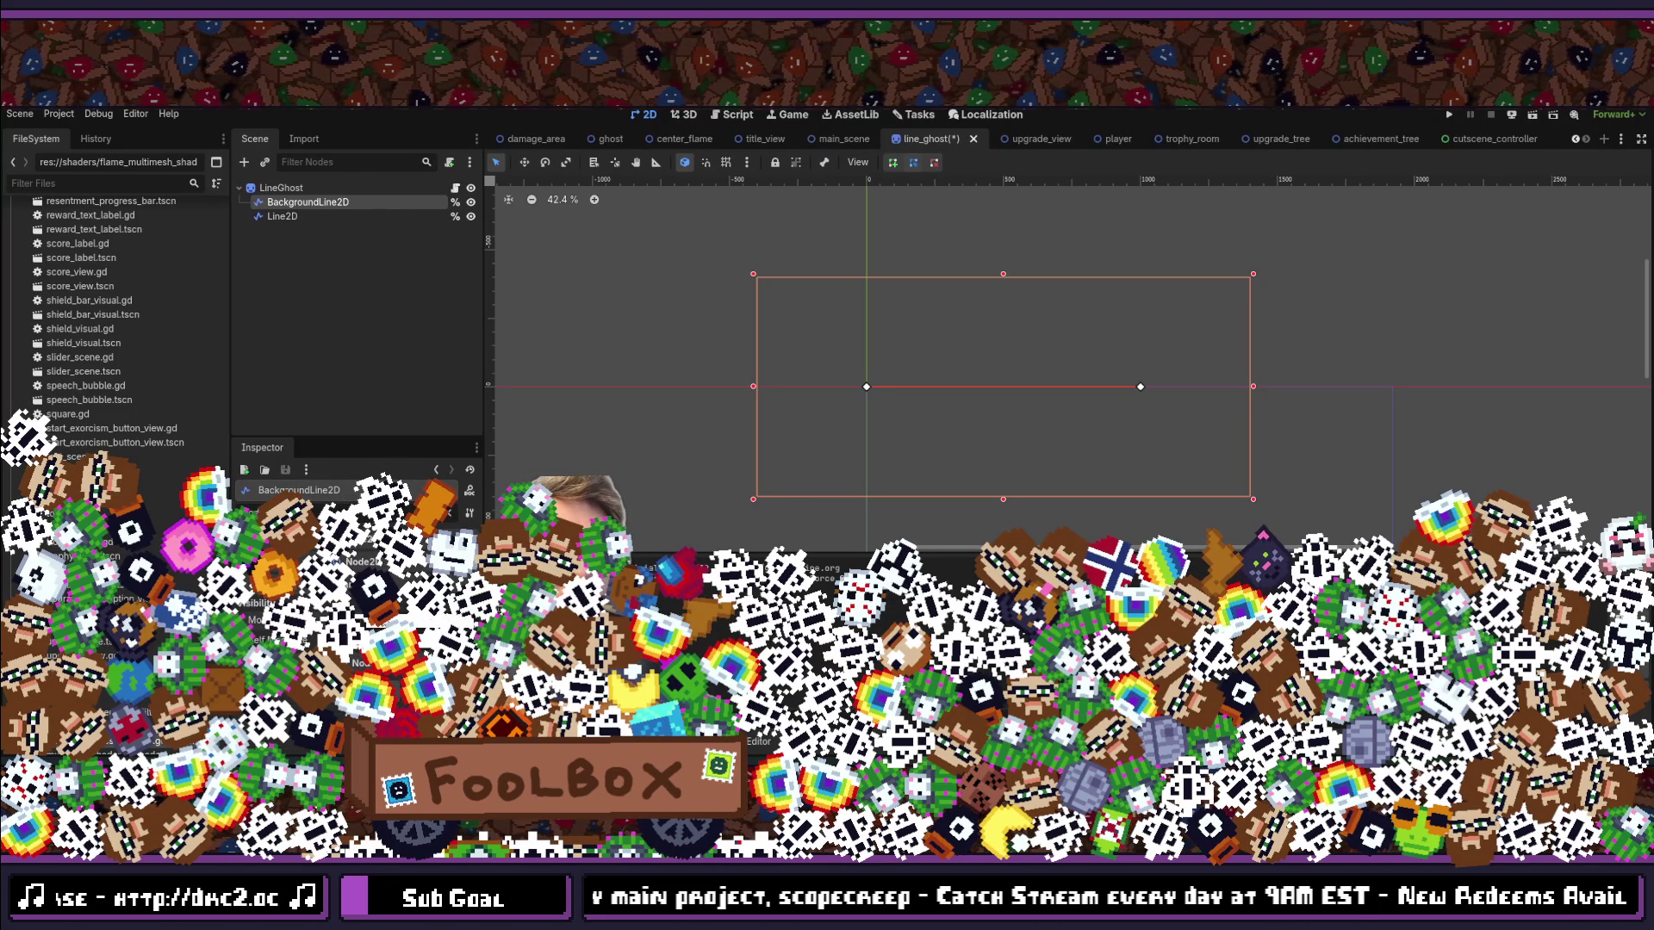
Step: Set BackgroundLine2D's Default Color to black (0,0,0) and compare it with Line2D
{"action": "left_click", "coordinate": [405, 551]}
{"action": "left_click", "coordinate": [503, 377]}
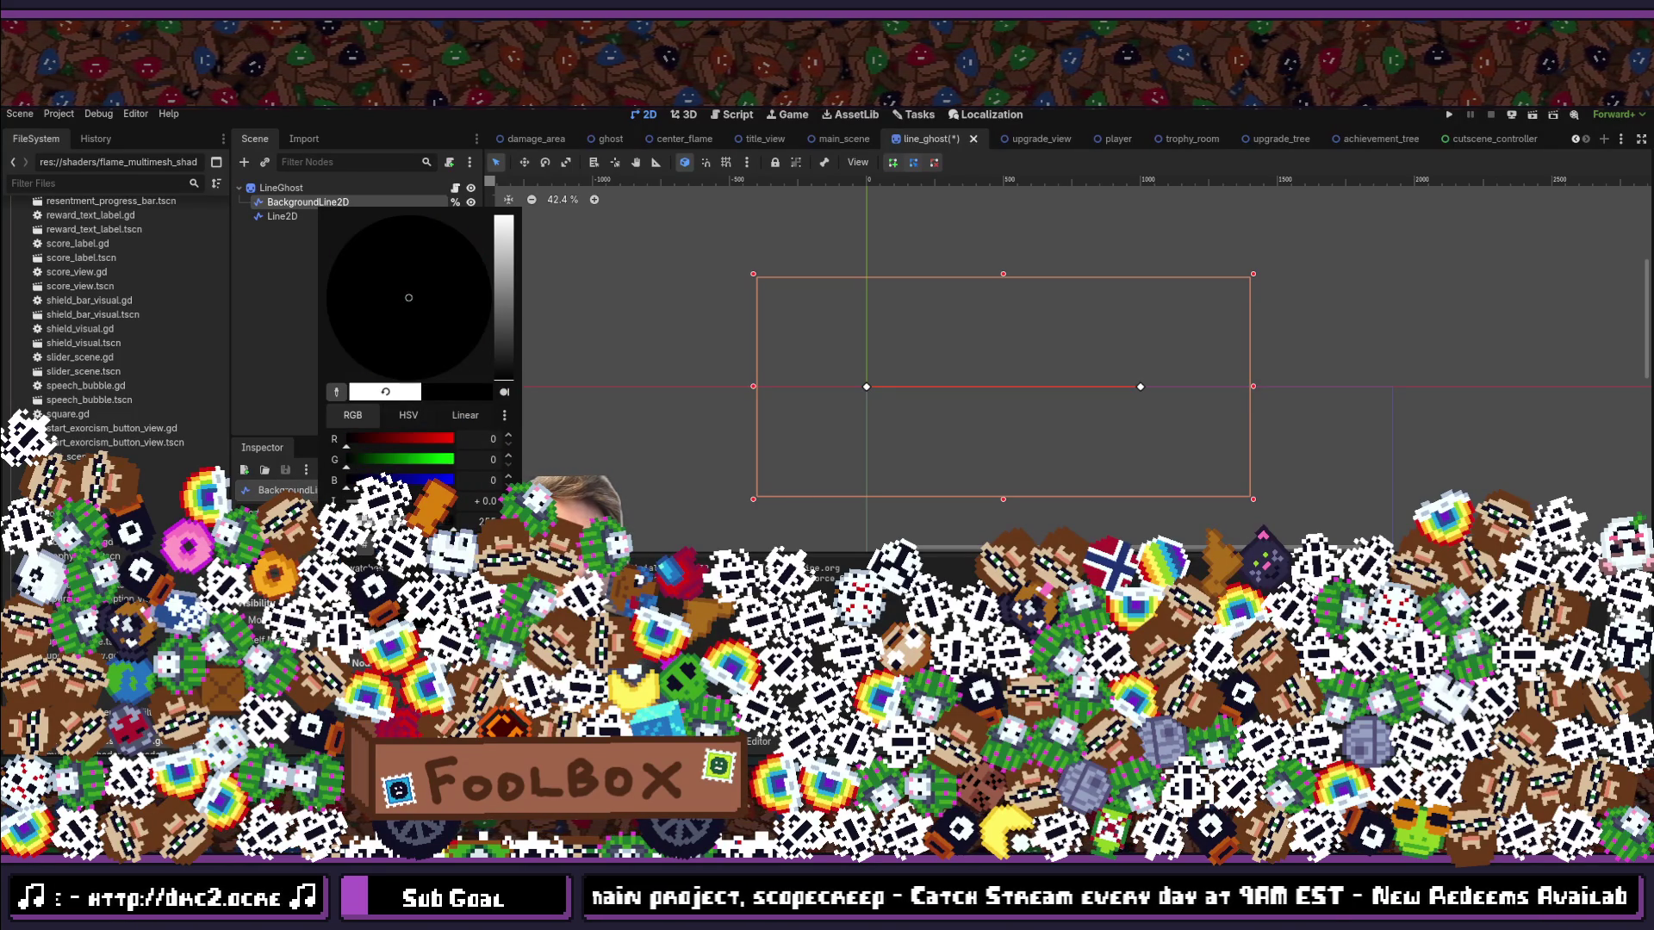
{"action": "left_click", "coordinate": [344, 352]}
{"action": "left_click", "coordinate": [344, 351]}
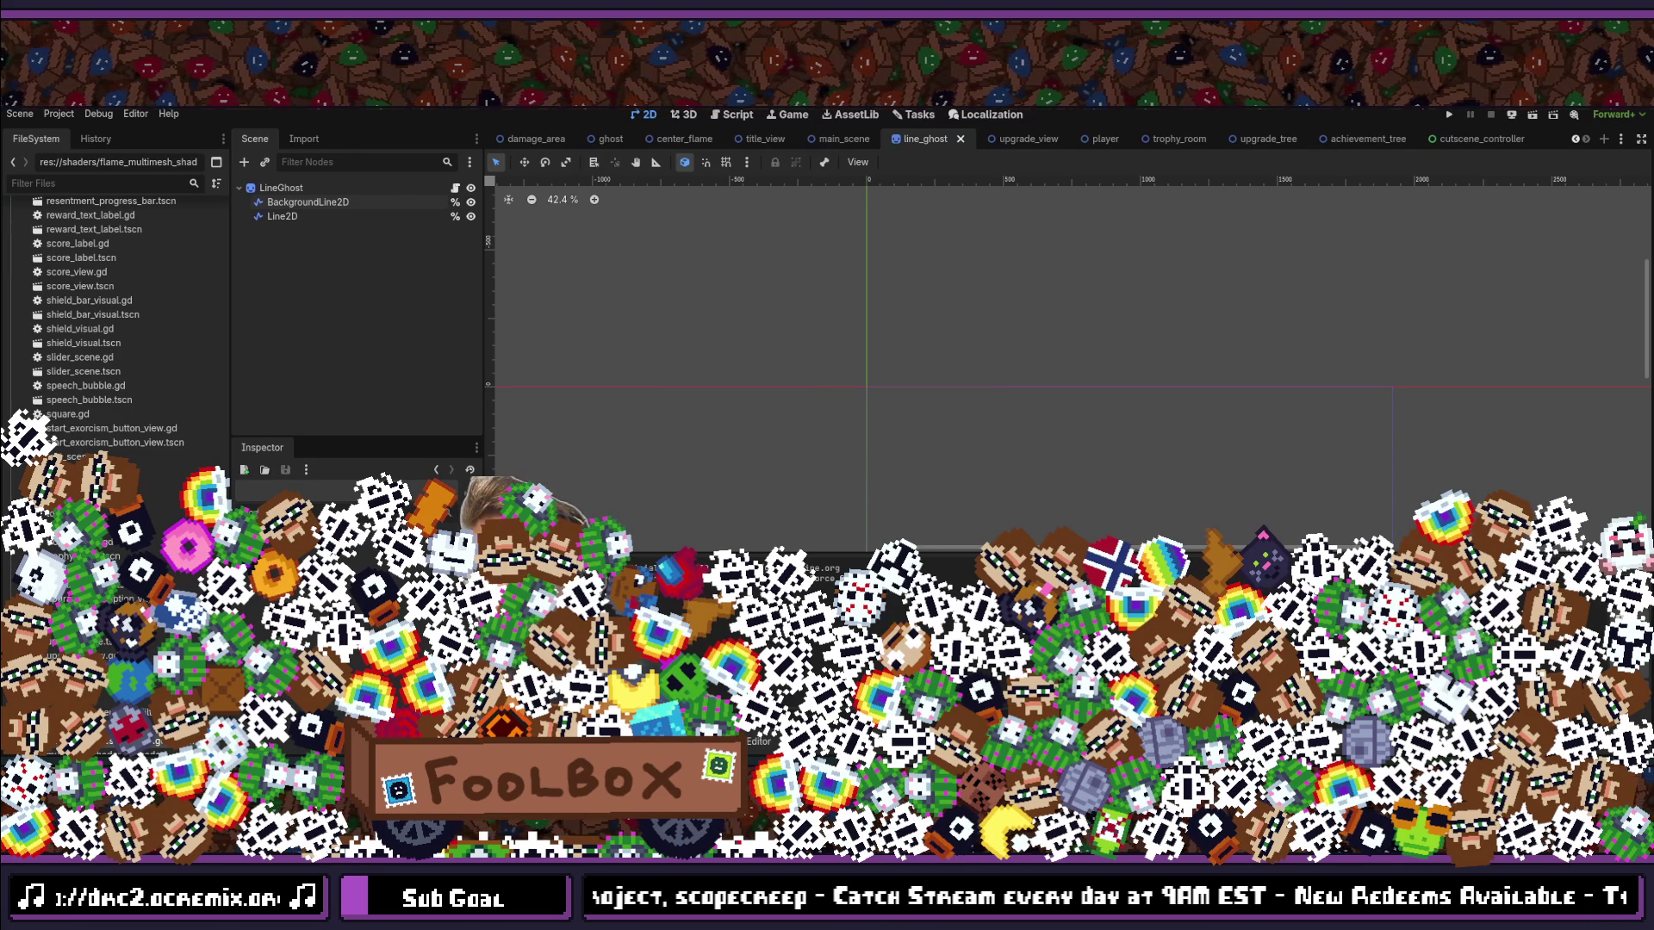
{"action": "left_click", "coordinate": [277, 217]}
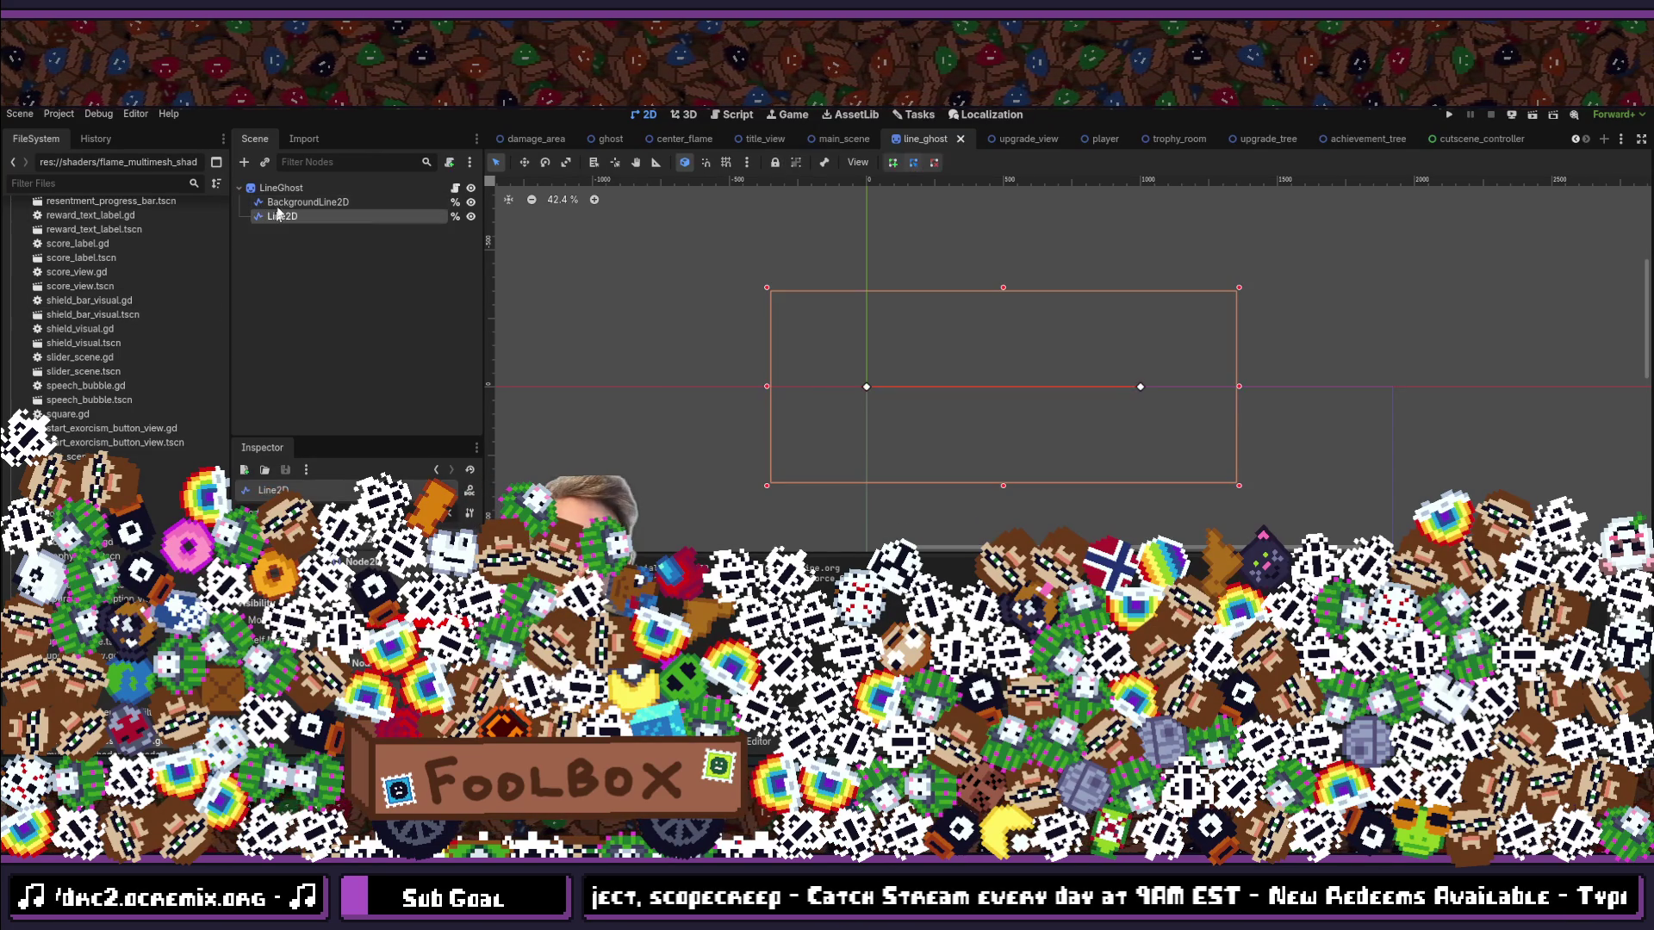
{"action": "left_click", "coordinate": [283, 203]}
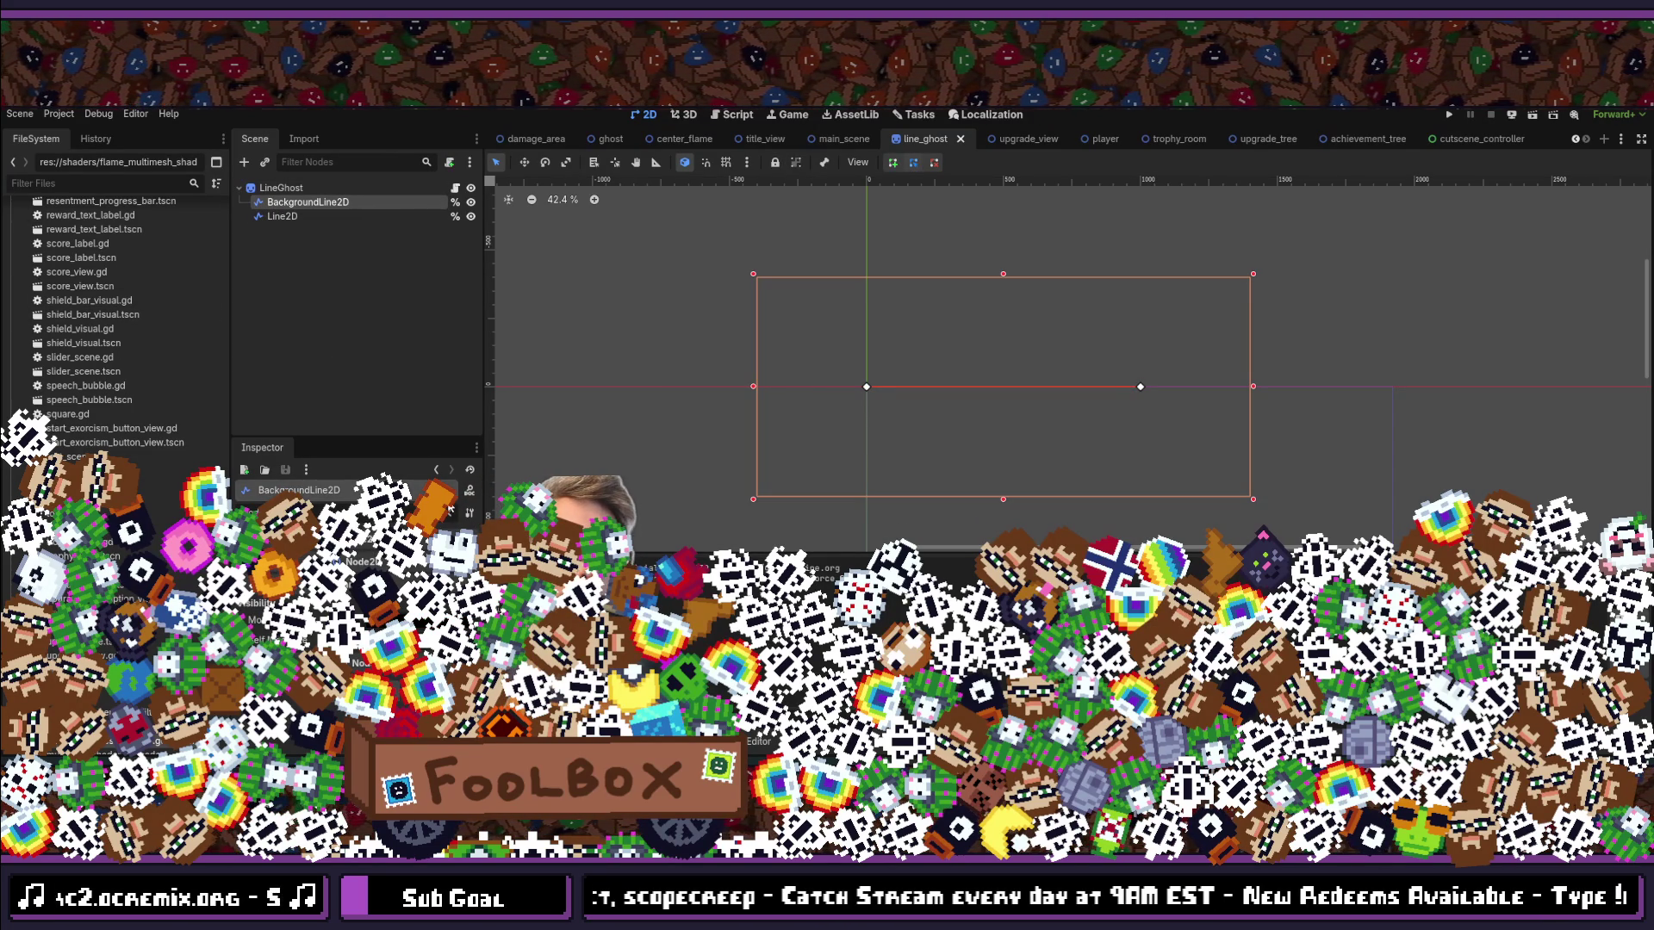
{"action": "scroll", "coordinate": [446, 521], "scroll_direction": "up", "scroll_amount": 5}
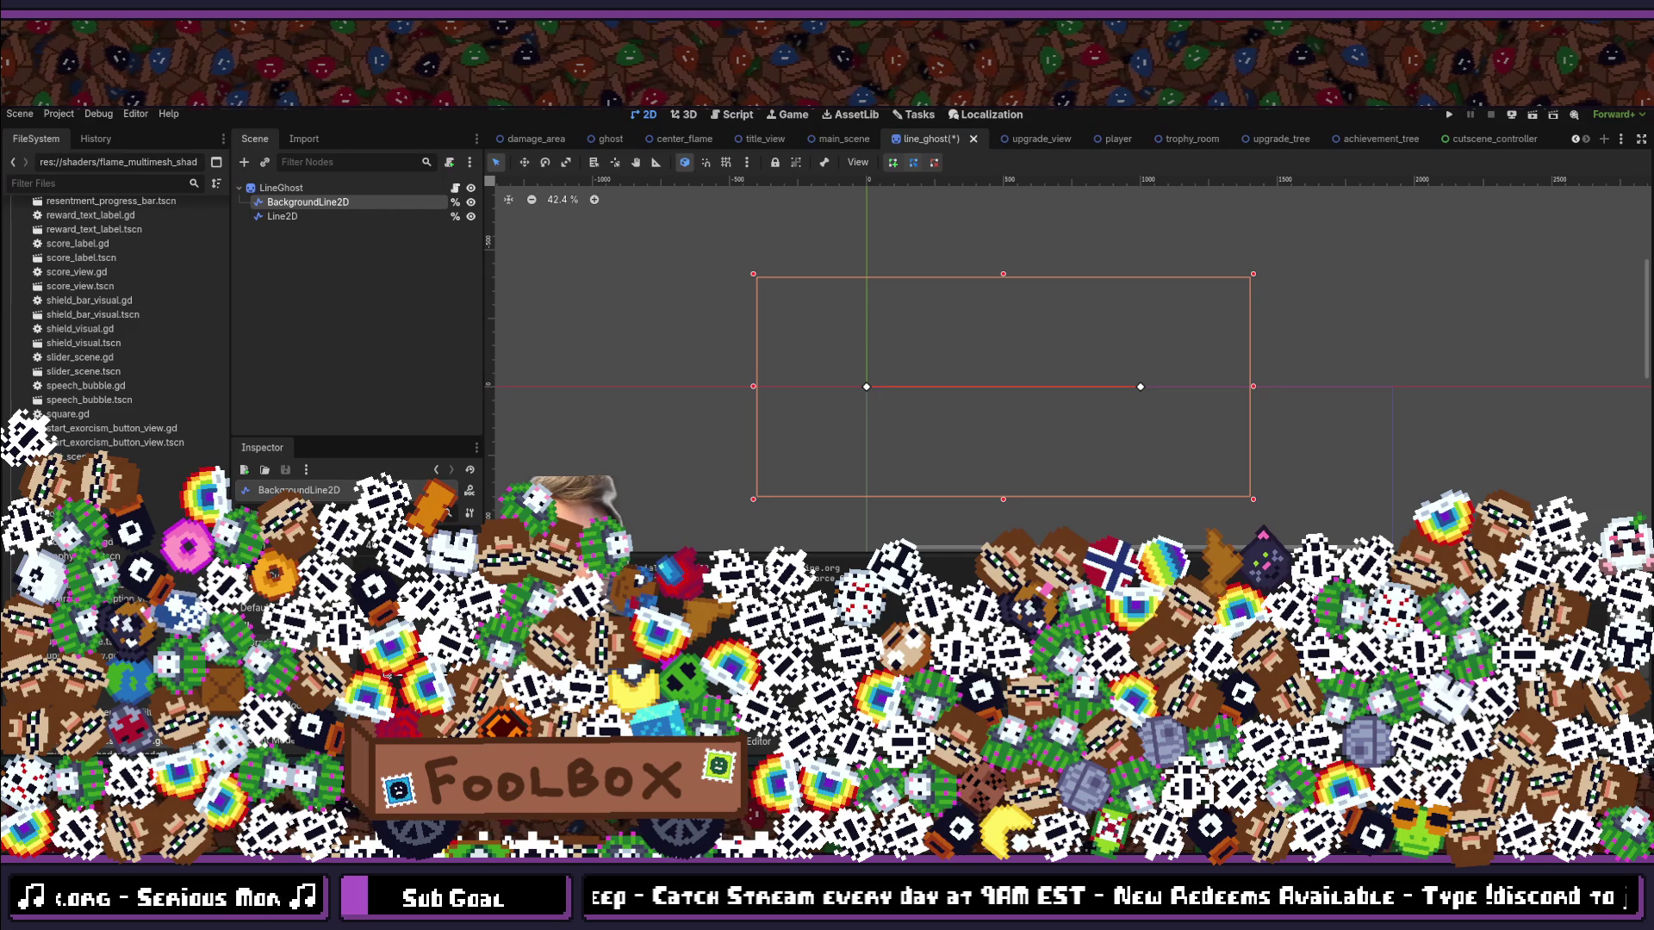
{"action": "left_click", "coordinate": [296, 218]}
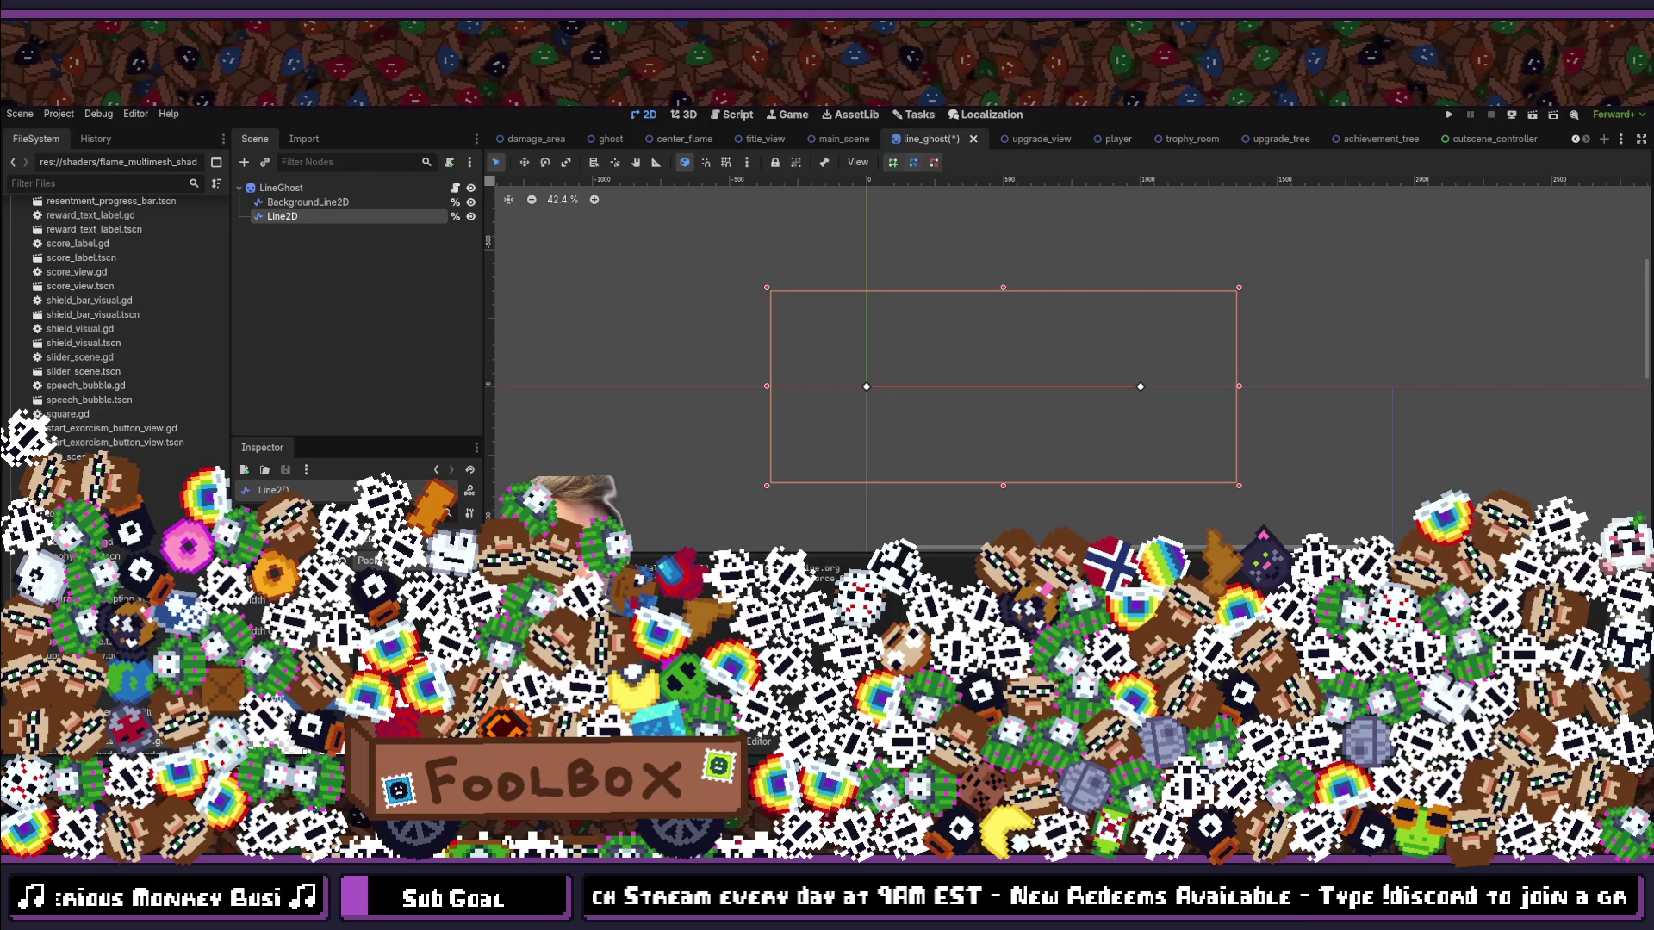
Step: Save the line_ghost scene with Ctrl+S
{"action": "key", "text": "ctrl+s"}
{"action": "left_click", "coordinate": [297, 203]}
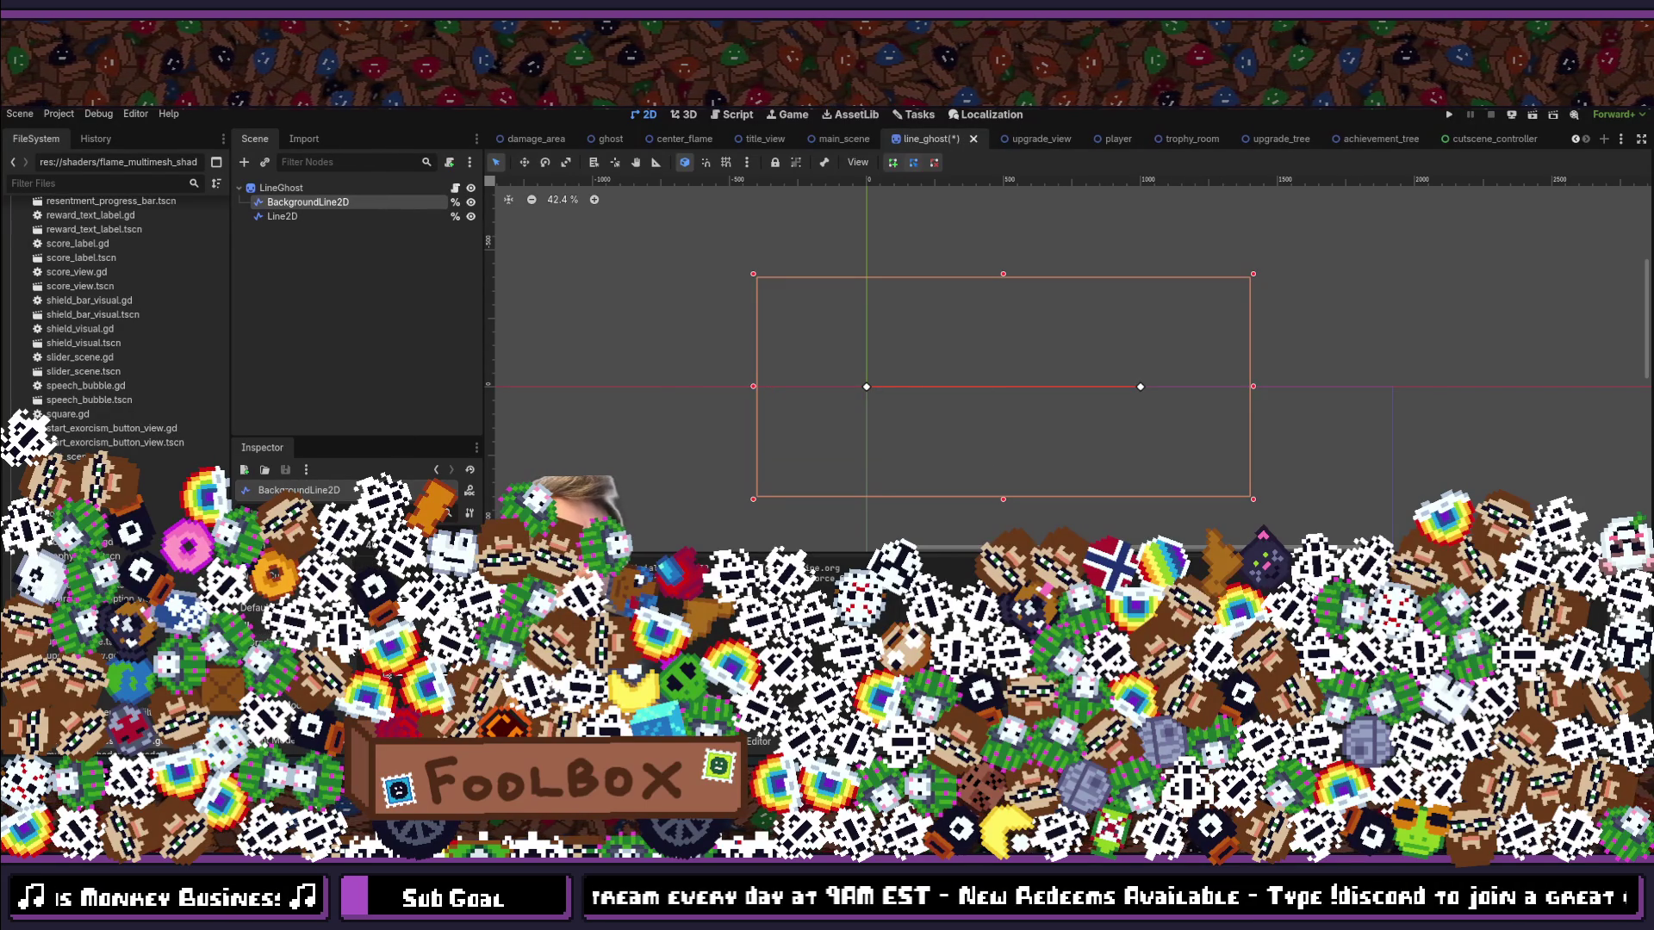
{"action": "left_click", "coordinate": [284, 216]}
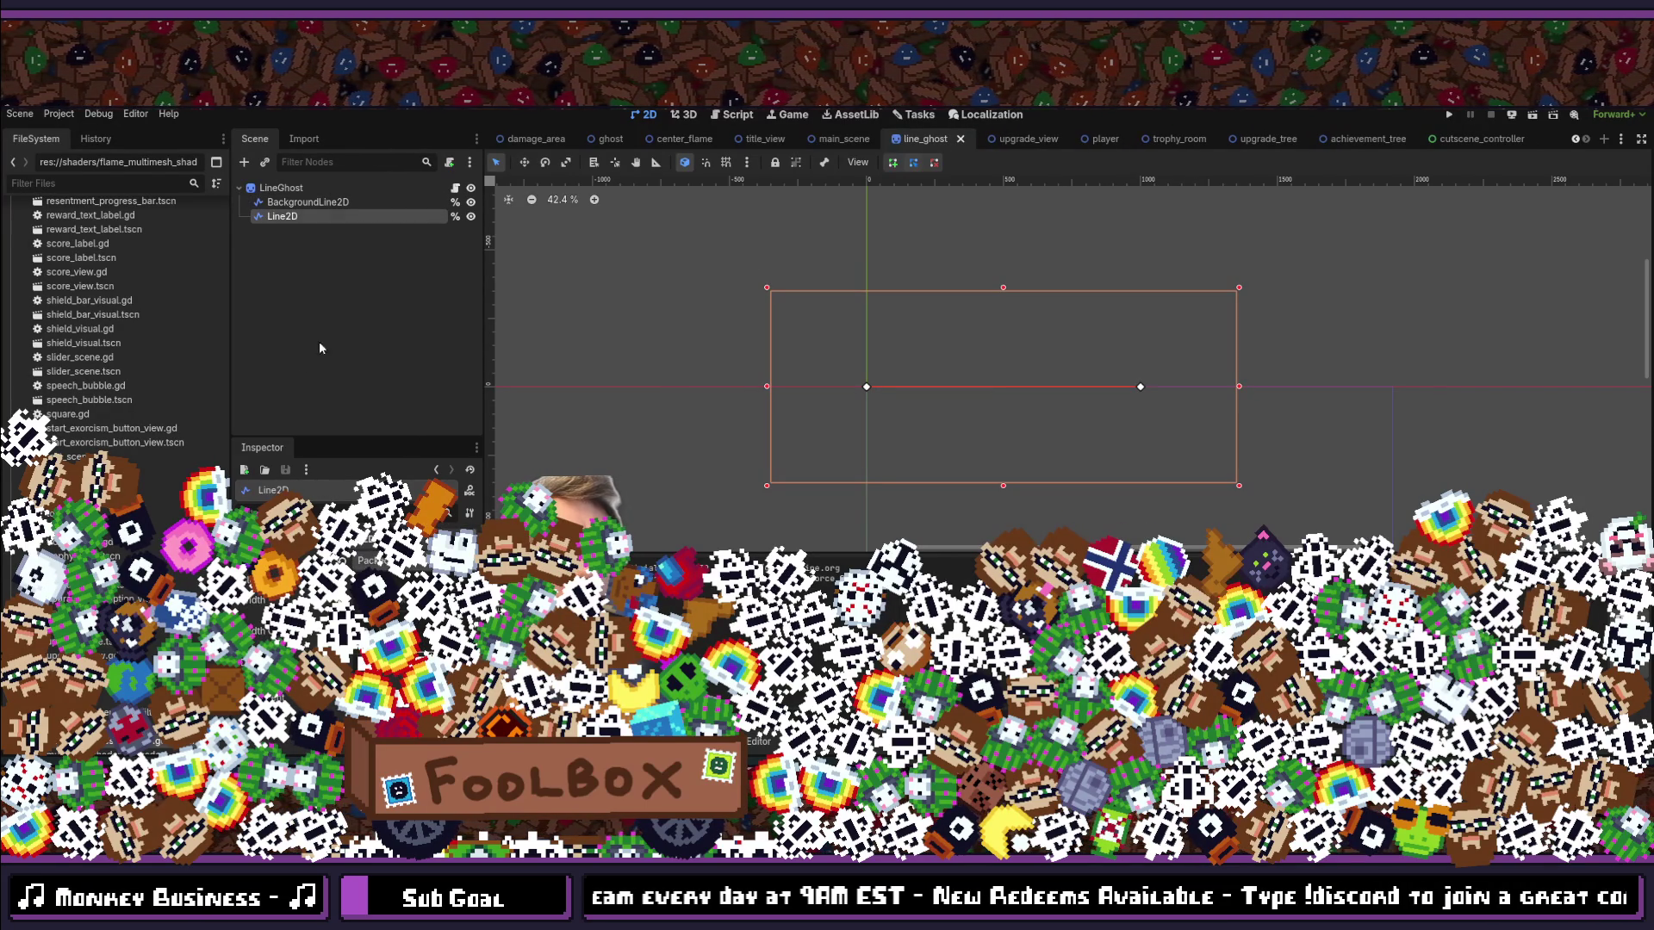
{"action": "key", "text": "ctrl+s"}
{"action": "left_click", "coordinate": [297, 203]}
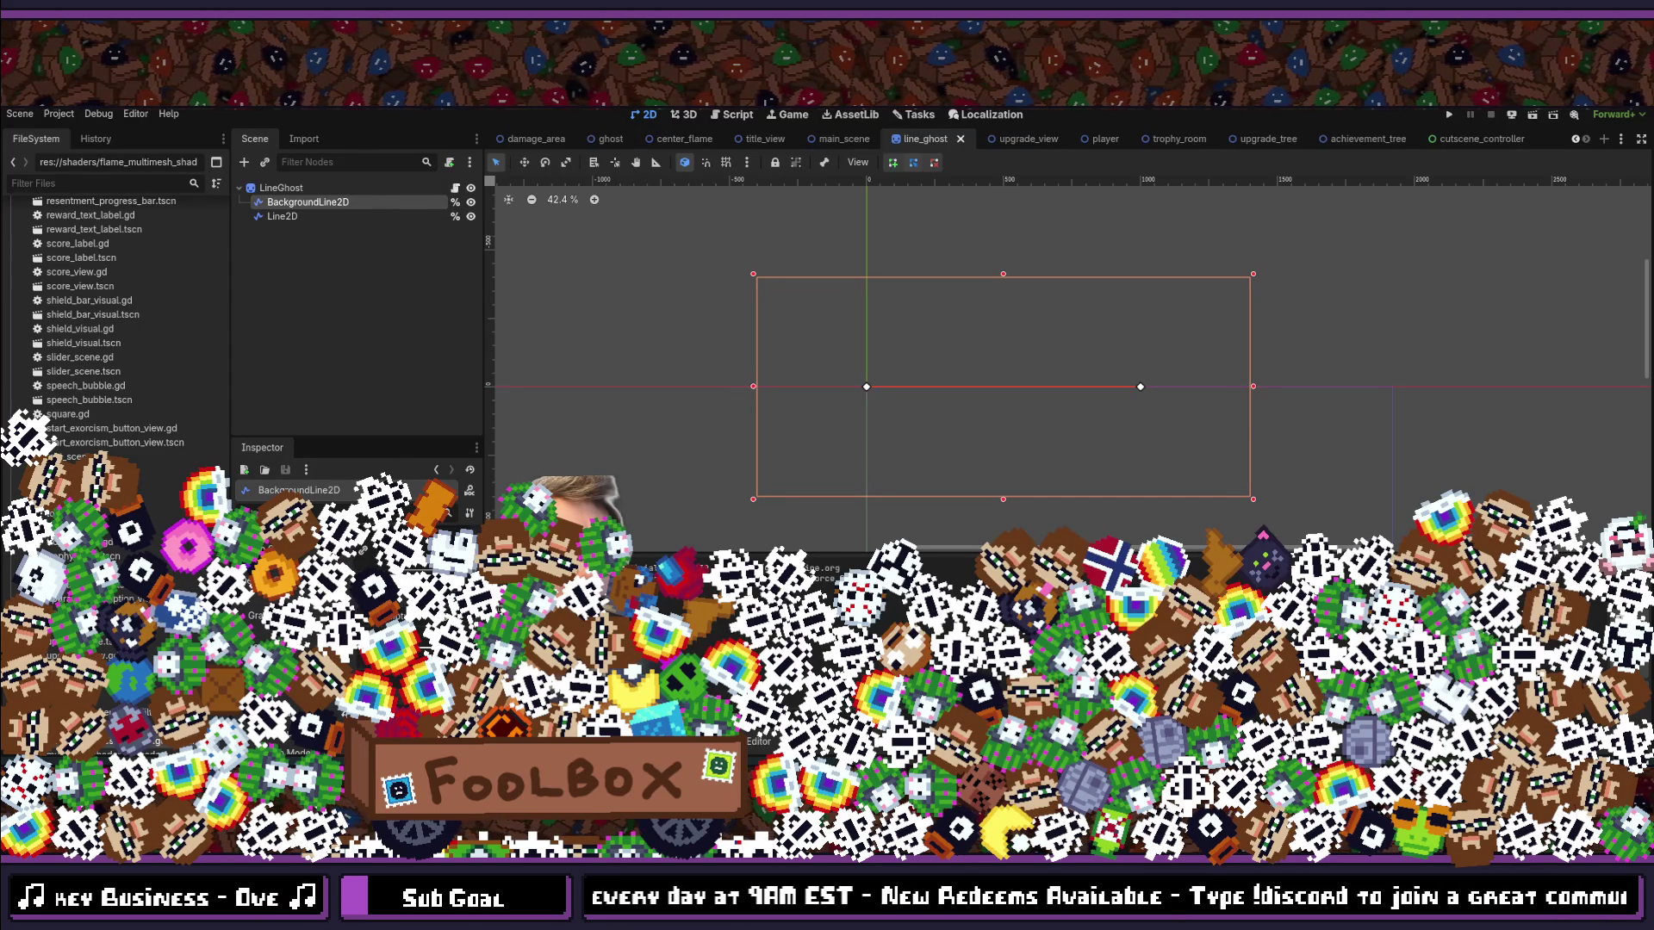
{"action": "left_click", "coordinate": [364, 382]}
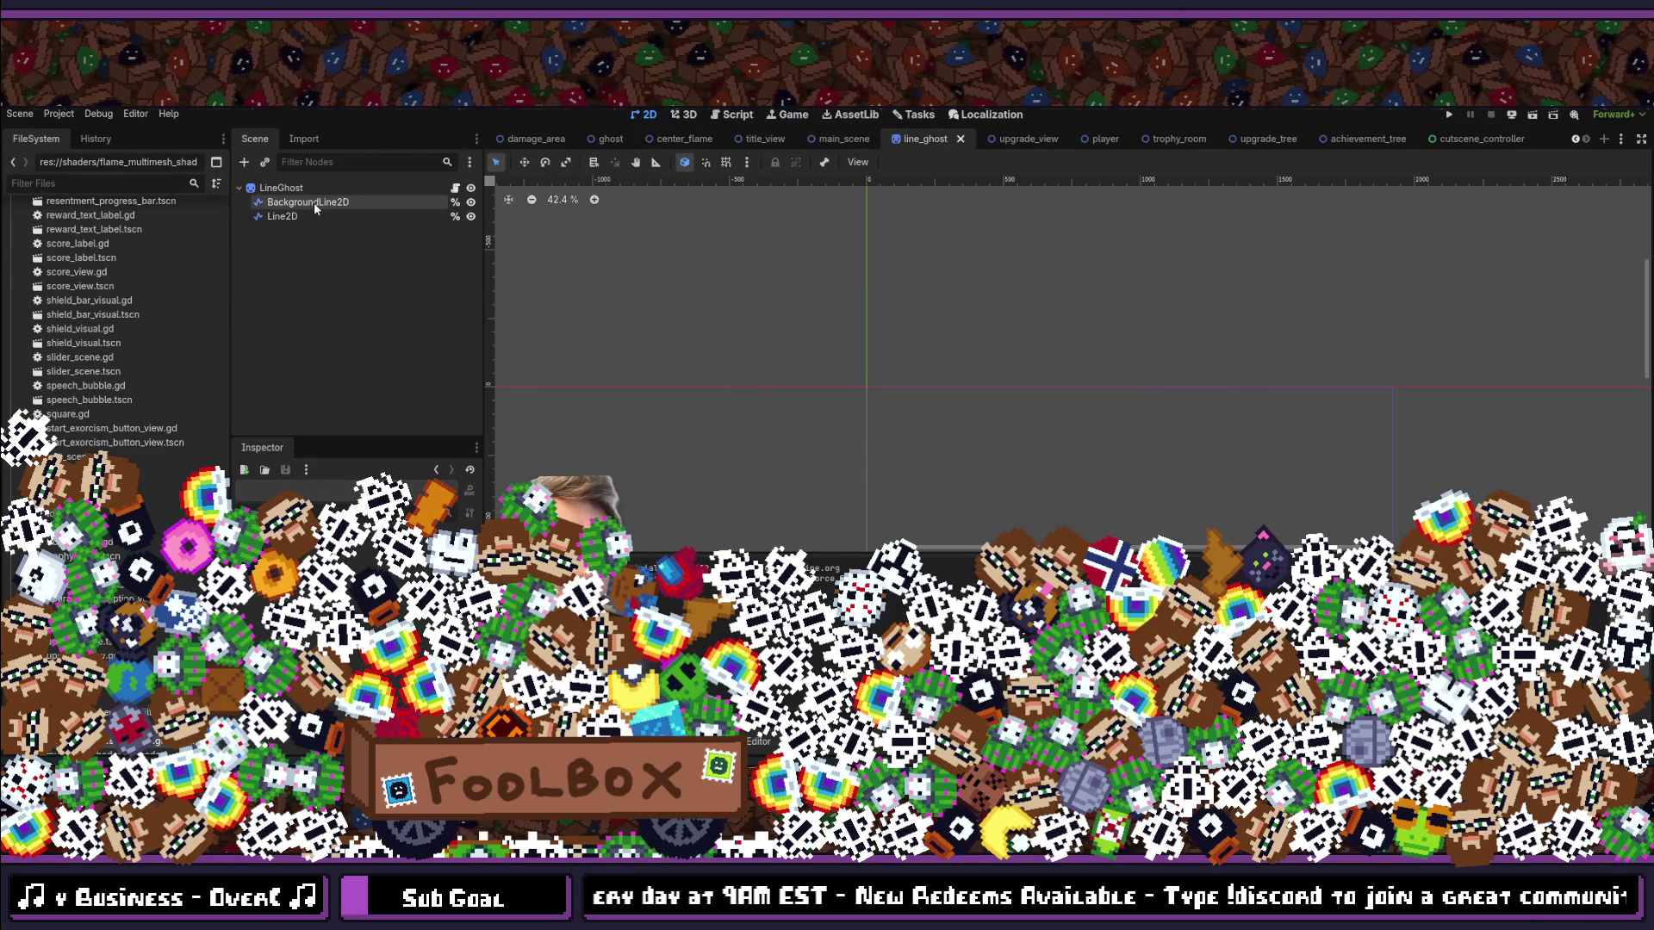
{"action": "left_click", "coordinate": [308, 202]}
Step: Insert a blank line at line 15 of line_ghost.gd and show the scene tree preview
{"action": "left_click", "coordinate": [456, 187]}
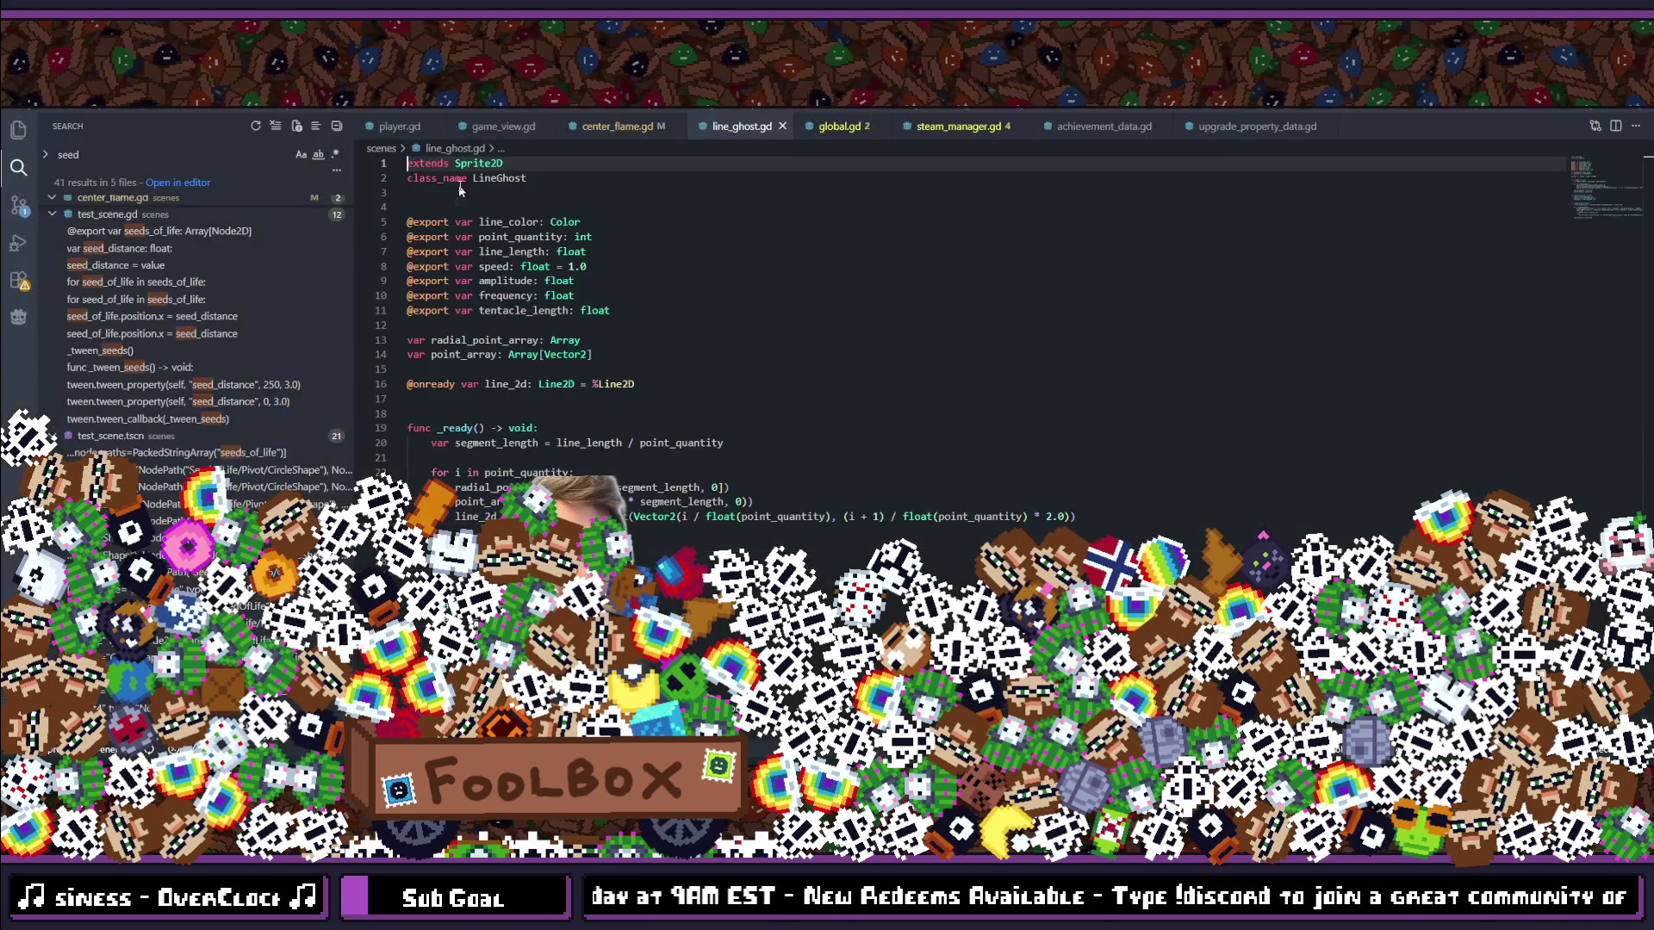
{"action": "scroll", "coordinate": [649, 444], "scroll_direction": "down", "scroll_amount": 2}
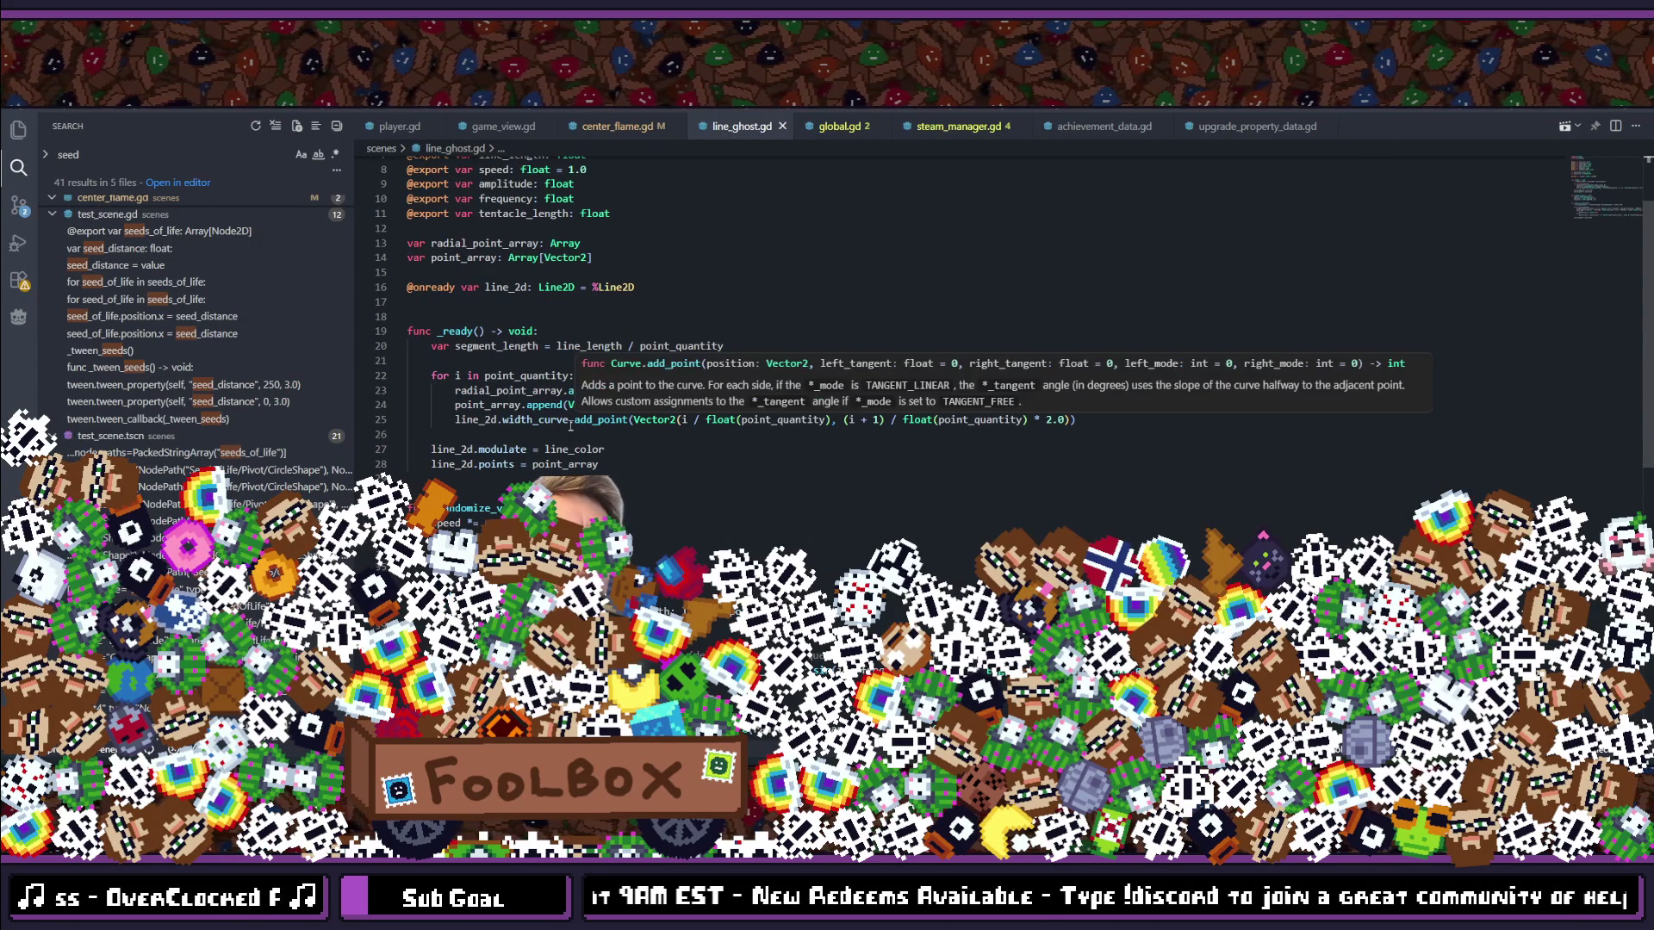
{"action": "scroll", "coordinate": [560, 344], "scroll_direction": "up", "scroll_amount": 3}
{"action": "left_click", "coordinate": [653, 373]}
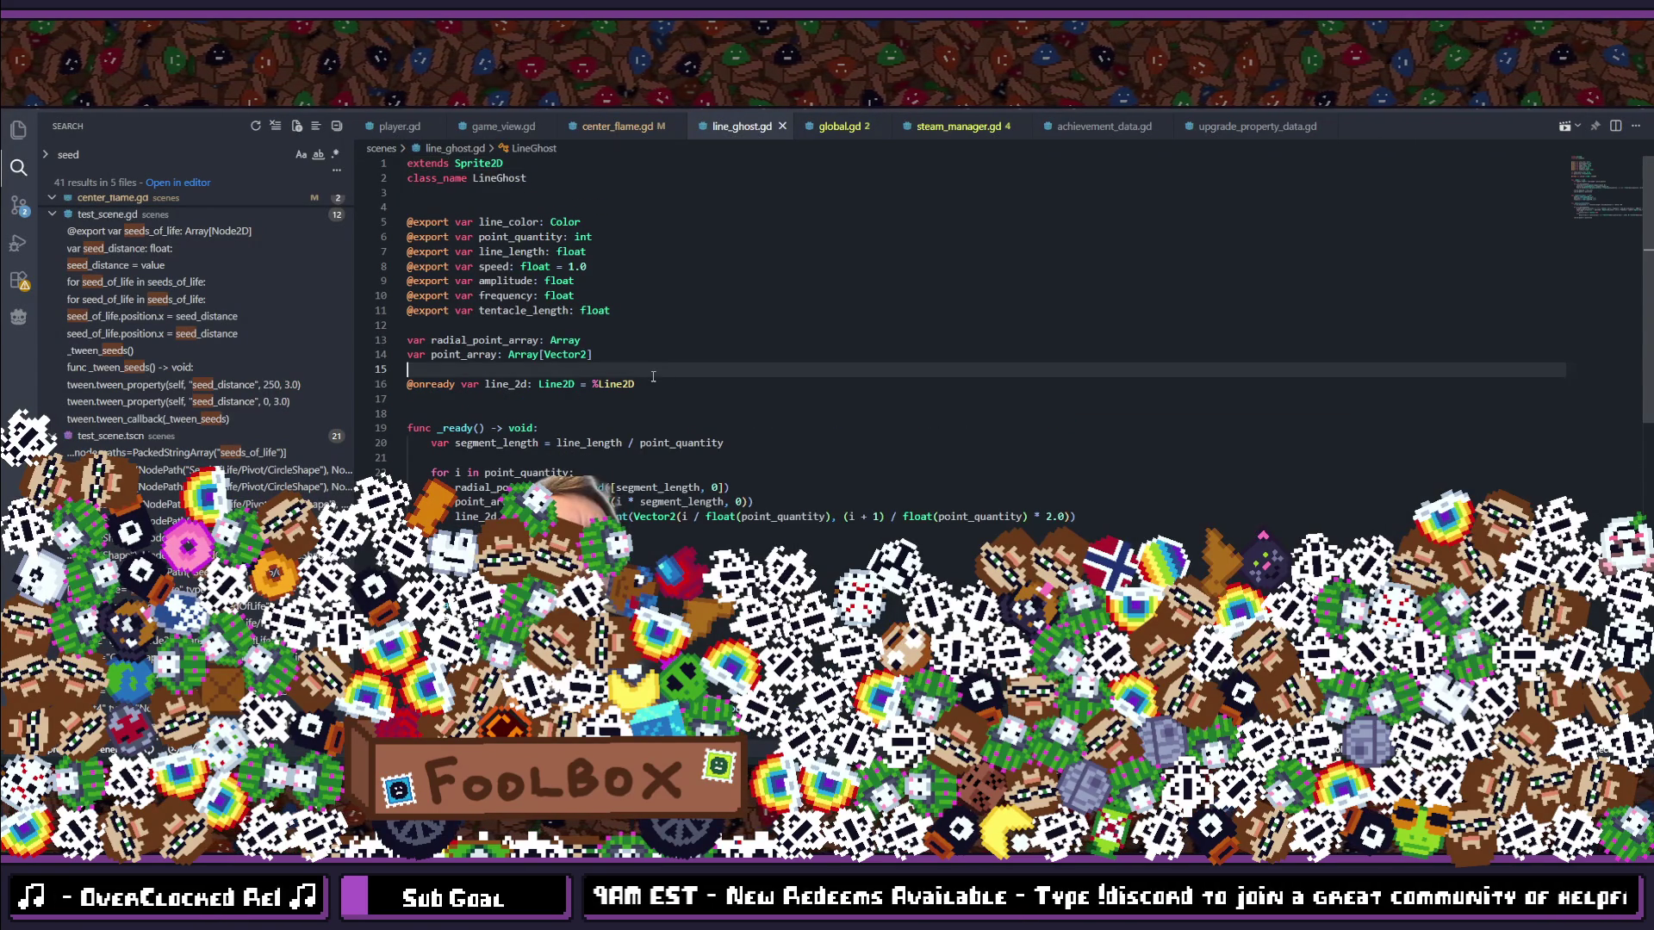
{"action": "key", "text": "Return"}
{"action": "left_click", "coordinate": [18, 317]}
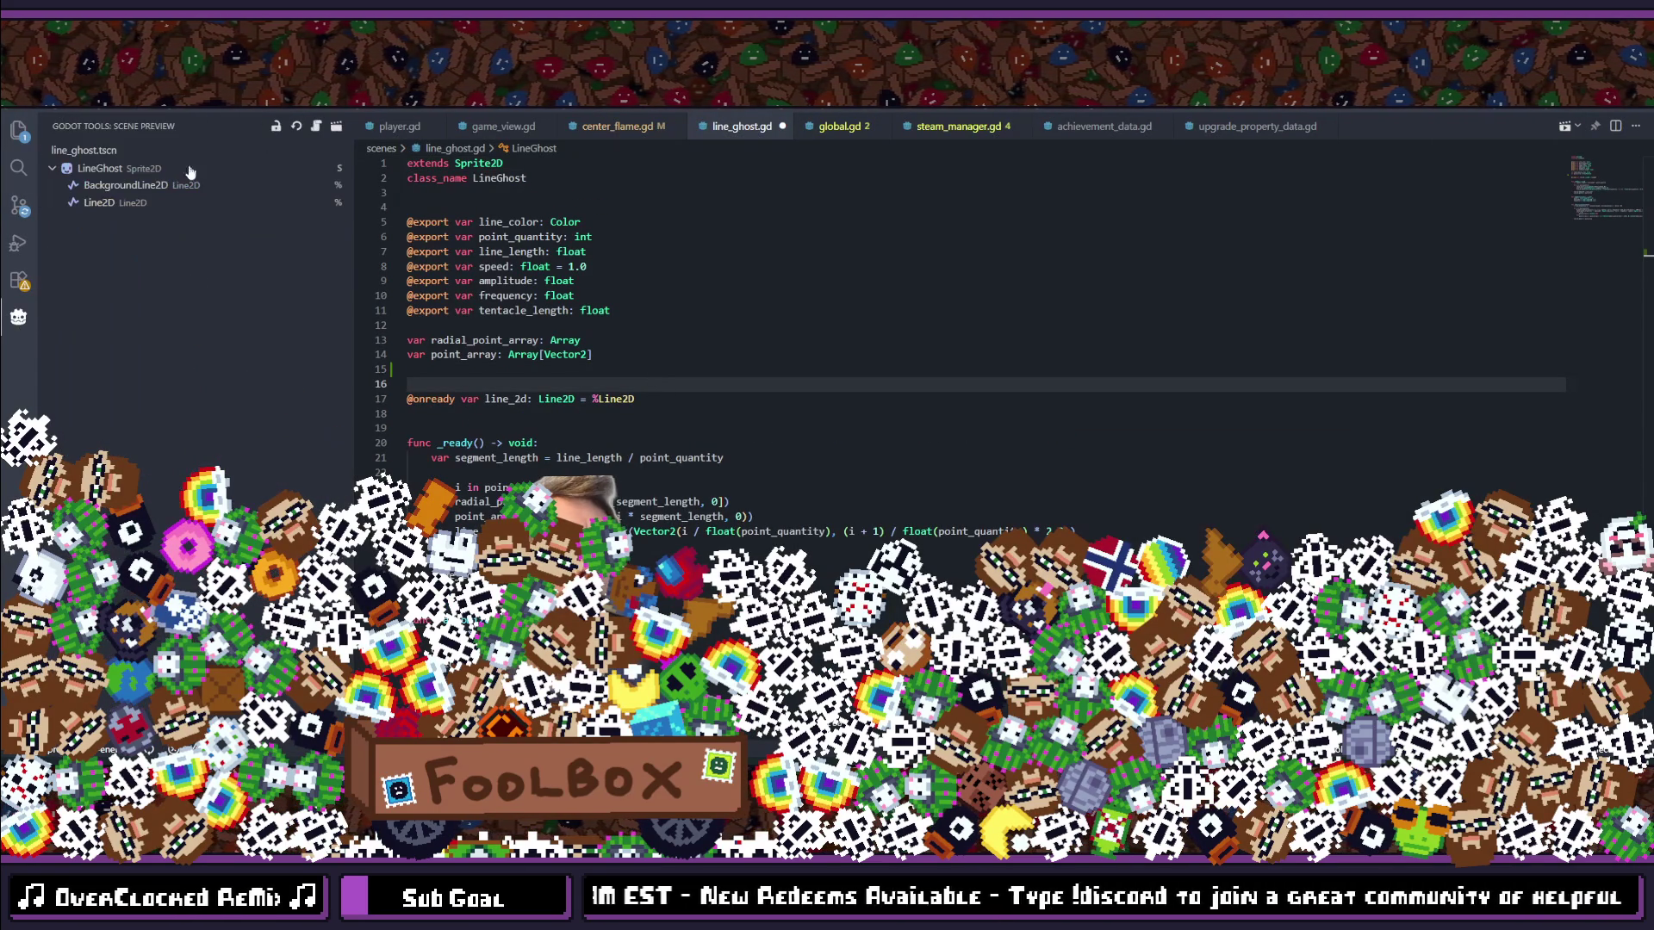
{"action": "mouse_move", "coordinate": [121, 185]}
{"action": "left_mouse_down"}
{"action": "mouse_move", "coordinate": [517, 450]}
{"action": "mouse_move", "coordinate": [518, 387]}
{"action": "left_mouse_up"}
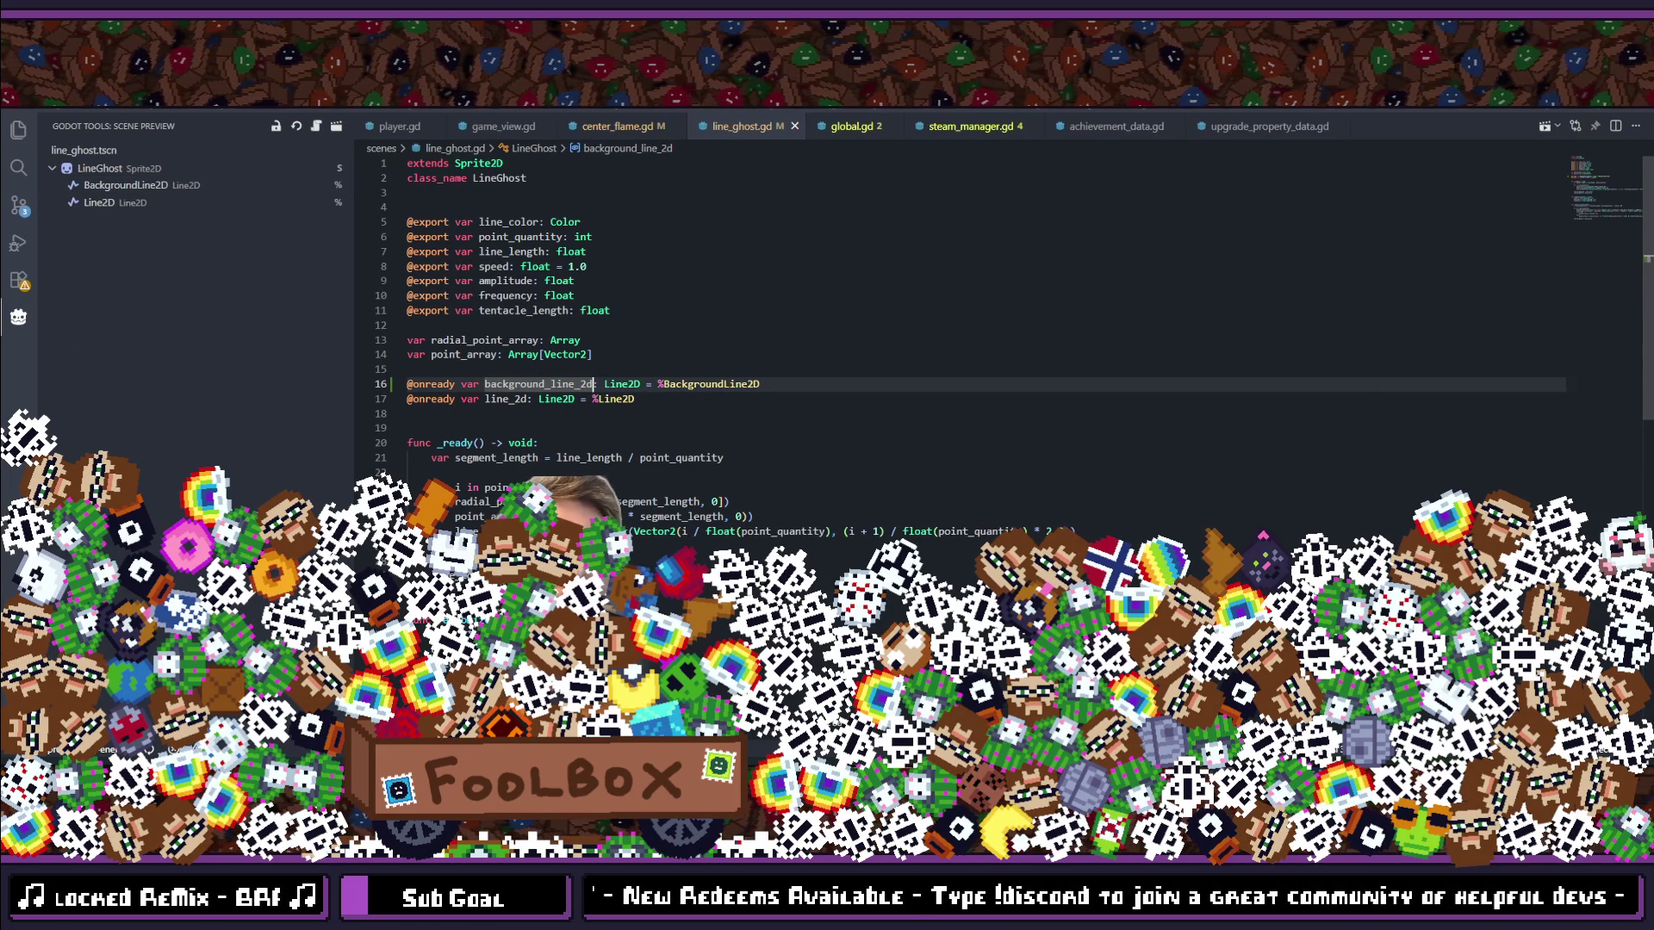
{"action": "left_click", "coordinate": [1105, 532]}
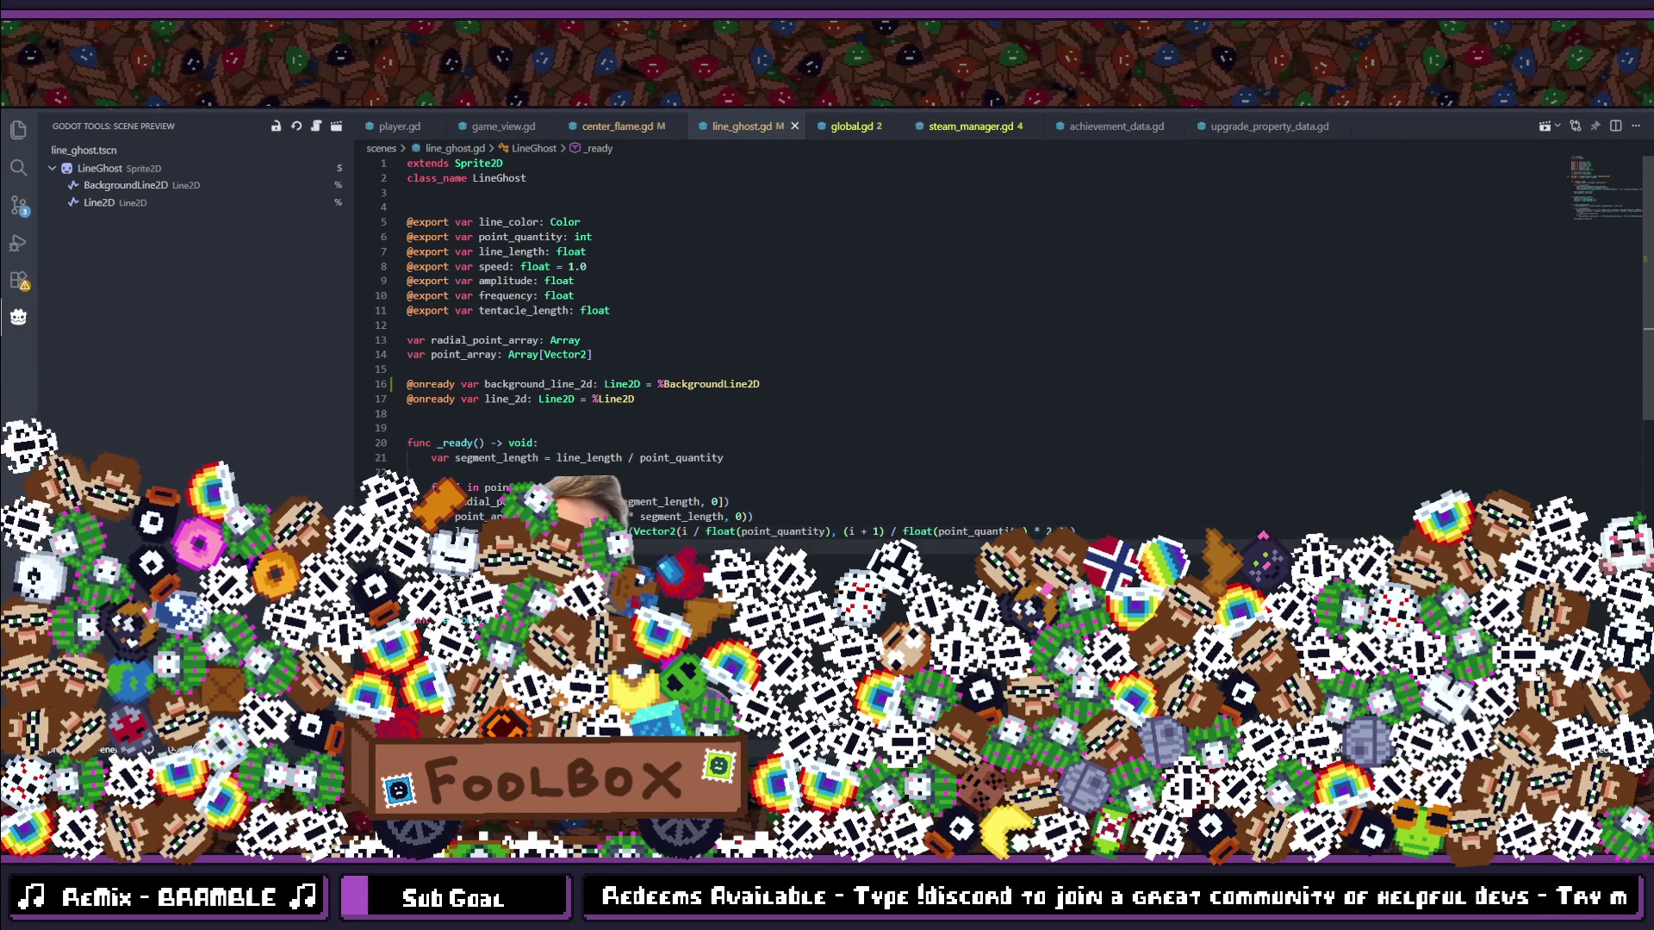
{"action": "key", "text": "Return"}
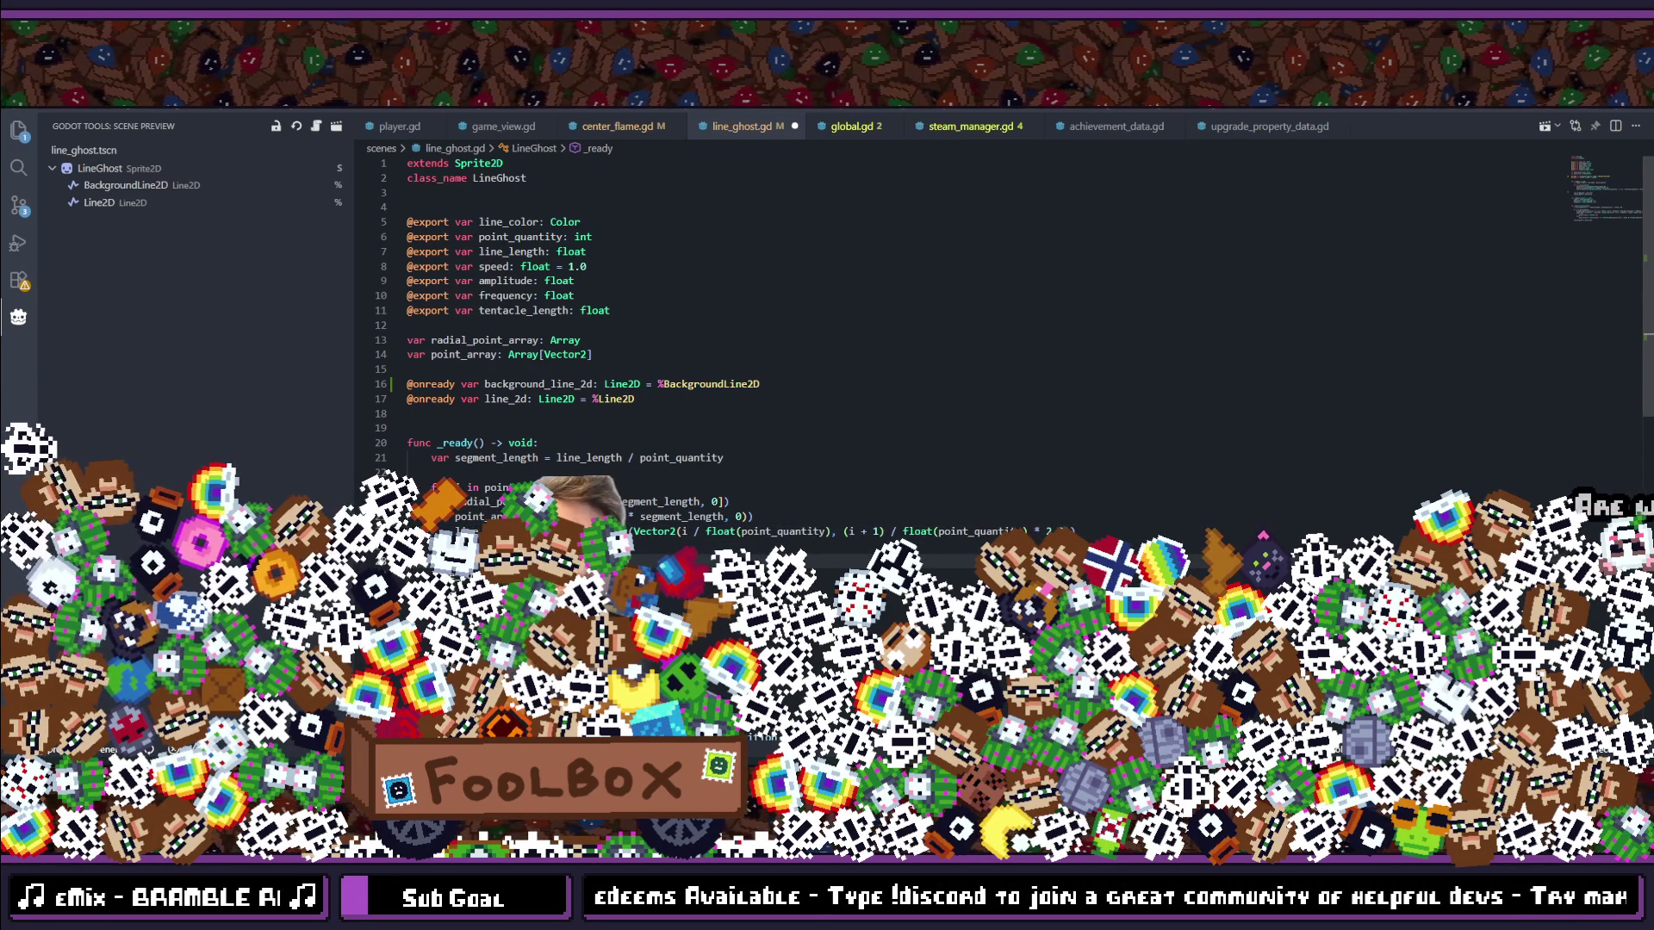
{"action": "type", "text": "a"}
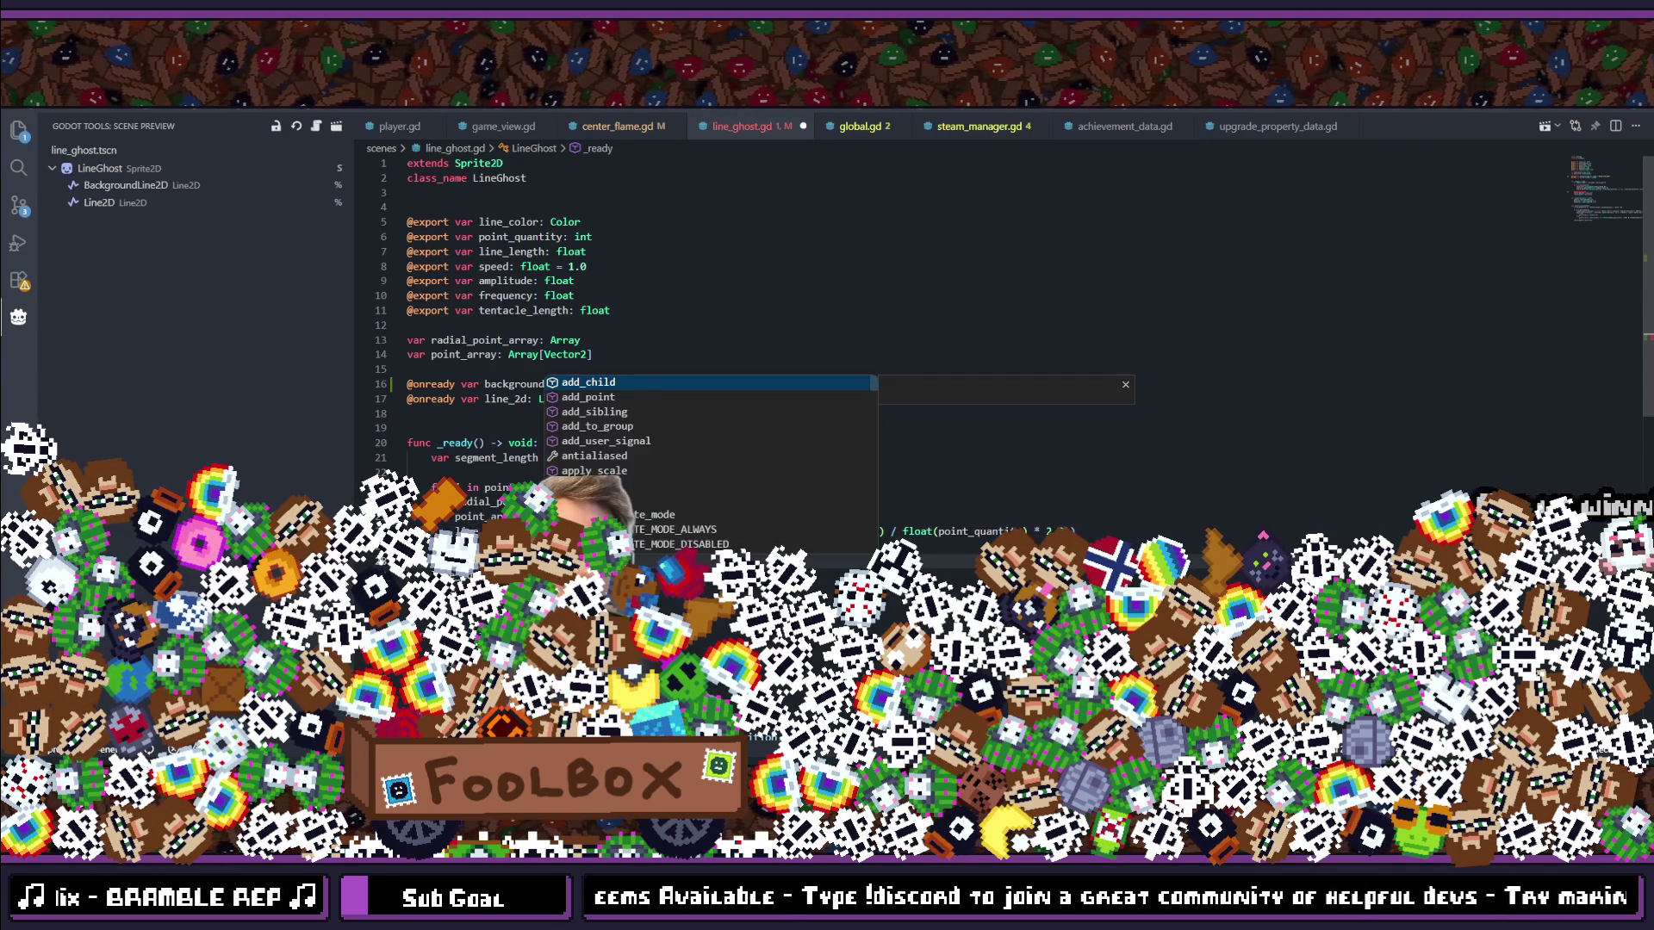
{"action": "key", "text": "Escape"}
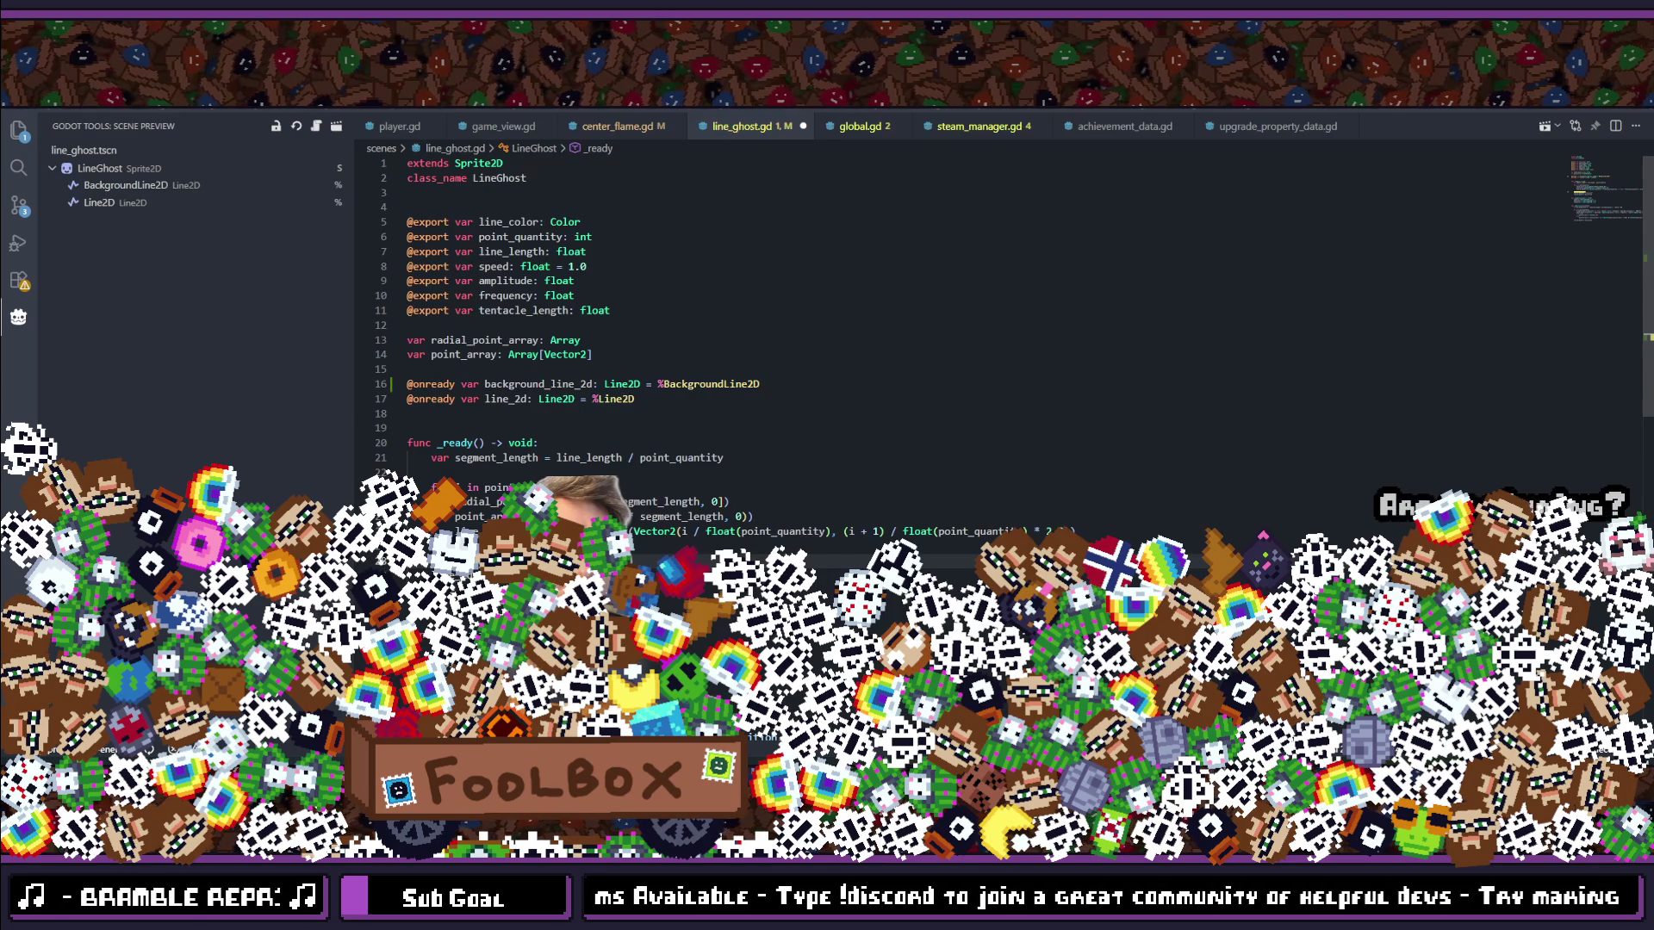
{"action": "type", "text": "point"}
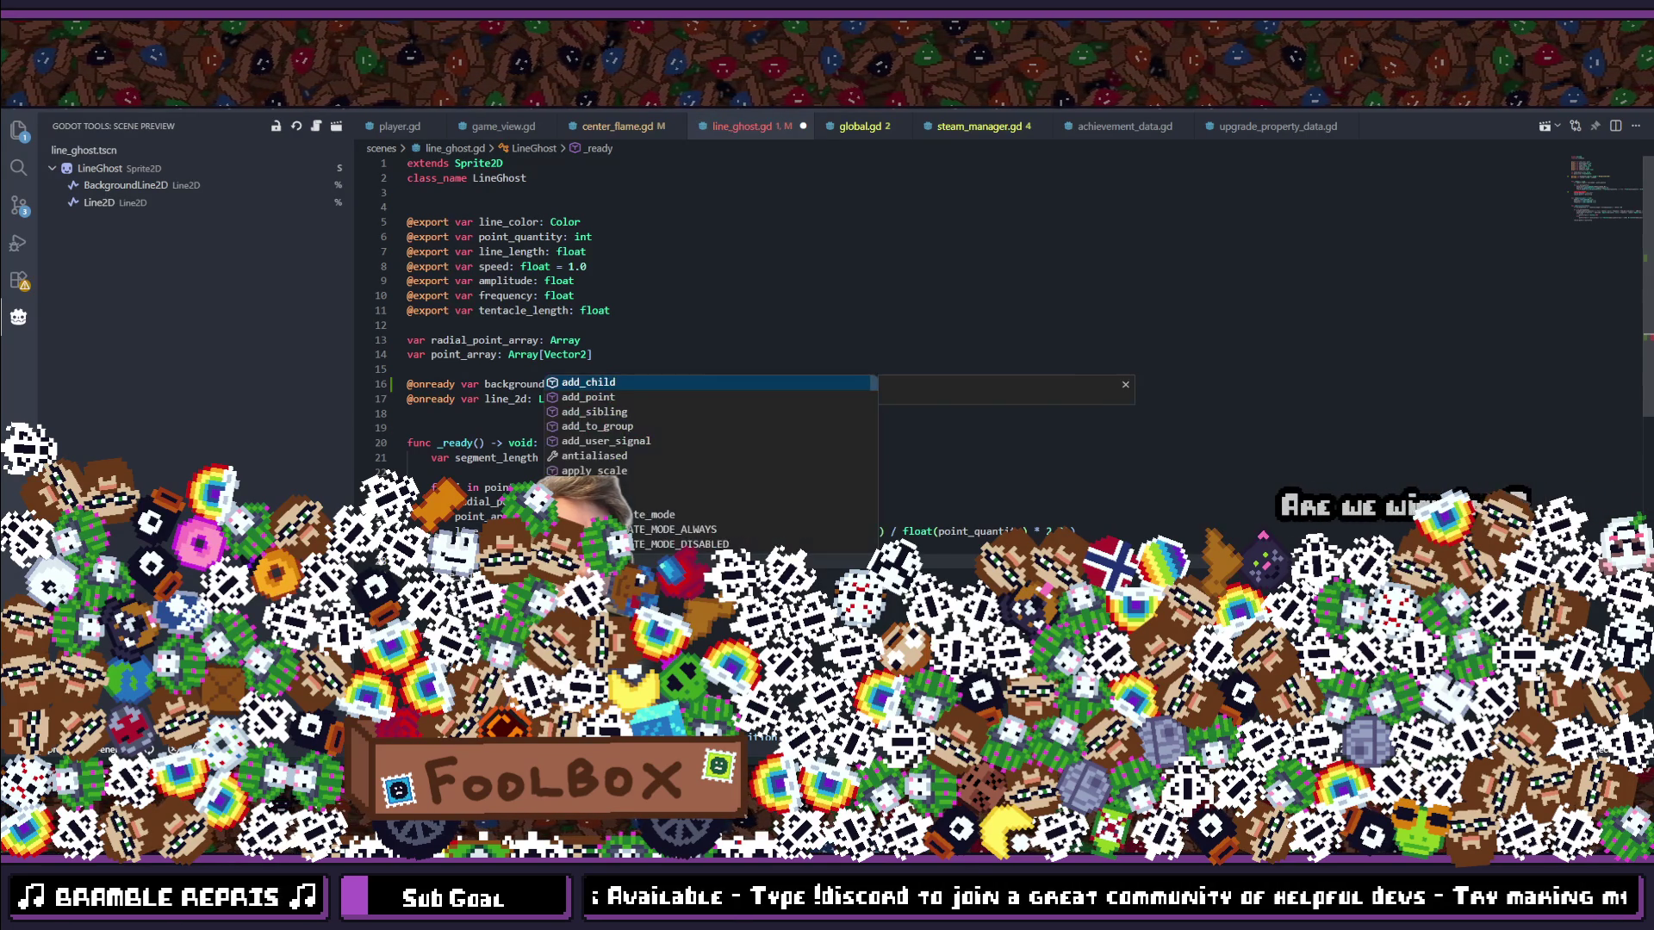
{"action": "key", "text": "Escape"}
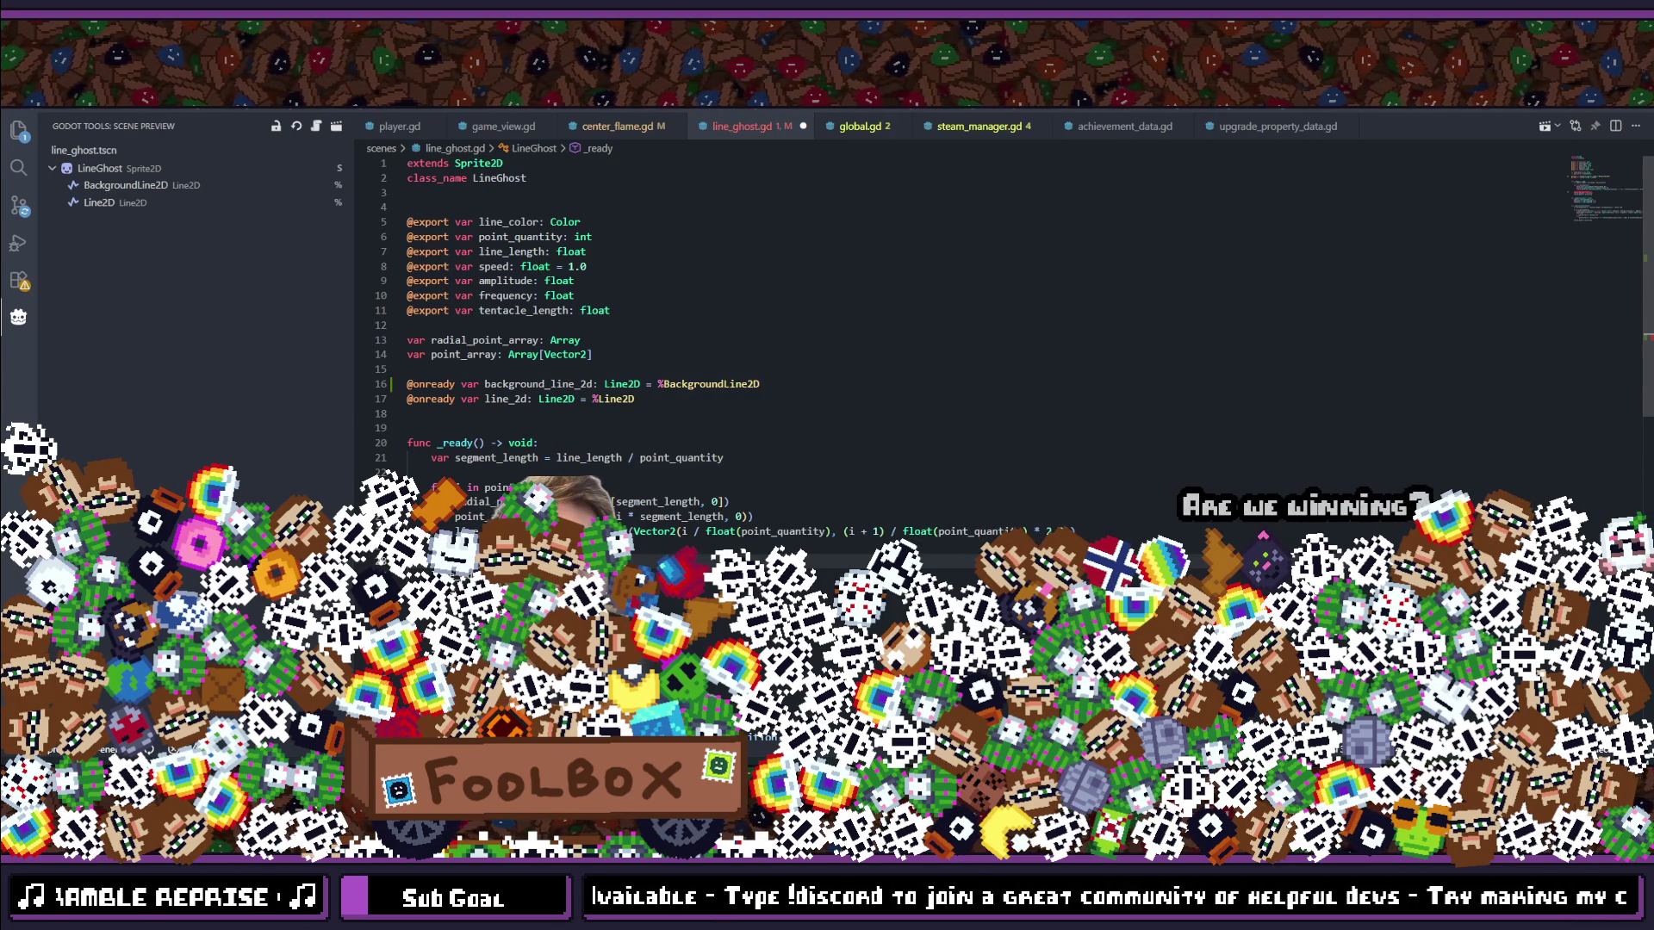
{"action": "type", "text": "point"}
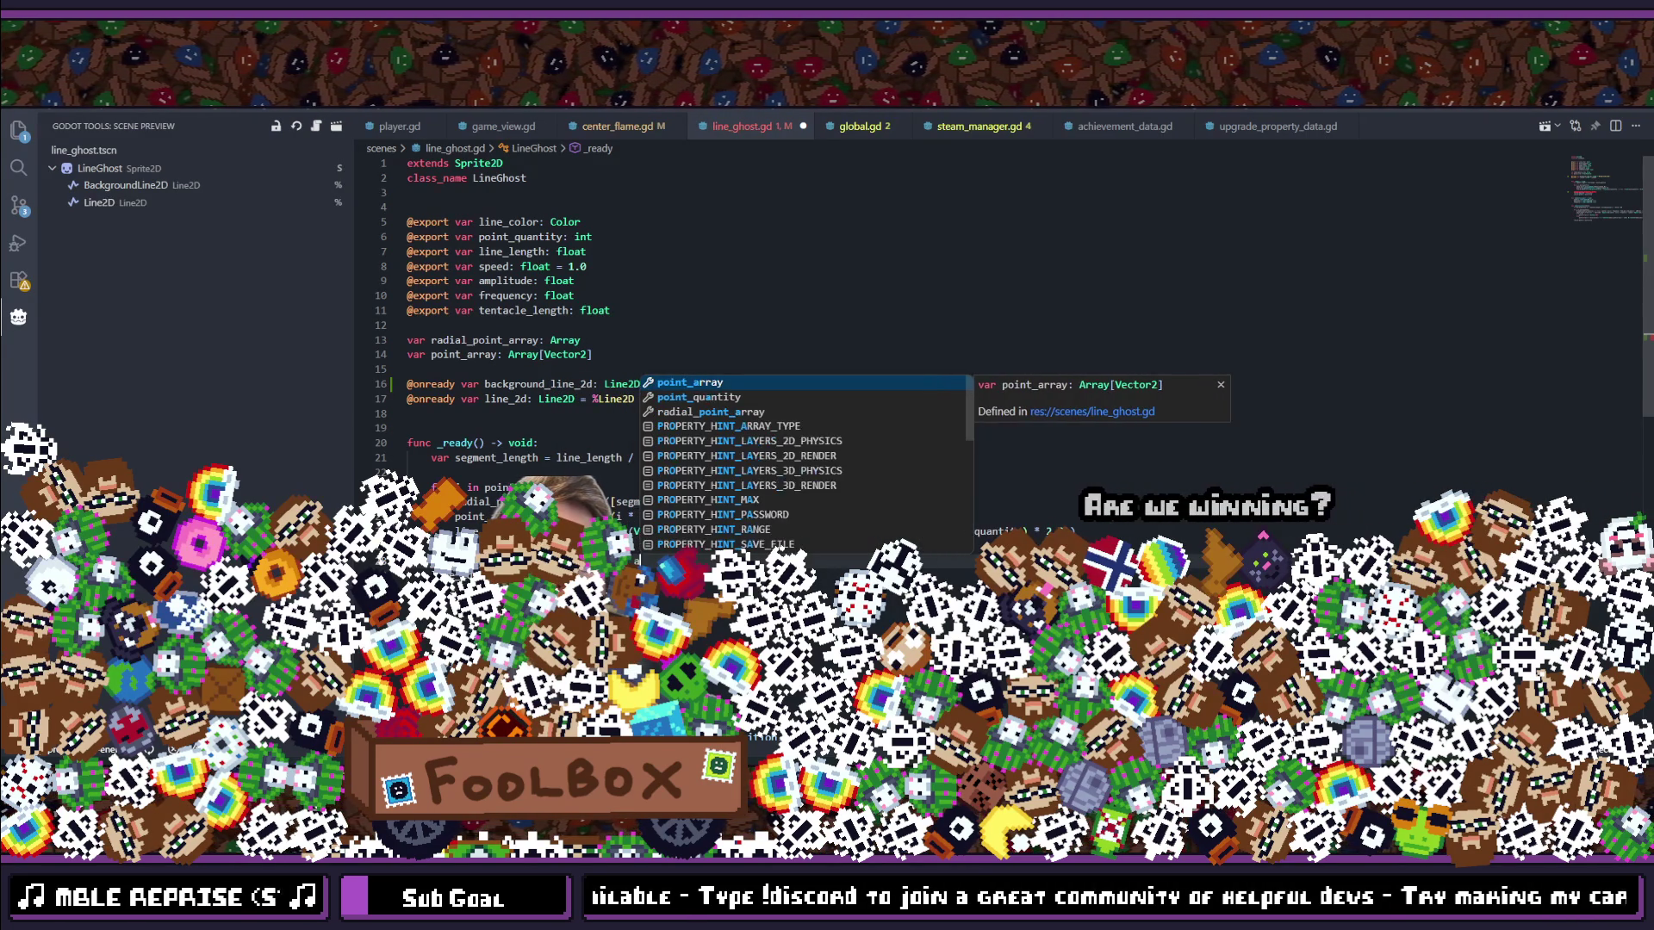
{"action": "key", "text": "Escape"}
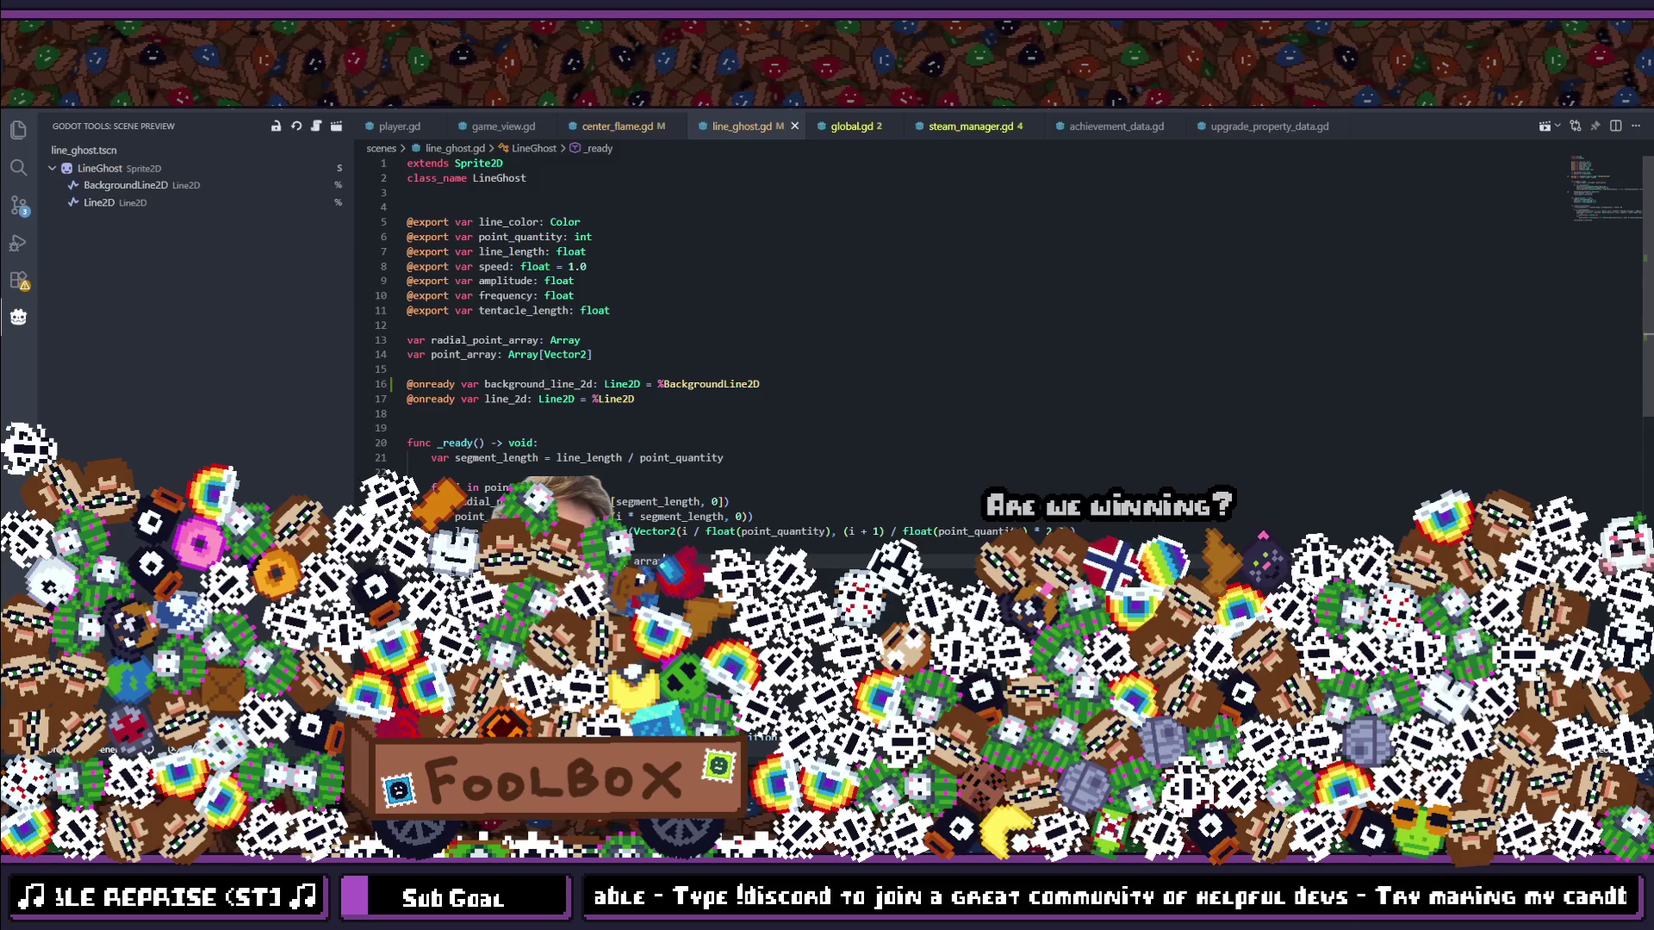
{"action": "key", "text": "ctrl+s"}
Step: Add a background_line_2d.width_curve.add_point line above line_2d's and save the script
{"action": "key", "text": "shift+alt+Down"}
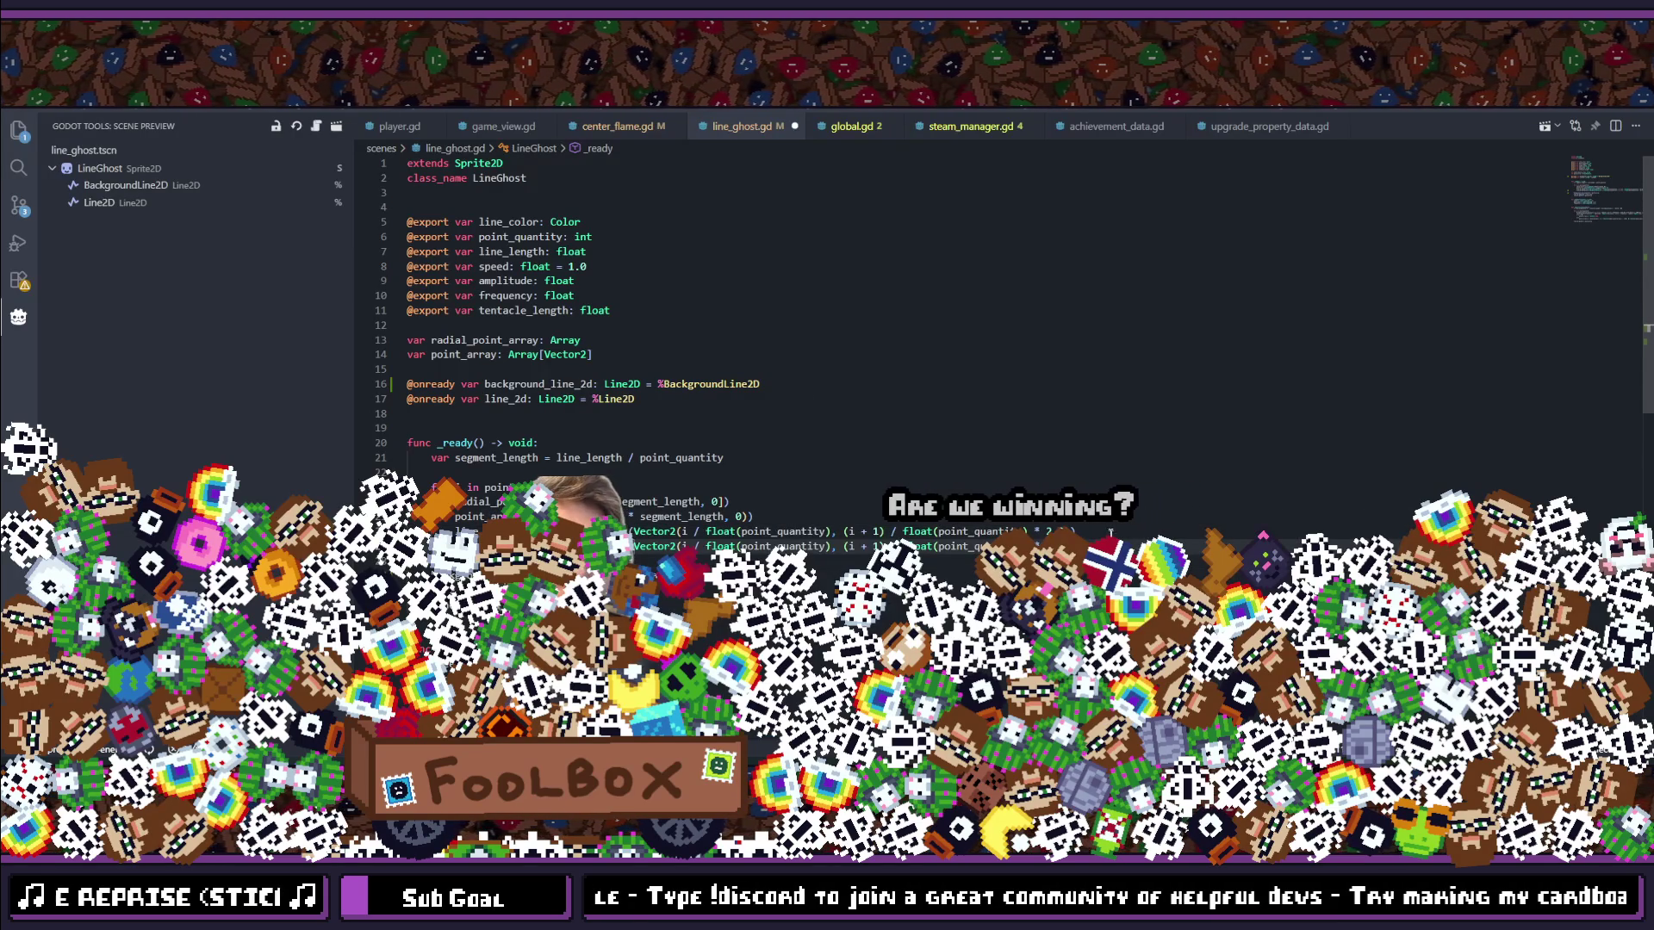
{"action": "key", "text": "Home"}
{"action": "type", "text": "background_"}
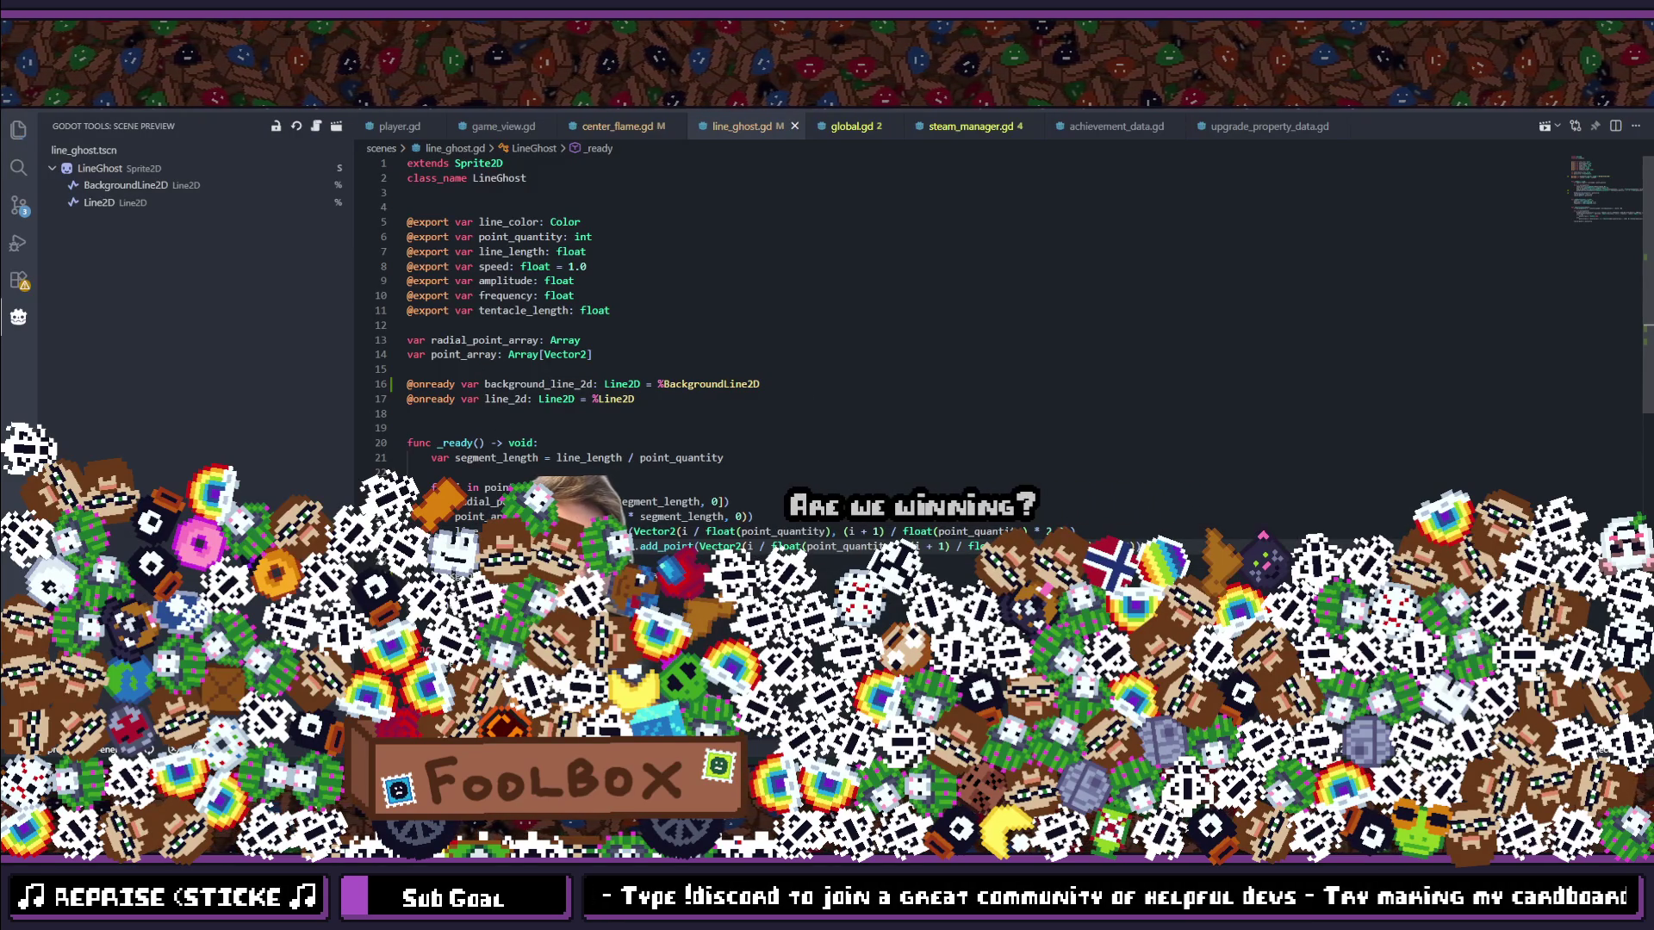
{"action": "key", "text": "ctrl+s"}
{"action": "key", "text": "alt+Up"}
{"action": "key", "text": "ctrl+s"}
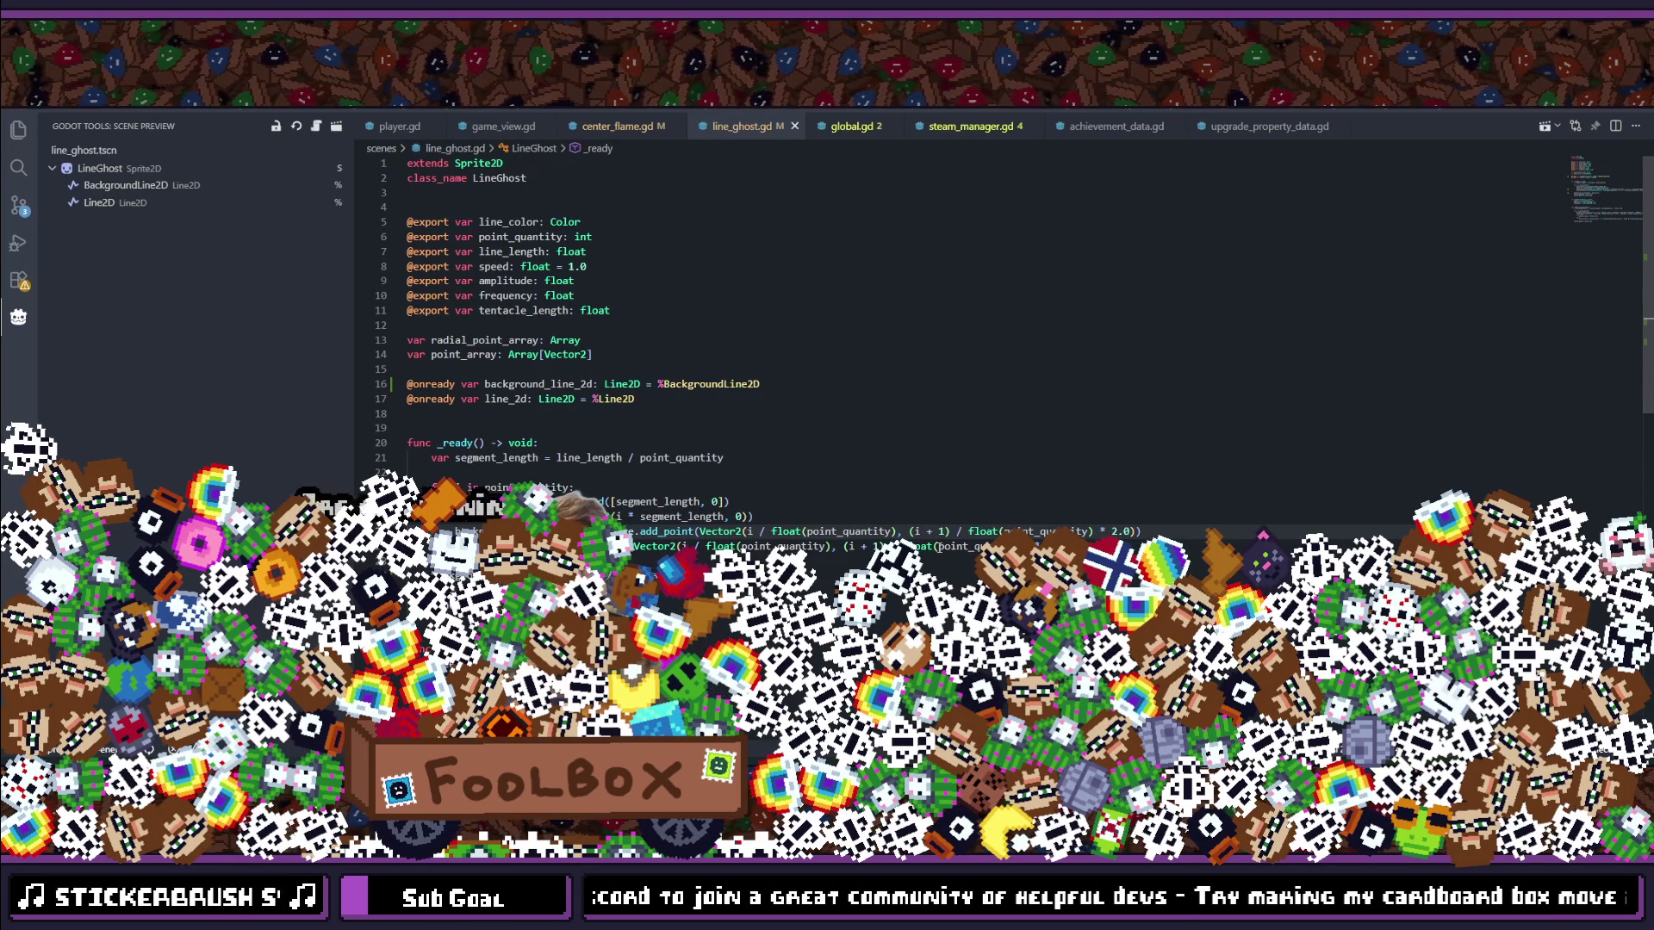
{"action": "scroll", "coordinate": [895, 468], "scroll_direction": "down", "scroll_amount": 7}
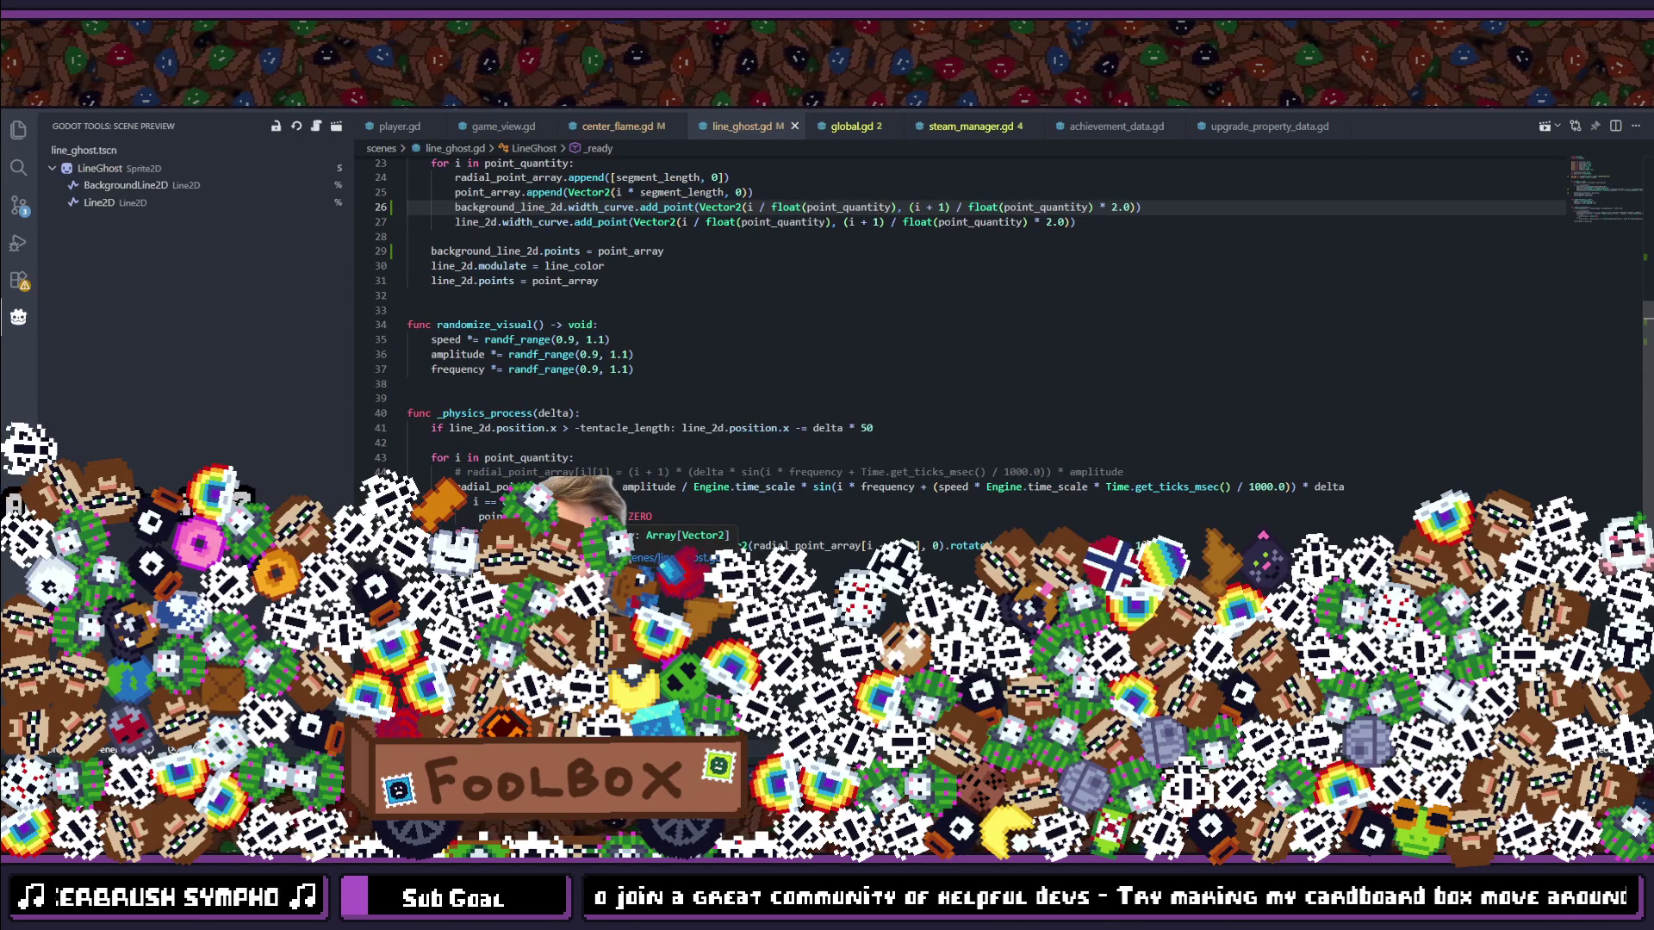
Step: Split the _physics_process if statement so its body sits on separate lines
{"action": "left_click", "coordinate": [836, 560]}
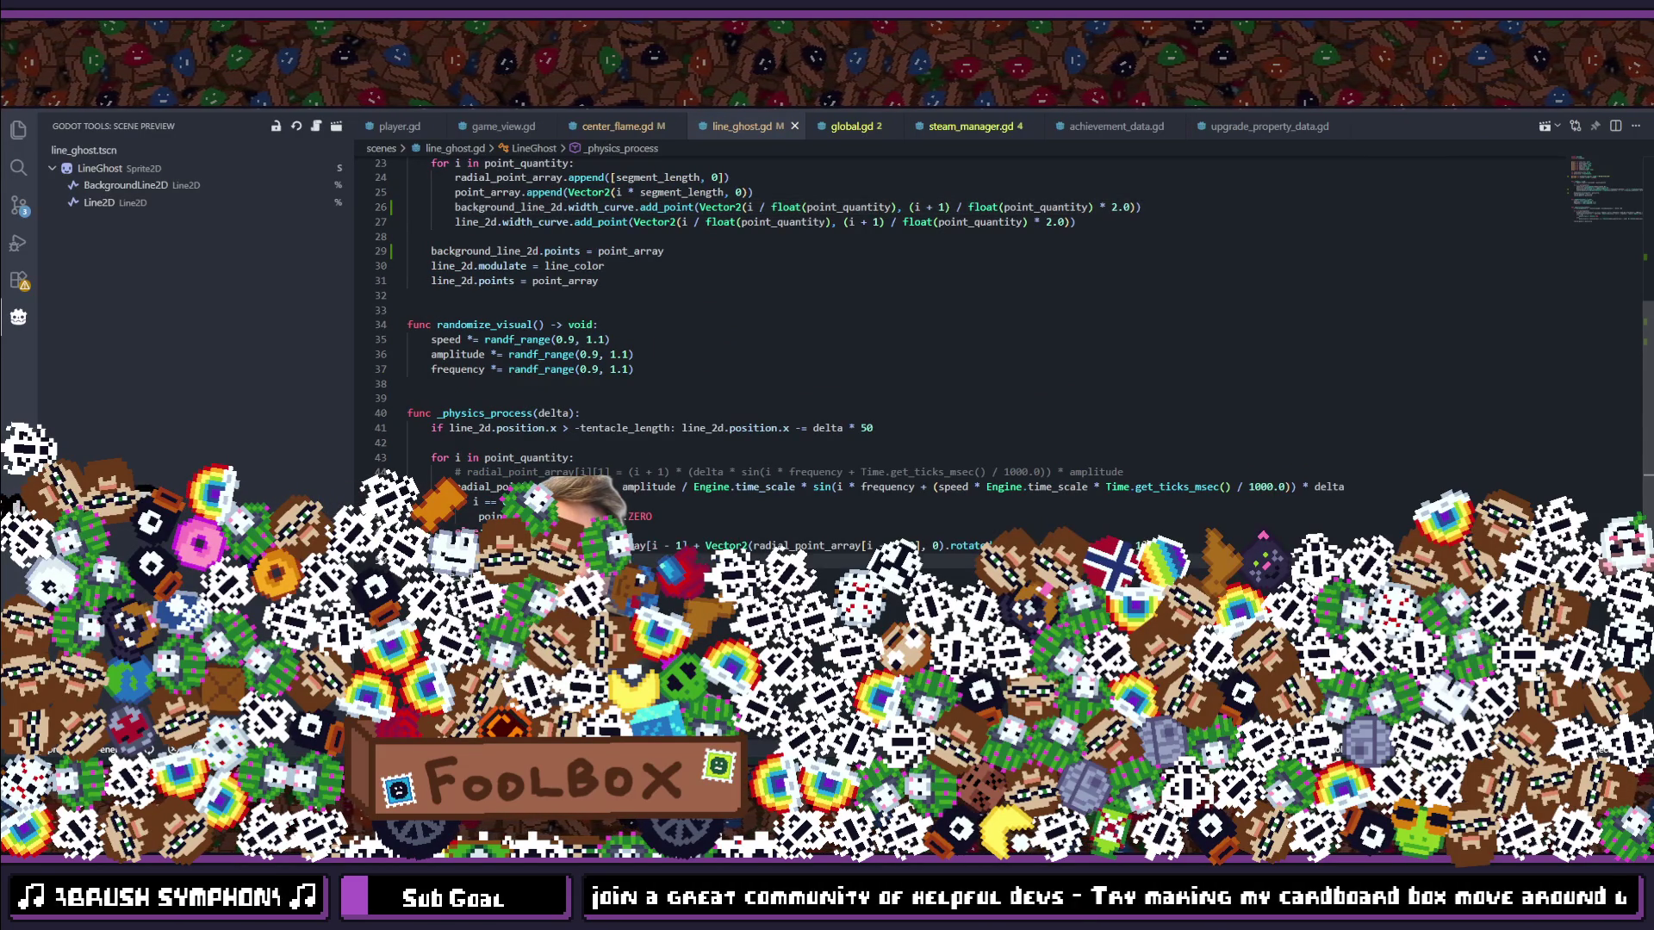
{"action": "key", "text": "BackSpace"}
{"action": "type", "text": "set_po"}
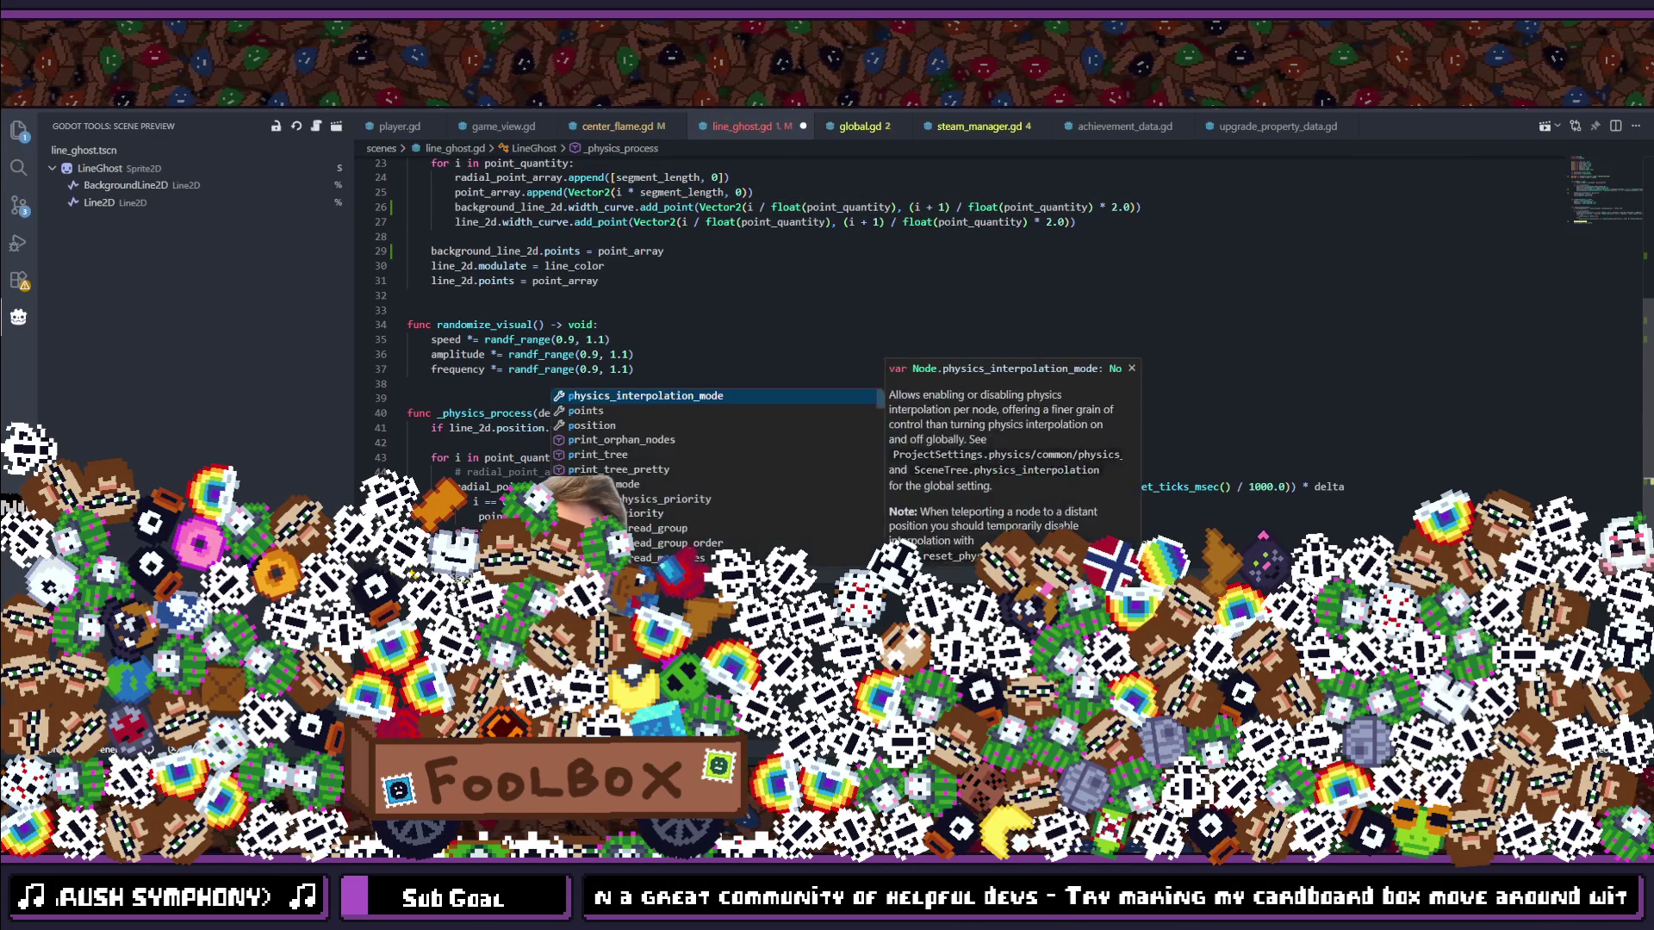
{"action": "type", "text": "point"}
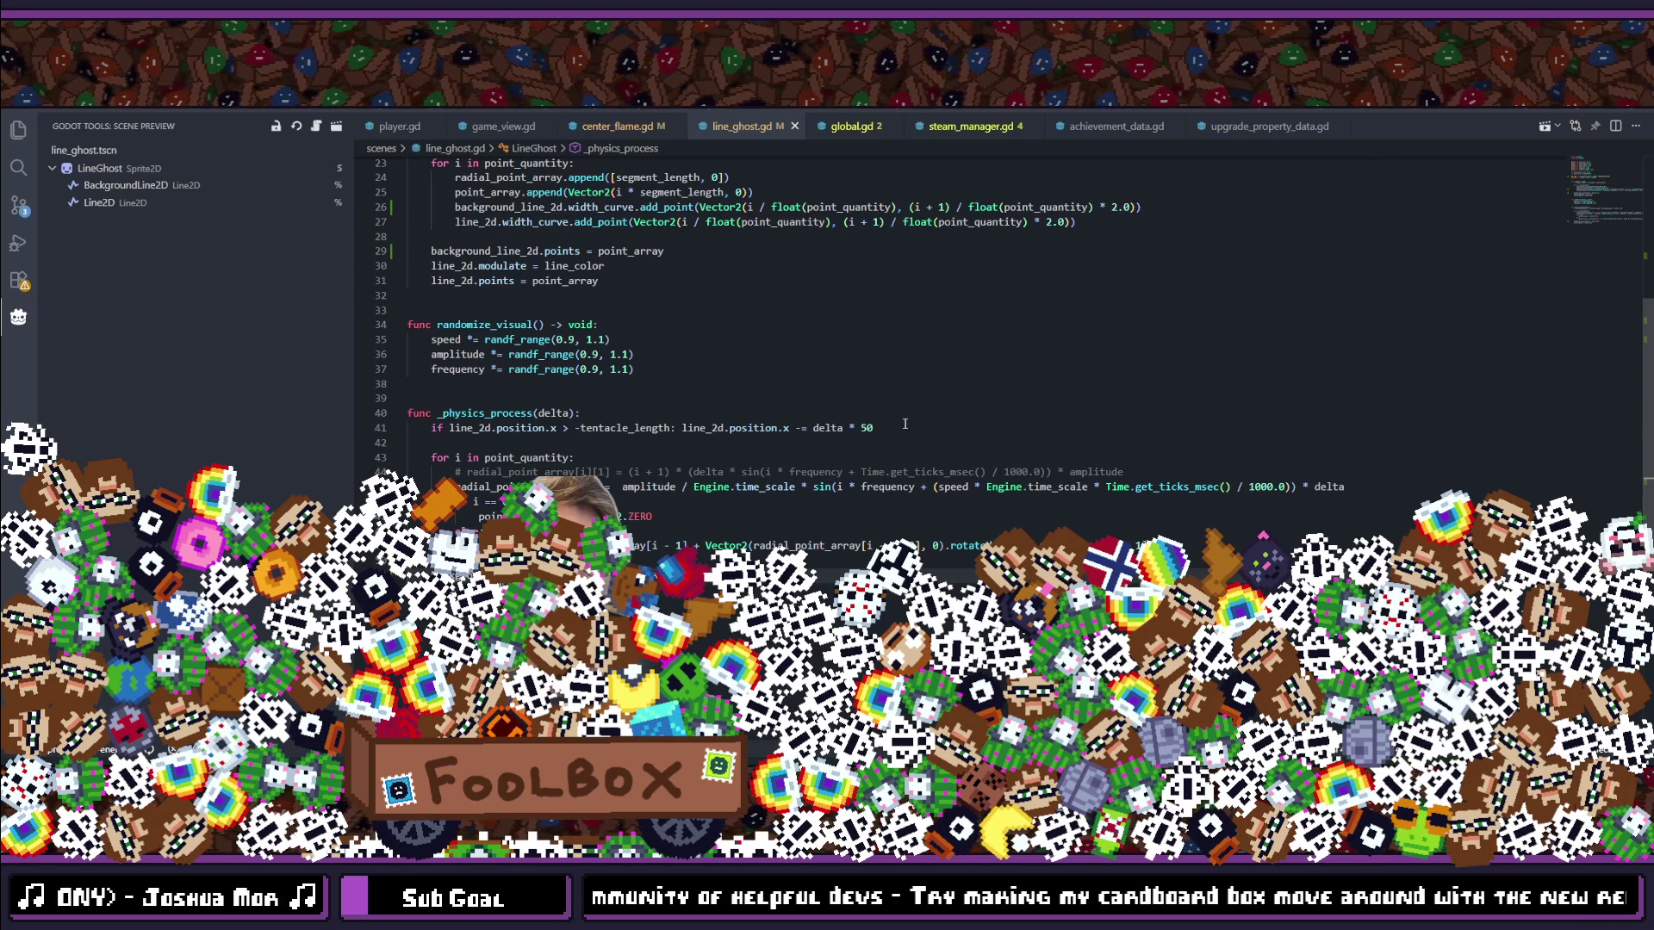
{"action": "left_click", "coordinate": [681, 428]}
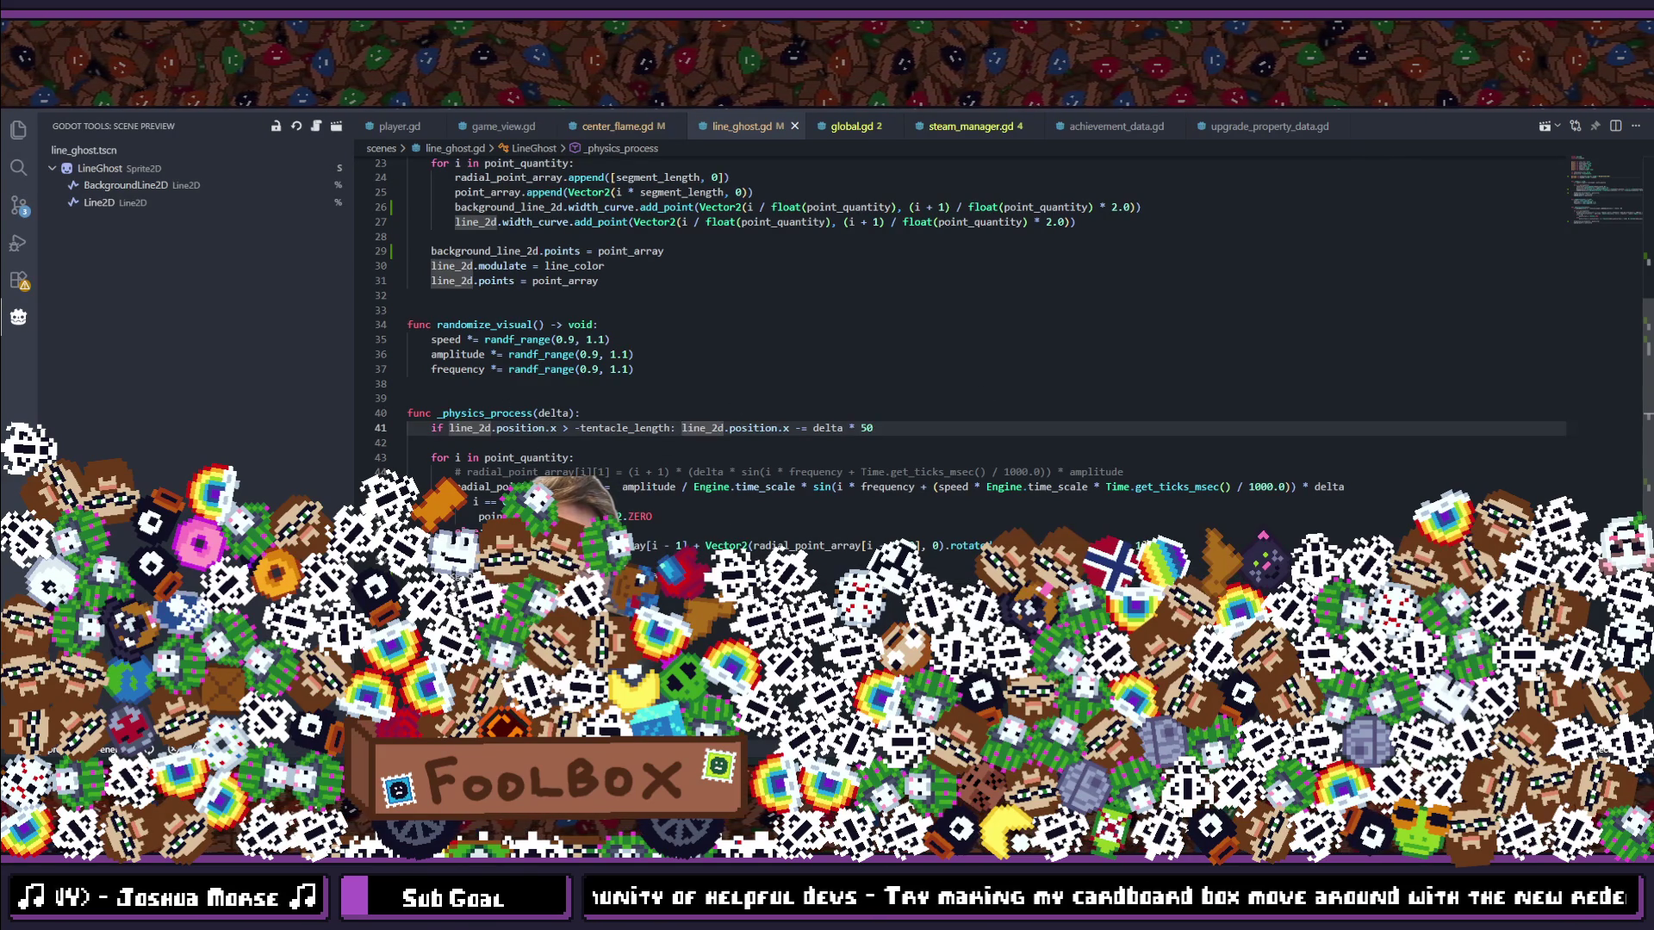
{"action": "key", "text": "Return"}
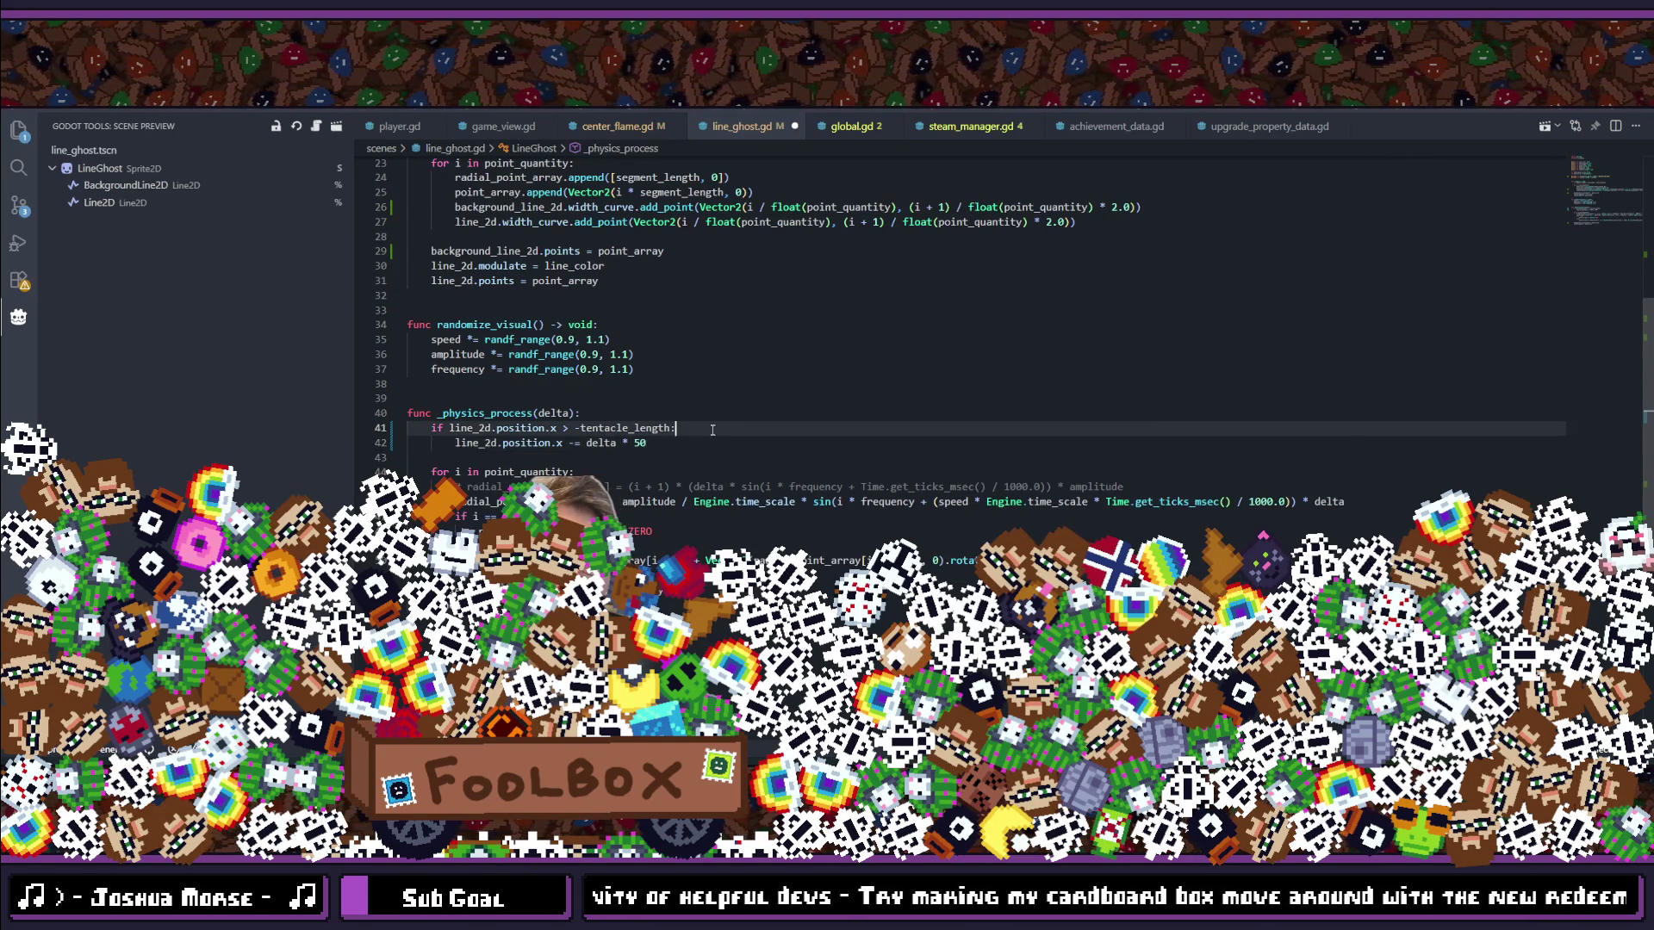
{"action": "key", "text": "Return"}
{"action": "key", "text": "Up"}
Step: Make background_line_2d.position.x also decrease by delta * 50 in the physics update
{"action": "left_click_drag", "start_coordinate": [501, 457], "coordinate": [704, 454]}
{"action": "key", "text": "ctrl+c"}
{"action": "left_click", "coordinate": [607, 443]}
{"action": "key", "text": "ctrl+v"}
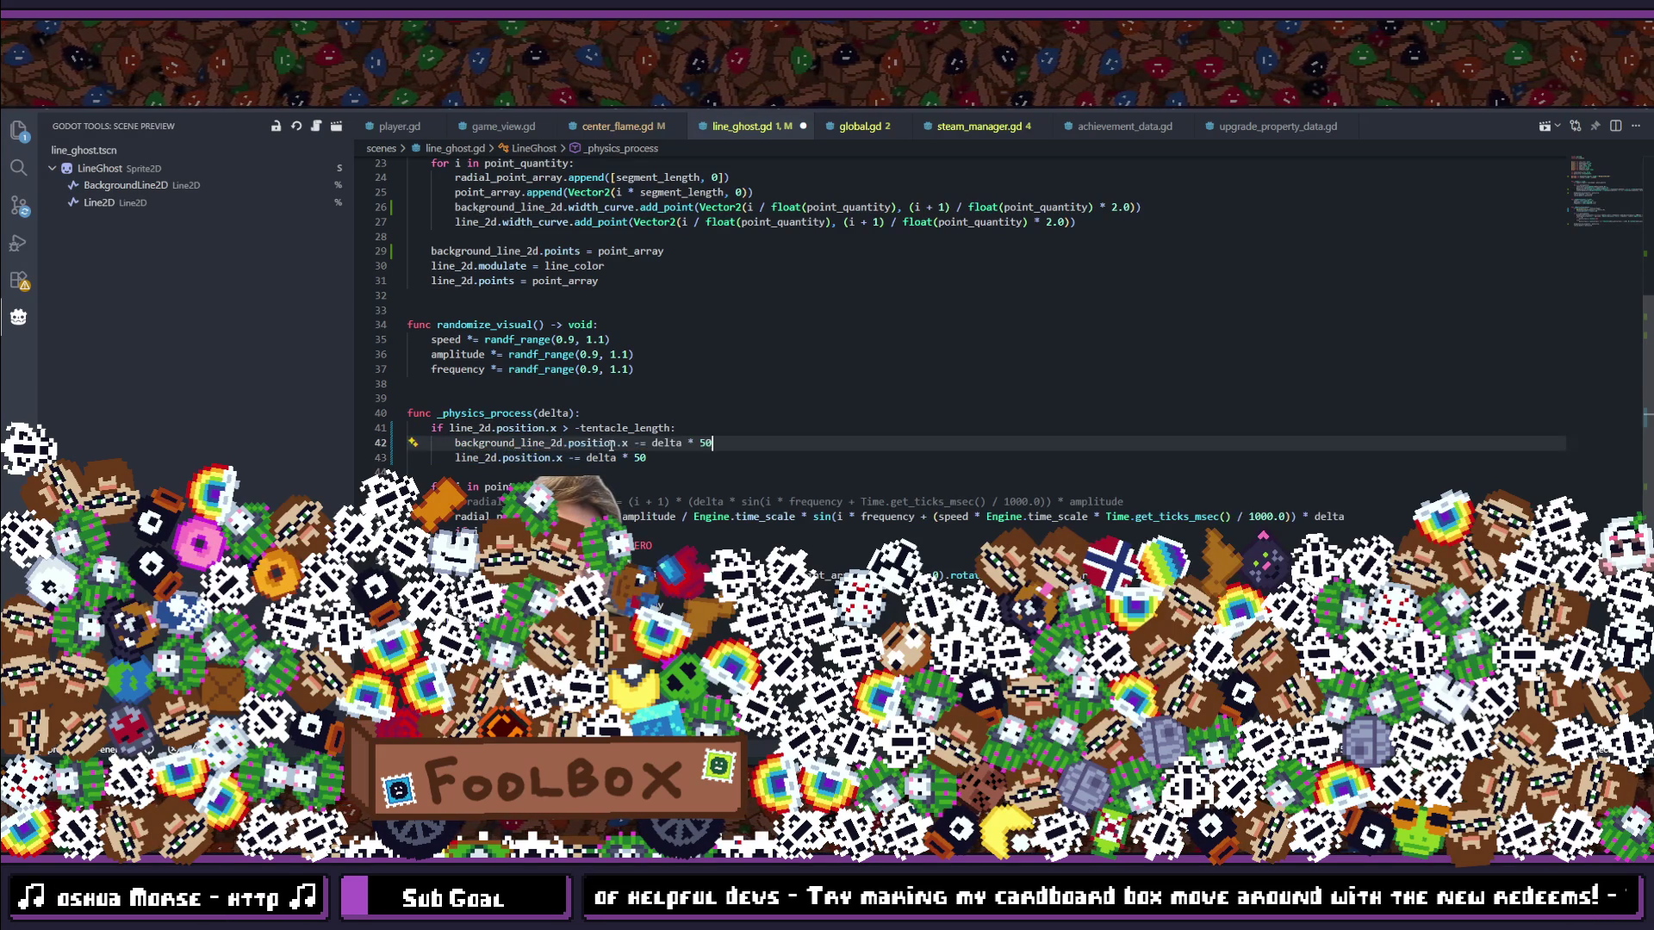
{"action": "key", "text": "Down"}
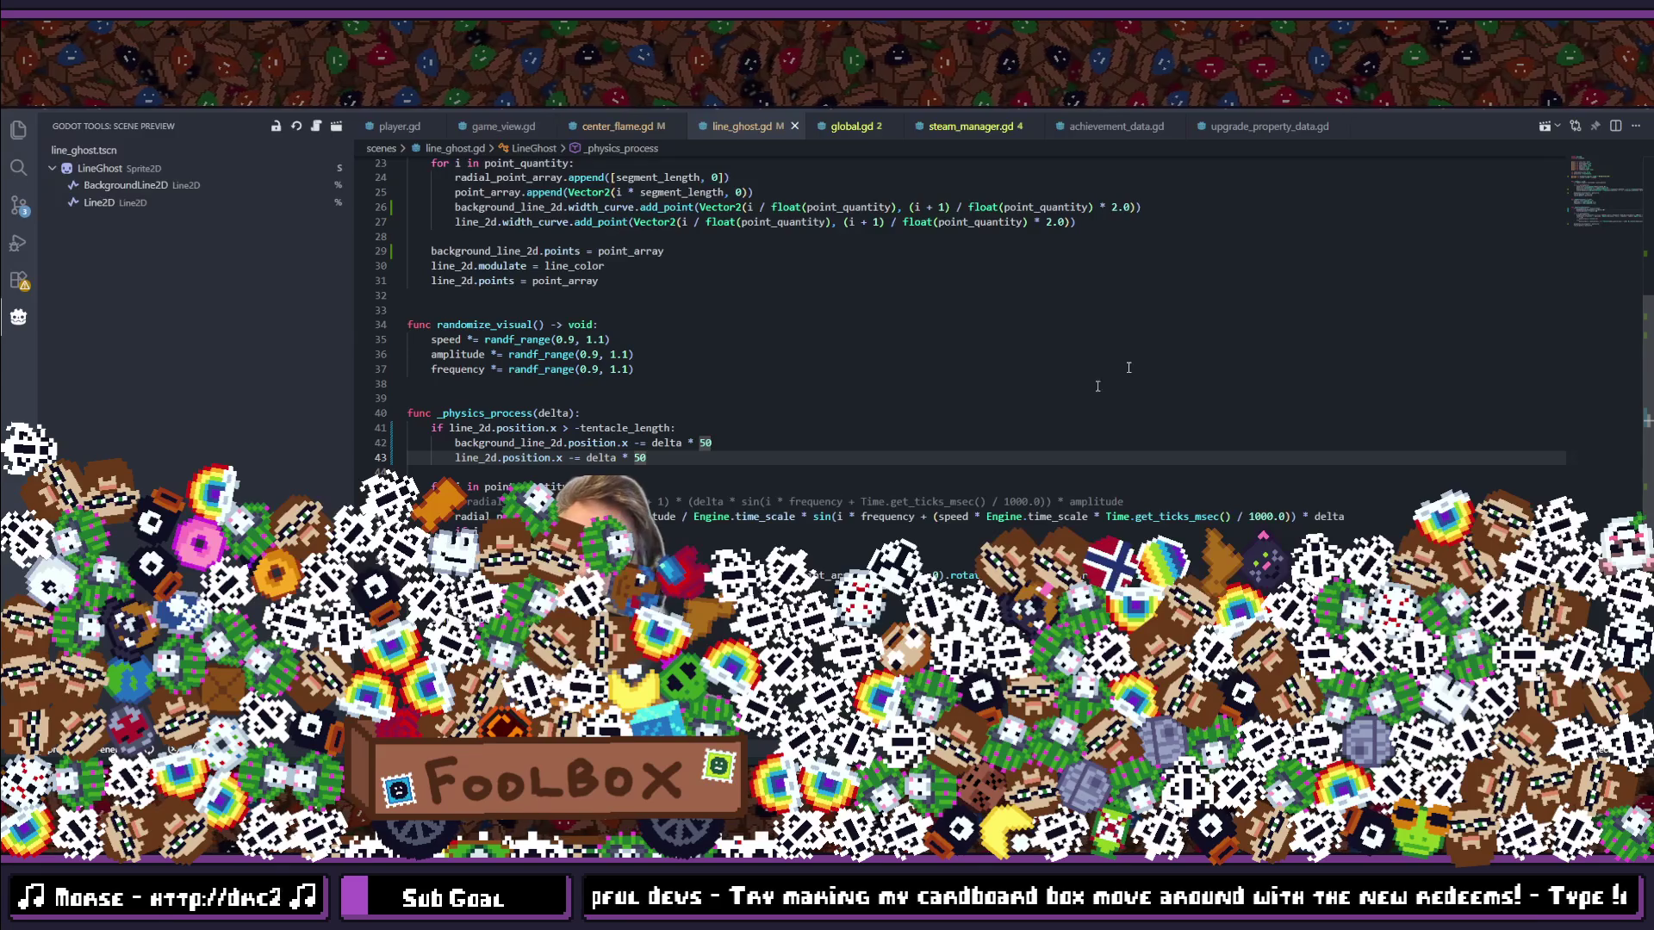
{"action": "key", "text": "alt+Tab"}
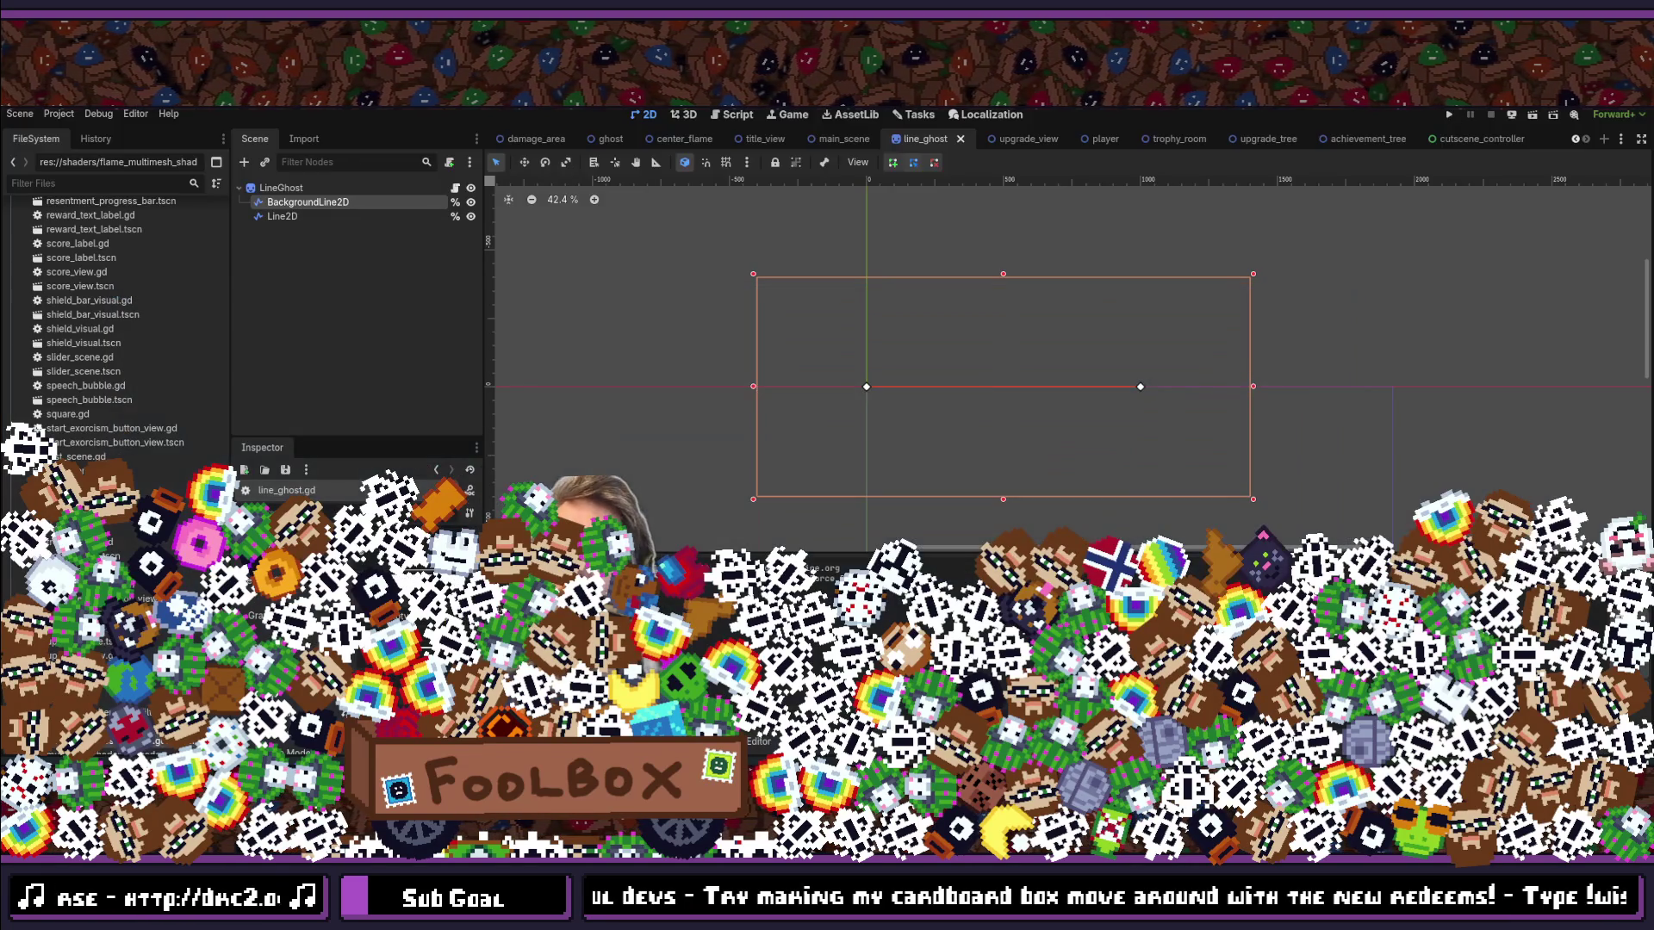
Step: Run the project to test the new background line
{"action": "left_click", "coordinate": [1451, 115]}
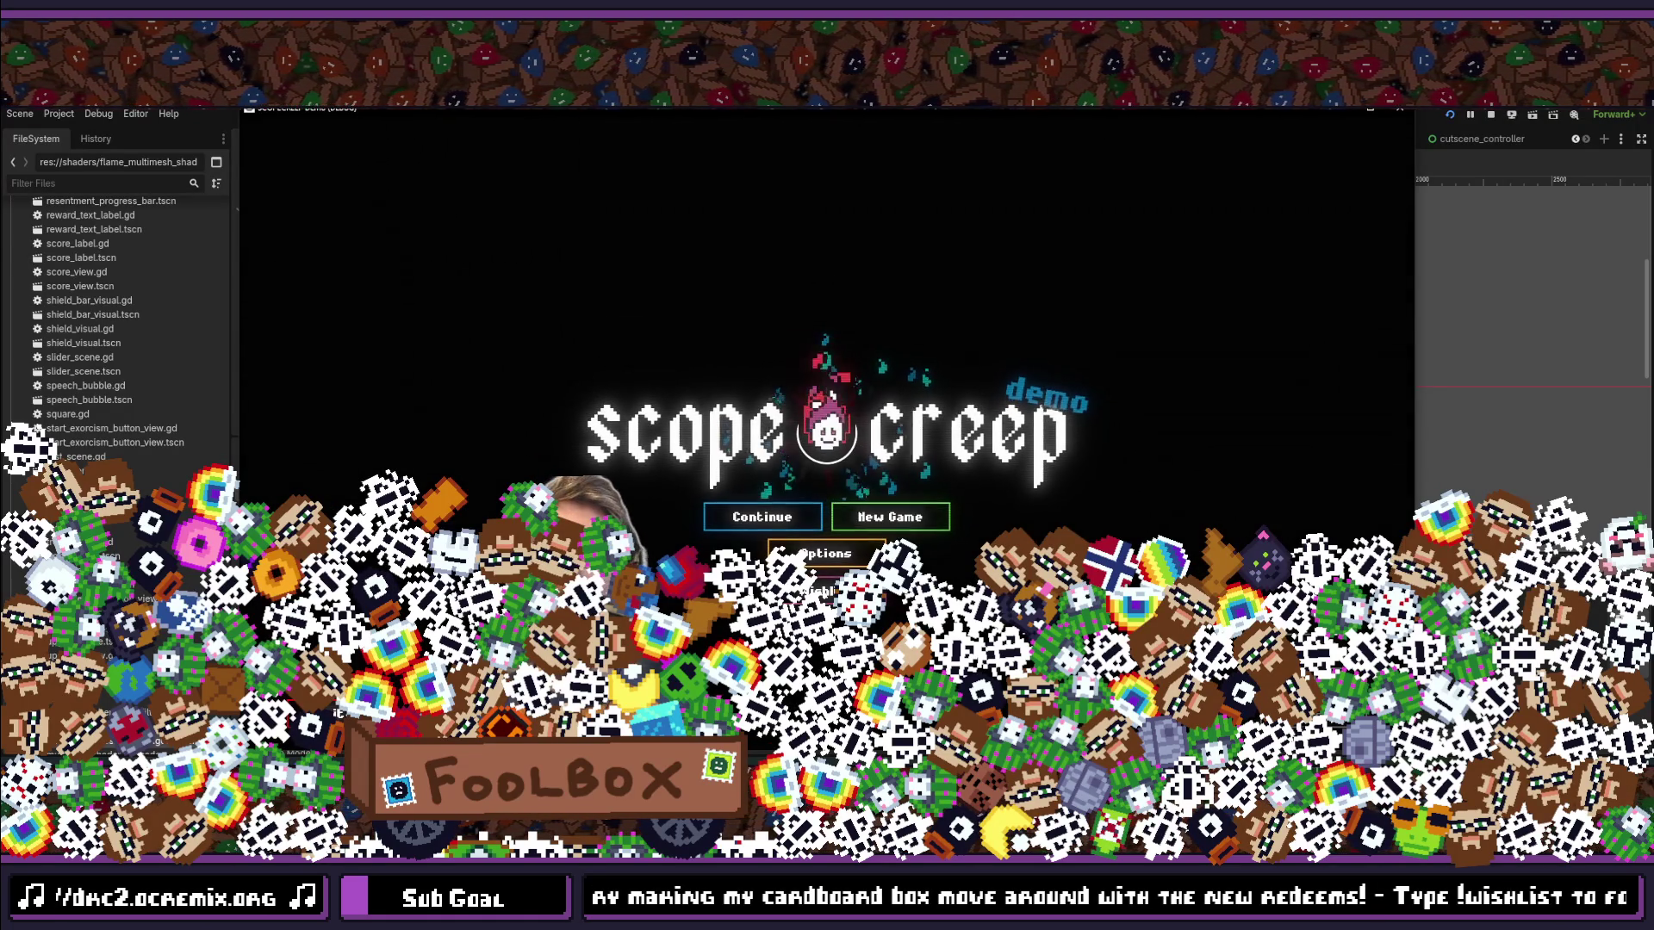
Step: Continue the saved game and check the Mausoleum, upgrade tree and Shrine views
{"action": "mouse_move", "coordinate": [927, 326]}
{"action": "left_mouse_down"}
{"action": "mouse_move", "coordinate": [1258, 194]}
{"action": "mouse_move", "coordinate": [1306, 131]}
{"action": "mouse_move", "coordinate": [1279, 107]}
{"action": "mouse_move", "coordinate": [1266, 120]}
{"action": "left_mouse_up"}
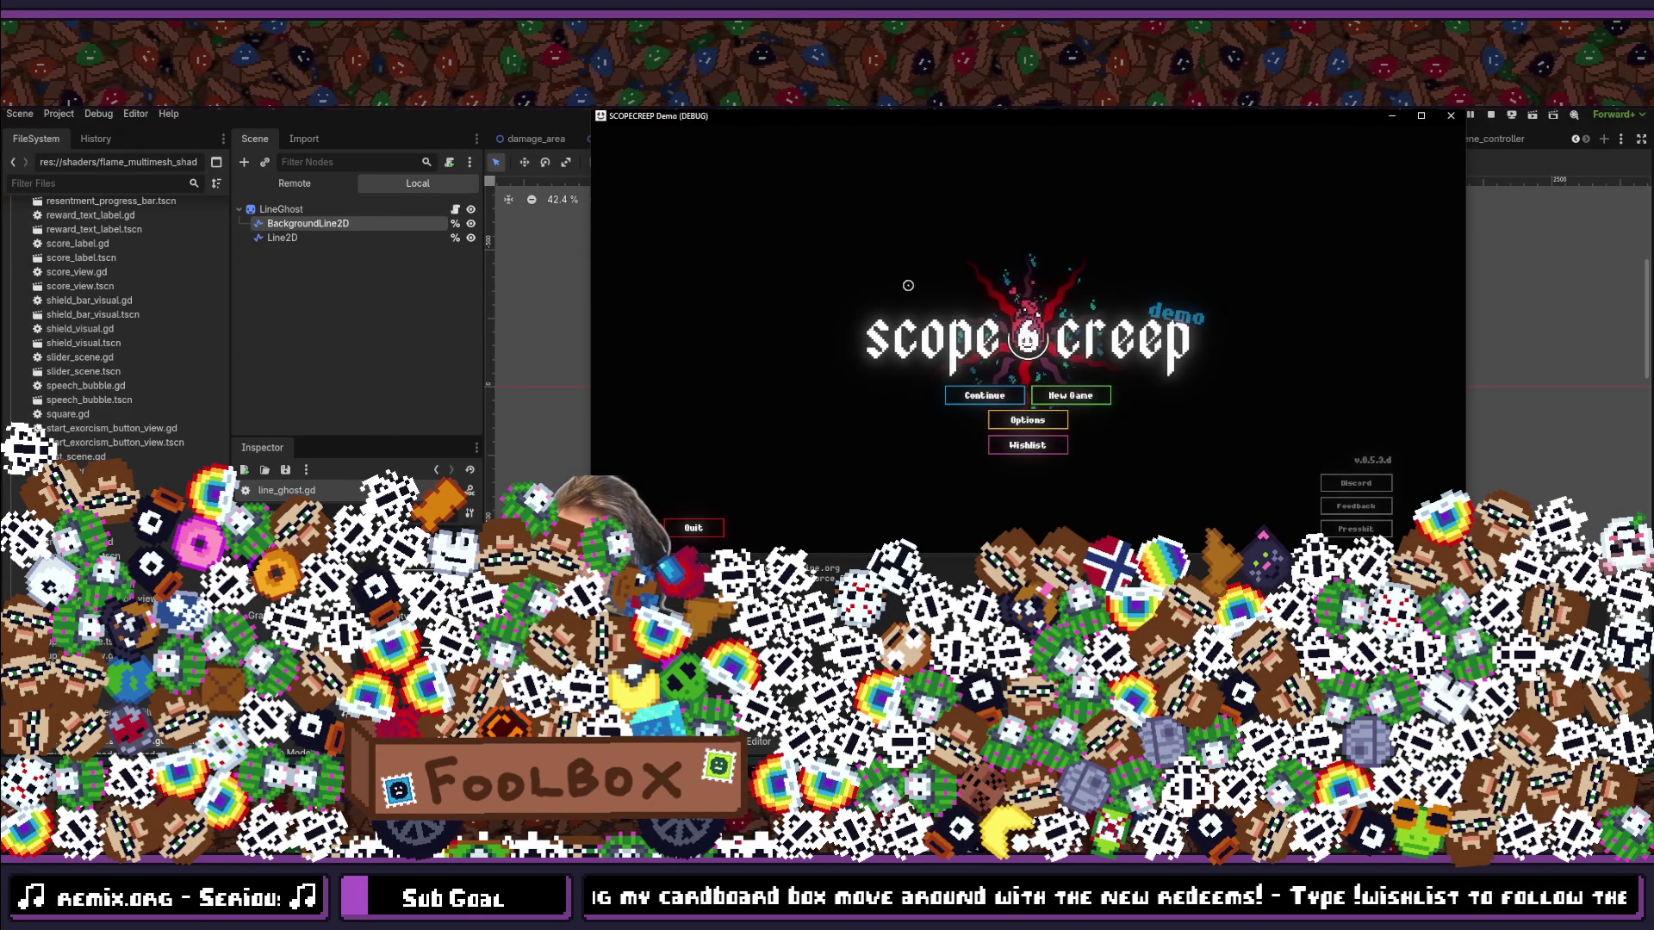
{"action": "left_click", "coordinate": [953, 389]}
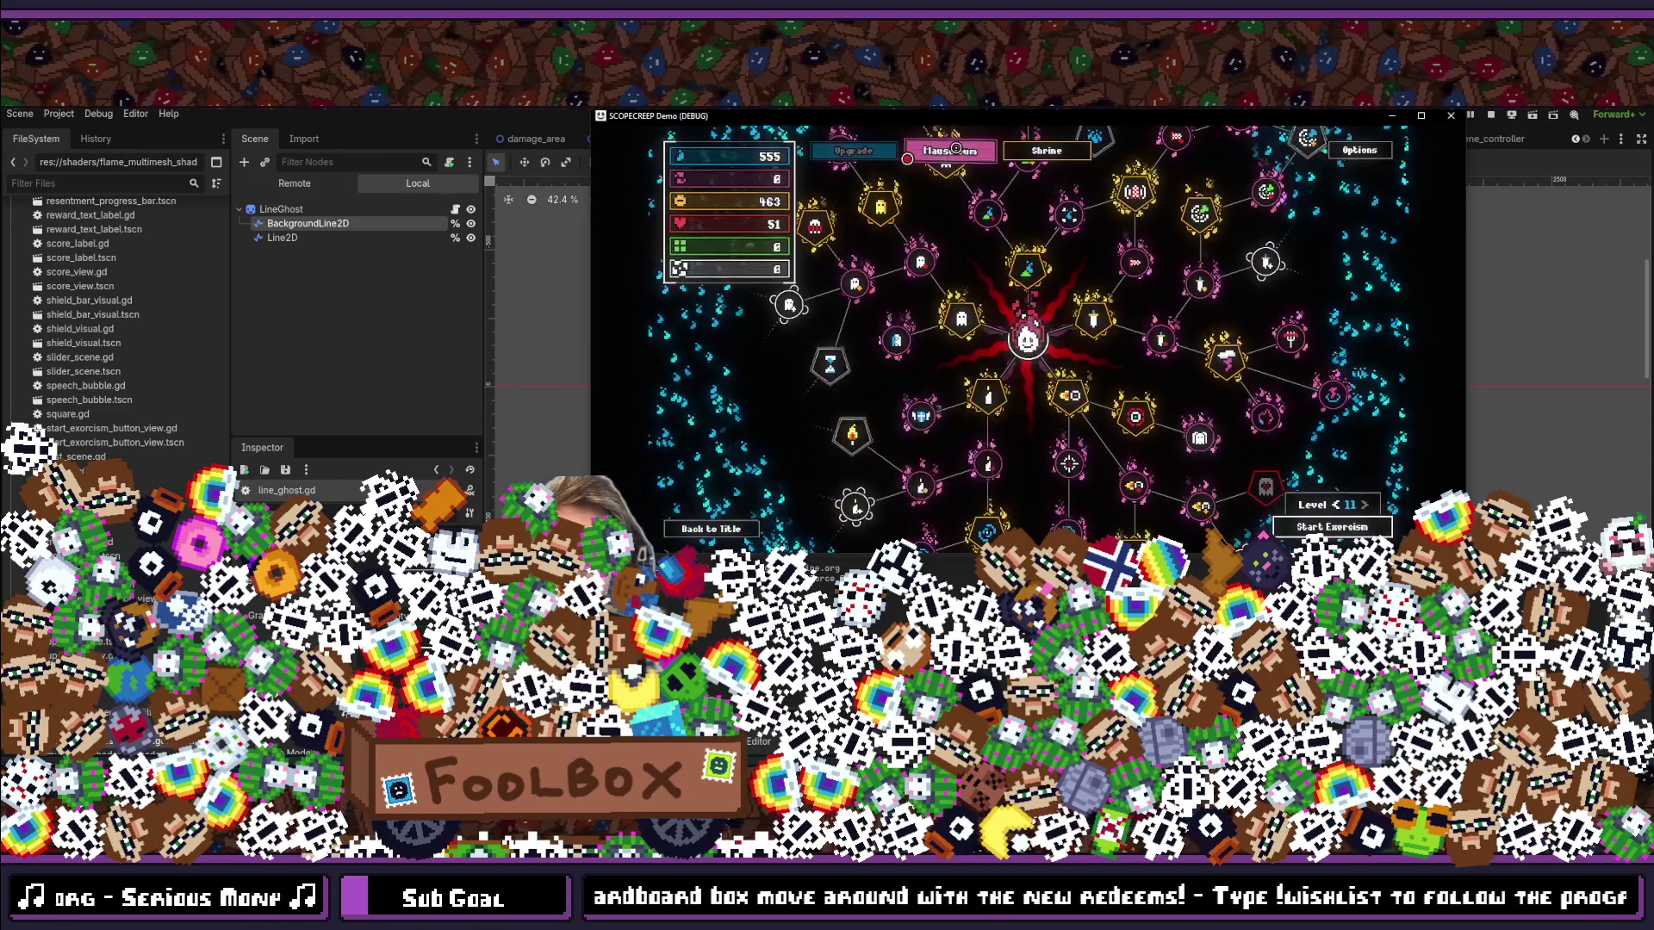
{"action": "left_click", "coordinate": [956, 148]}
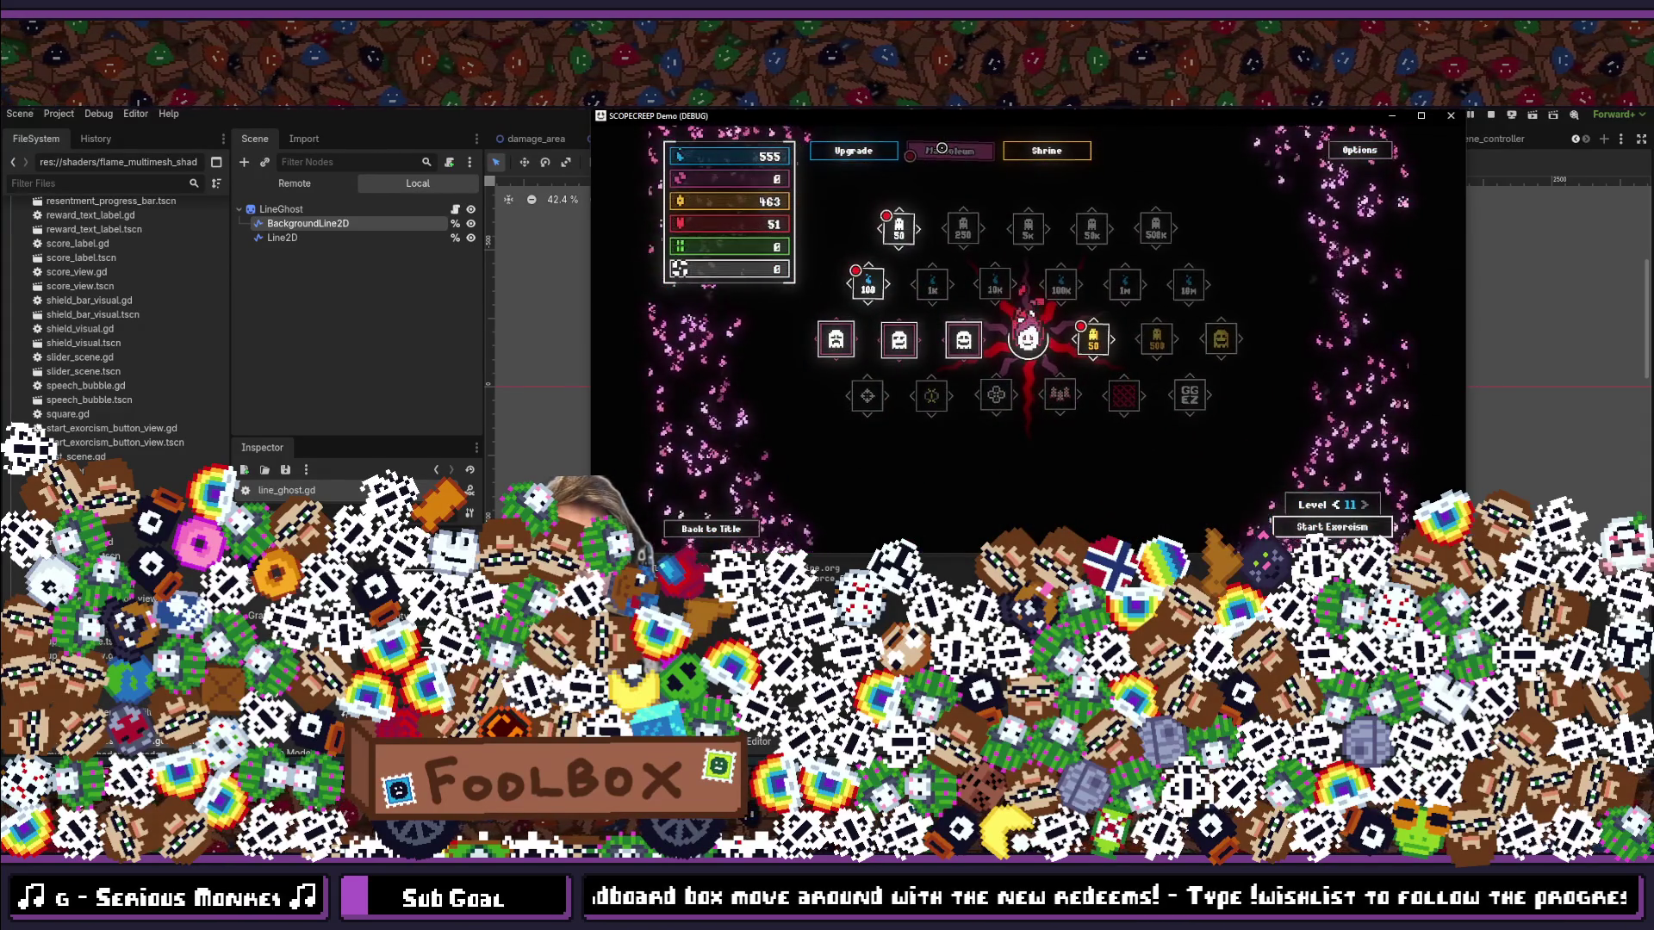
{"action": "left_click", "coordinate": [853, 151]}
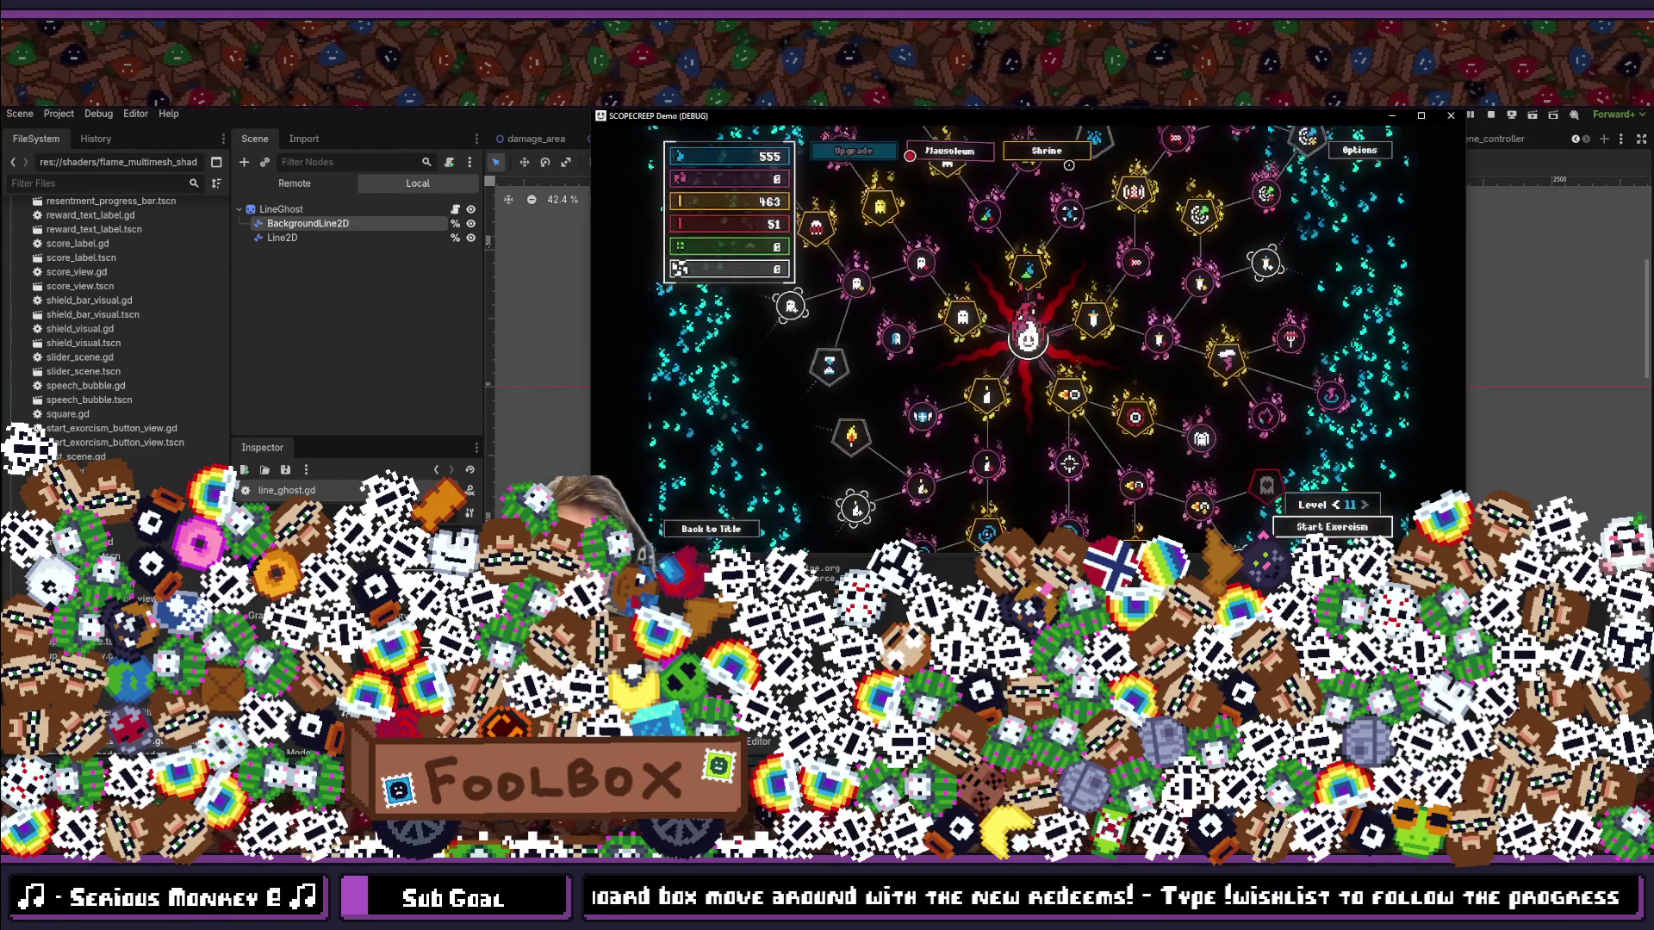
{"action": "left_click", "coordinate": [1037, 150]}
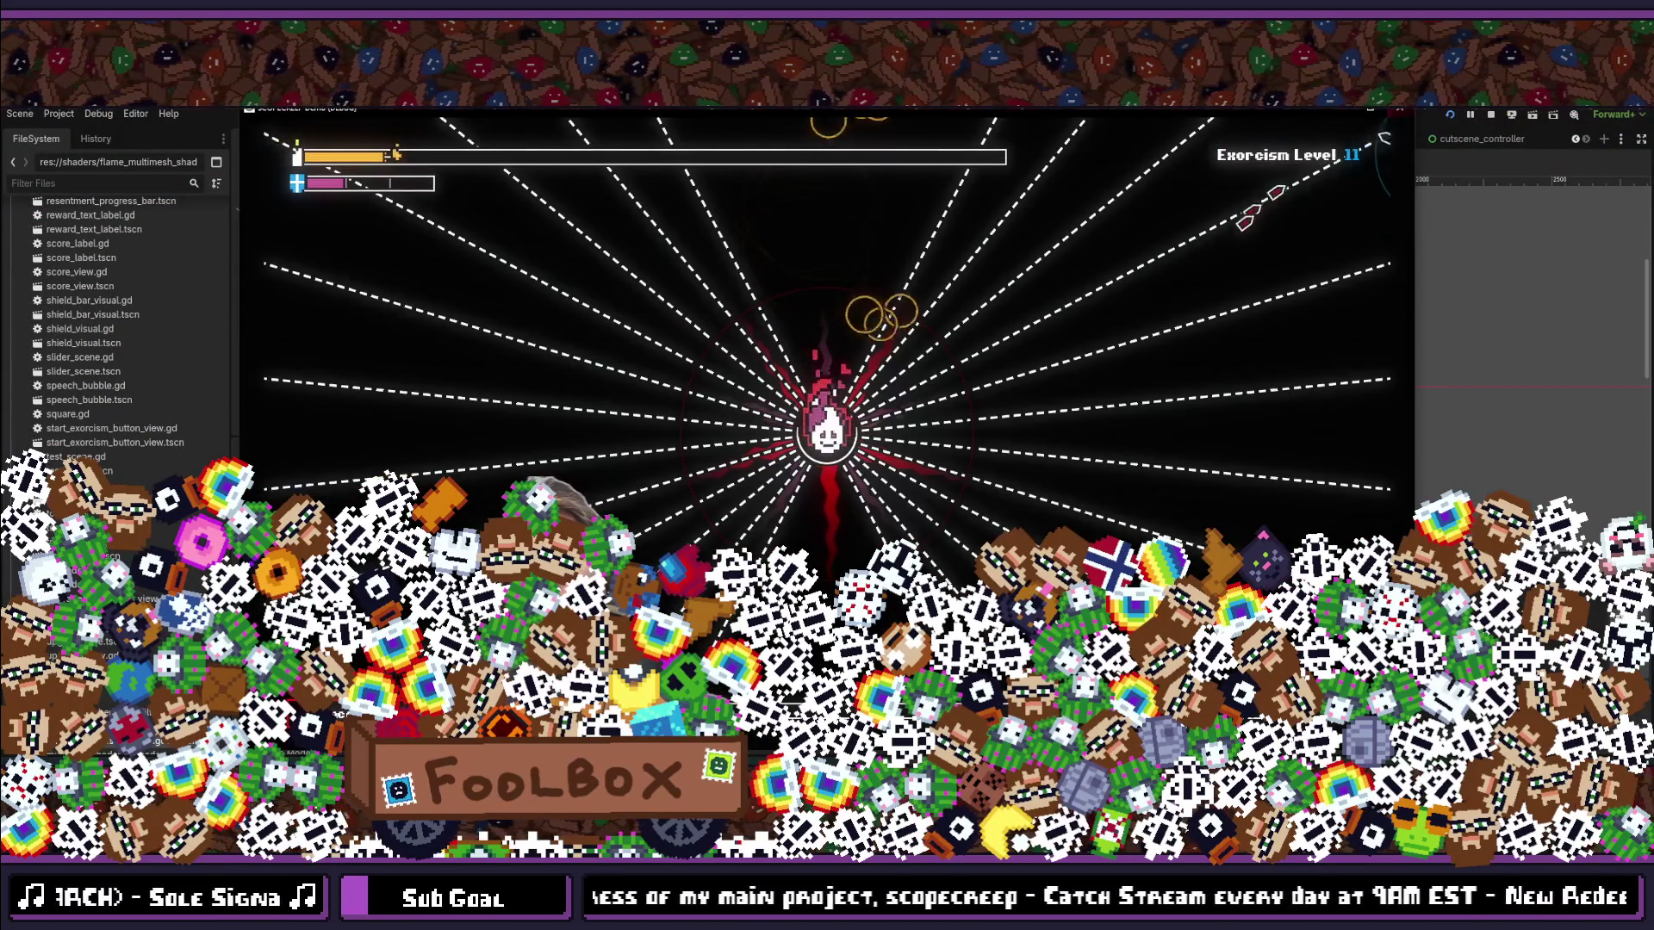
Step: Close the running game, save line_ghost.tscn, and switch to GitKraken
{"action": "left_click", "coordinate": [1491, 115]}
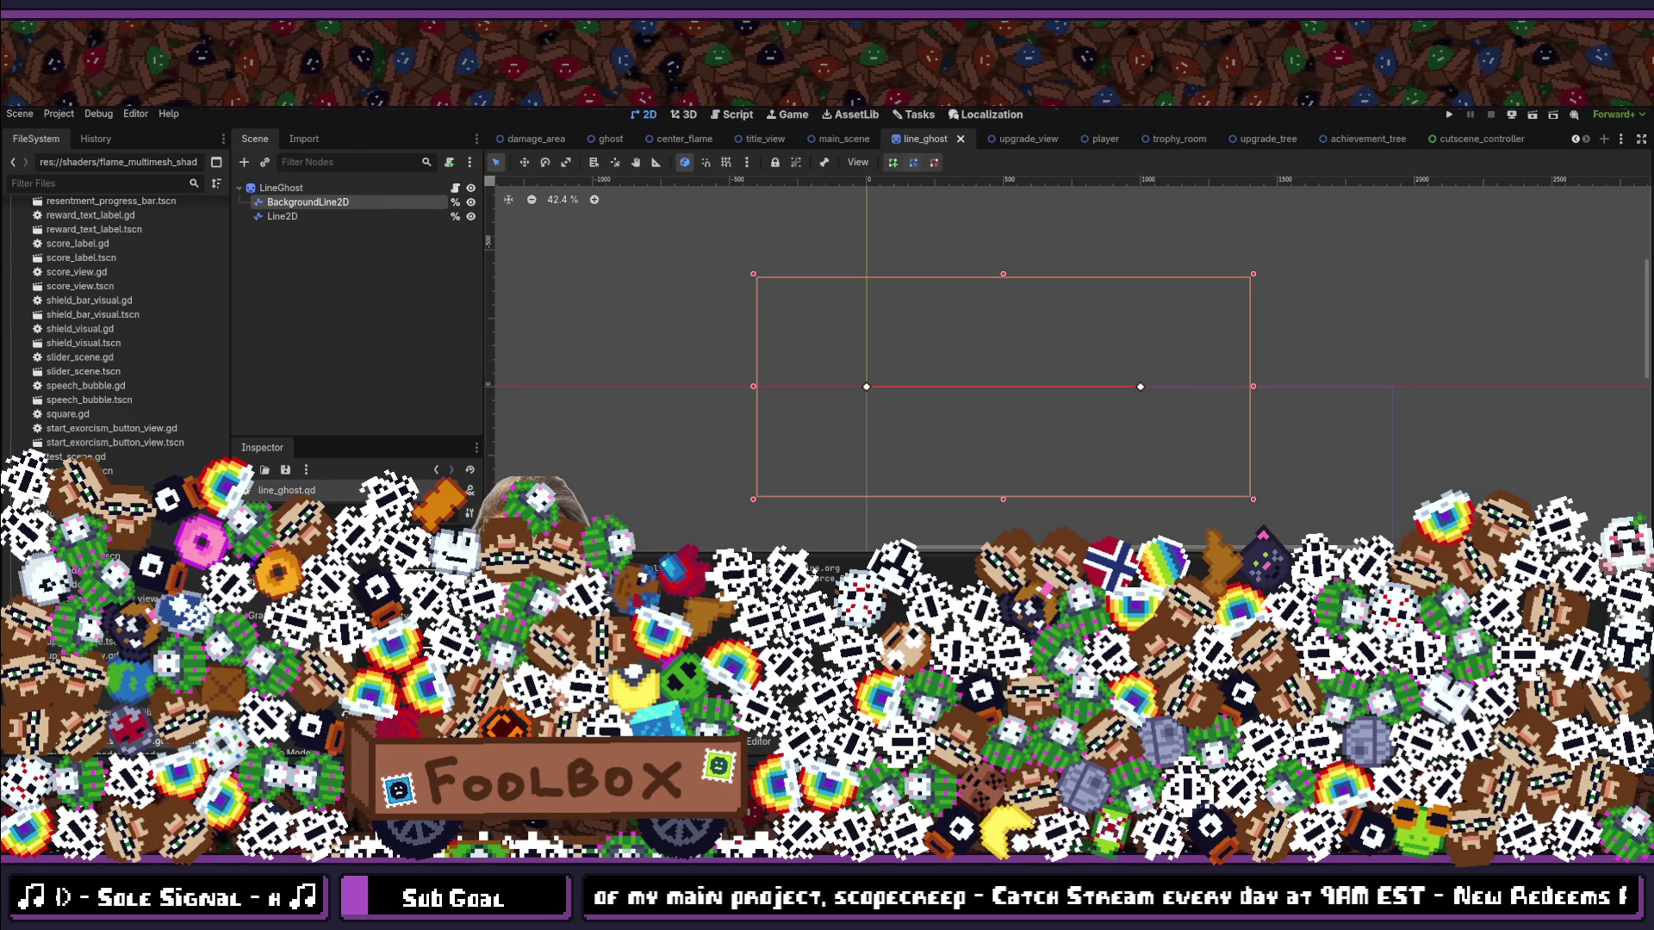
{"action": "key", "text": "ctrl+s"}
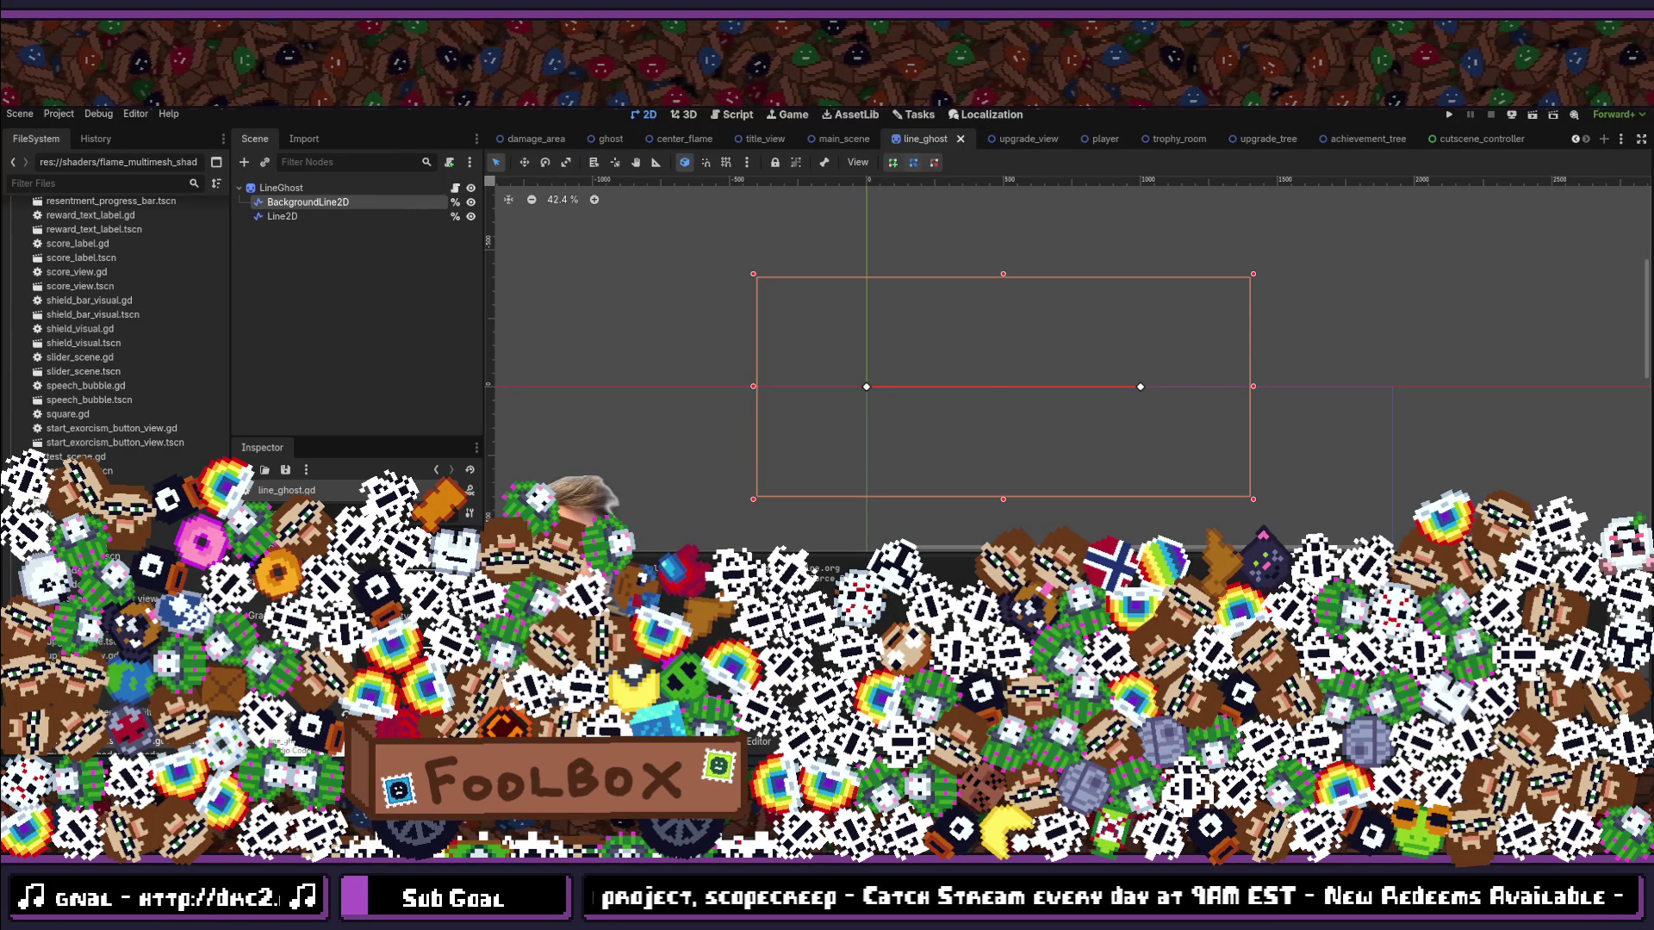
{"action": "key", "text": "alt+Tab"}
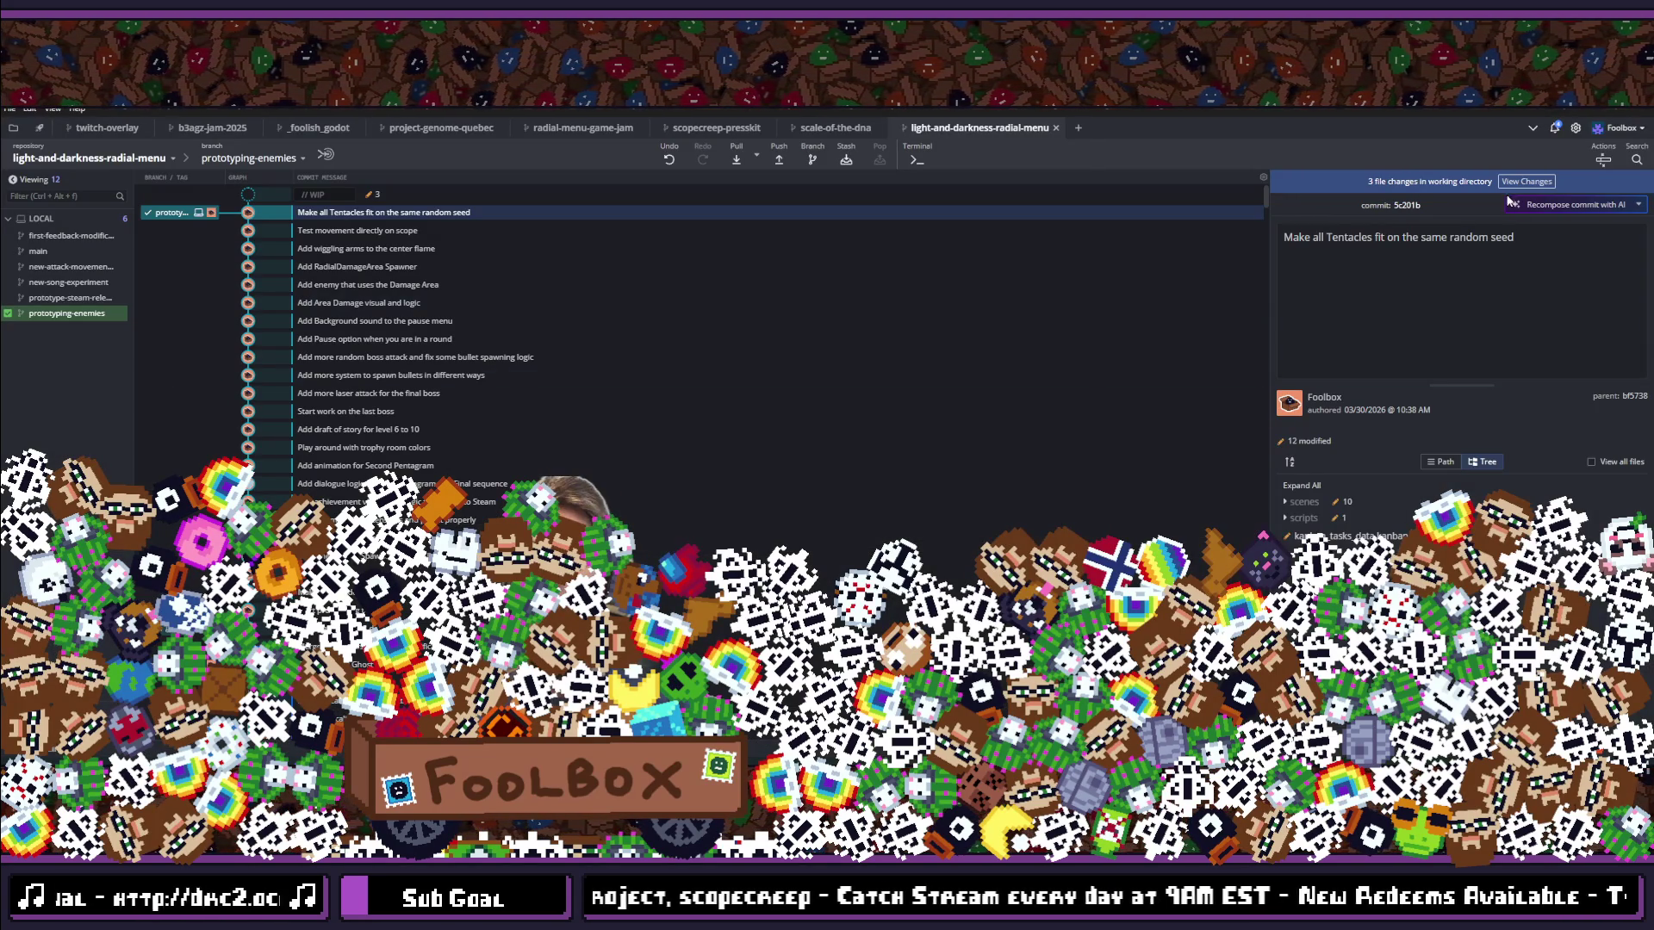
Step: Stage all three scene changes and commit them as 'Add solid black line behind LineGhost'
{"action": "left_click", "coordinate": [1526, 182]}
{"action": "left_click", "coordinate": [1598, 231]}
{"action": "type", "text": "Add solid black line behin"}
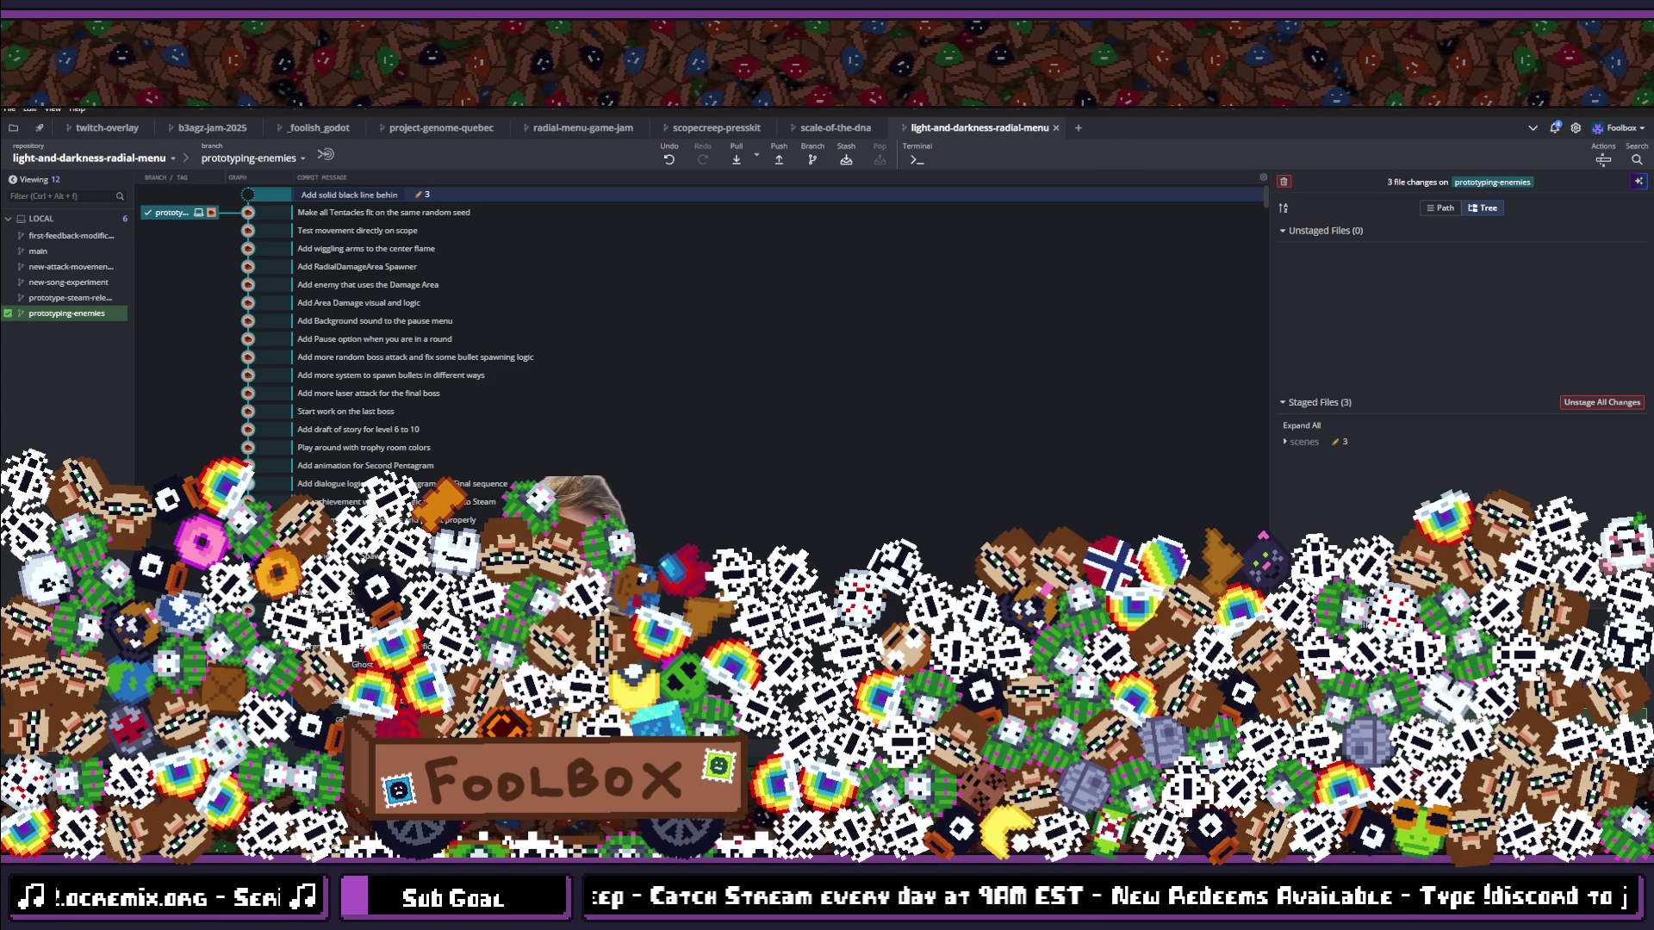
{"action": "type", "text": "d Lin"}
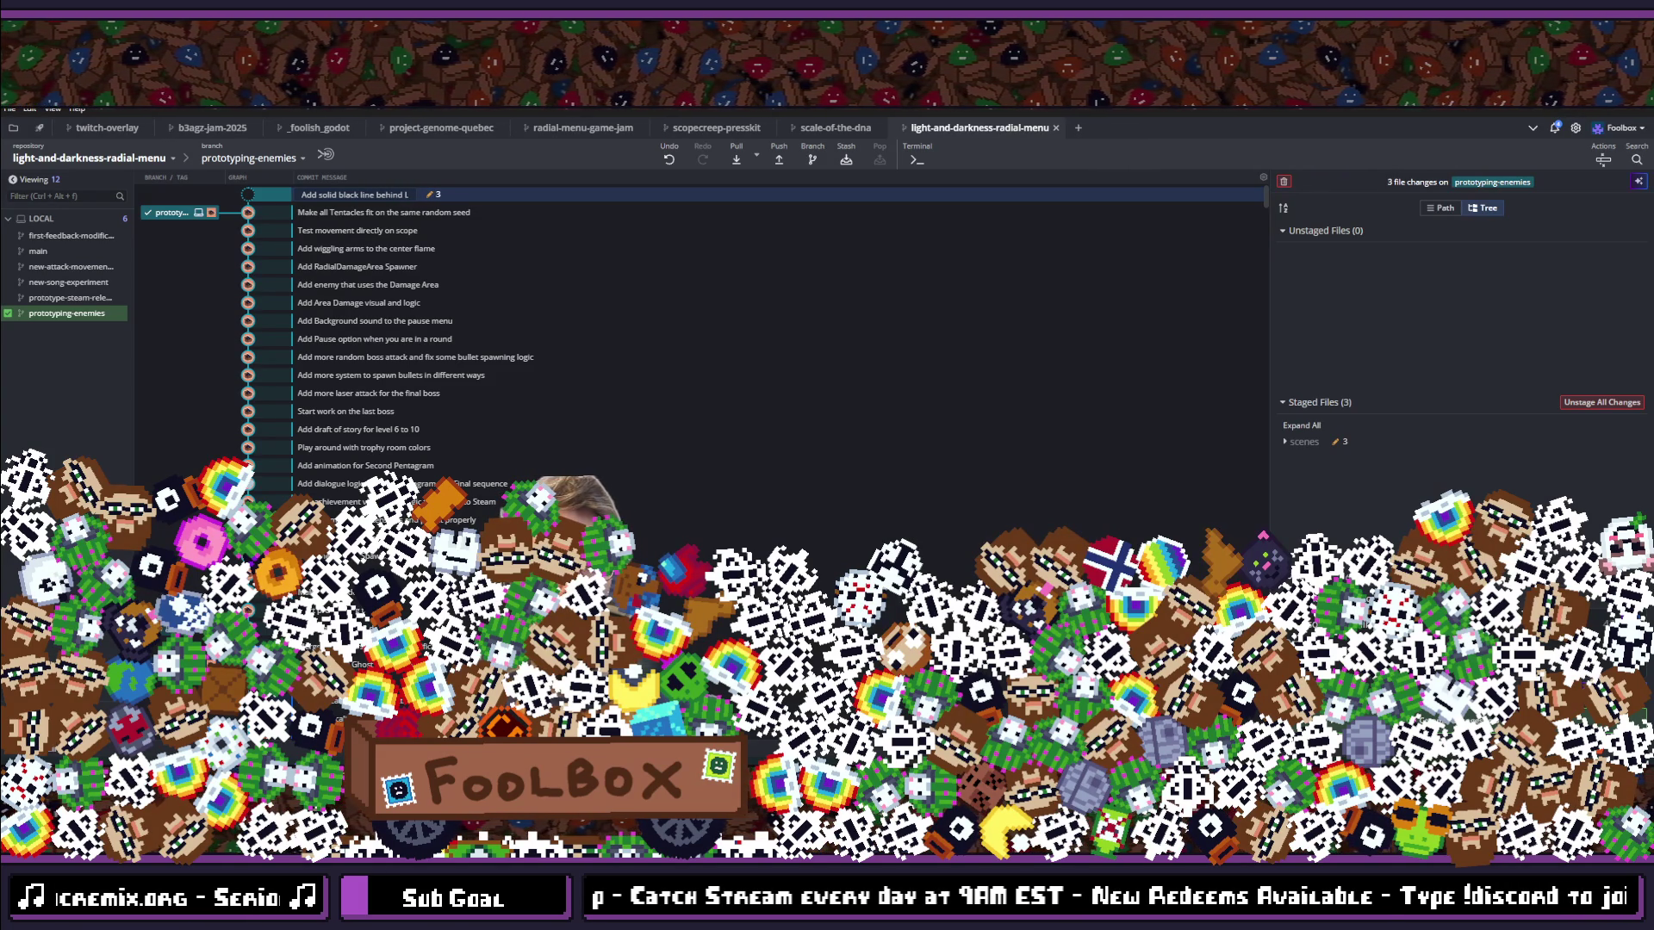
{"action": "type", "text": "eGh"}
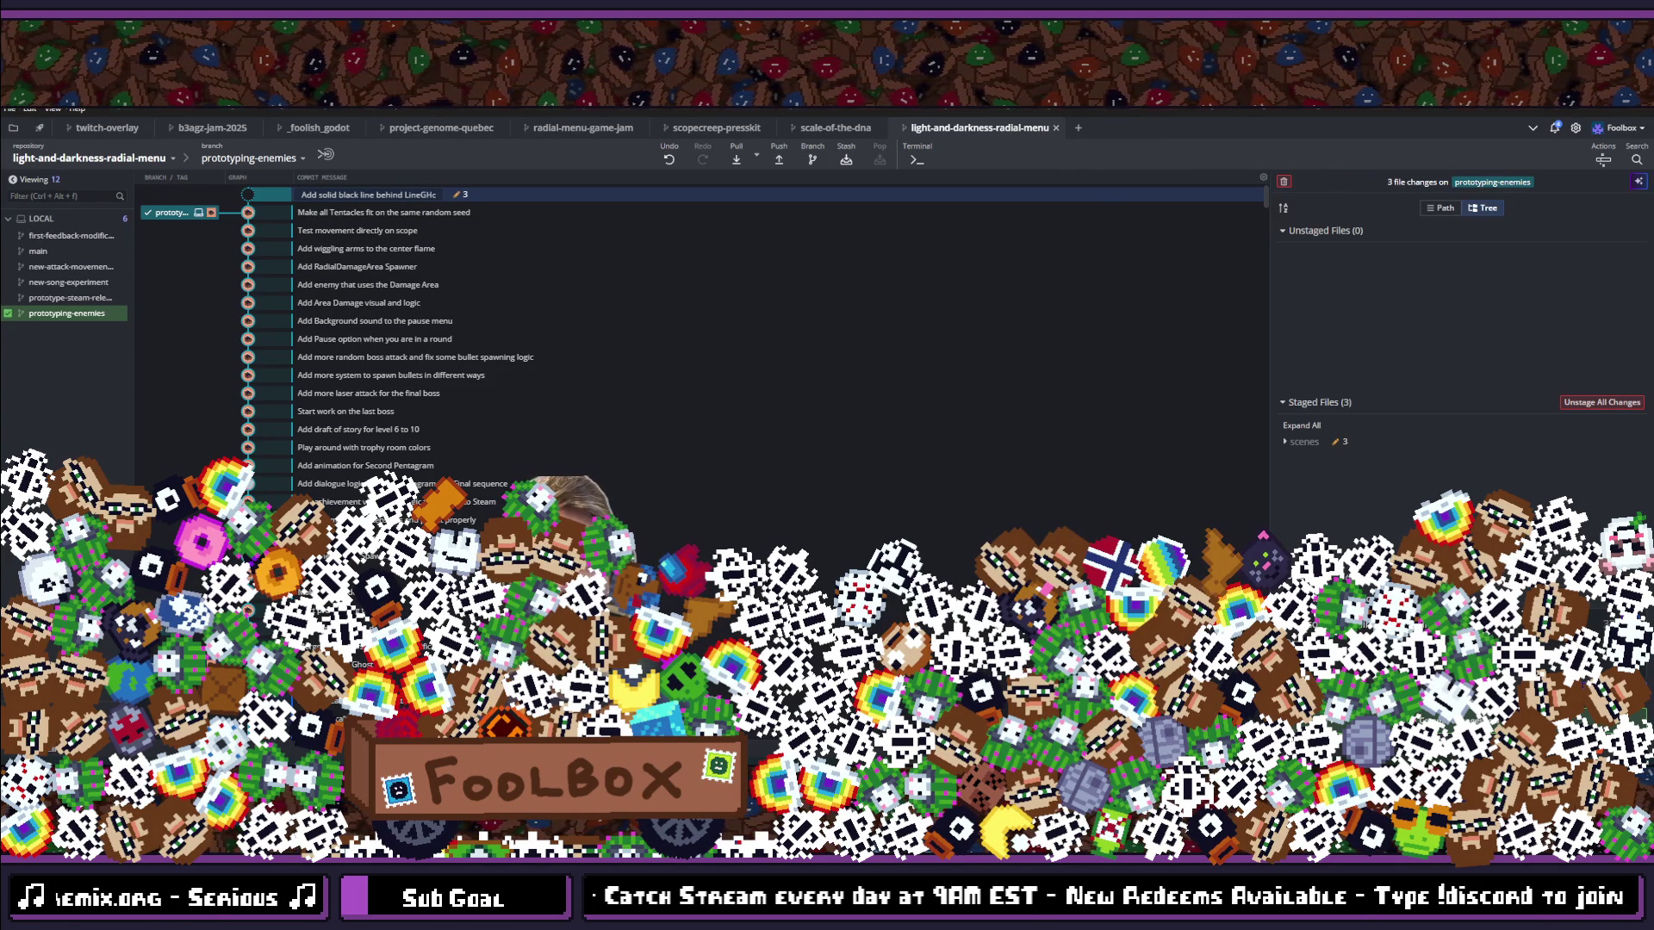
{"action": "type", "text": "os"}
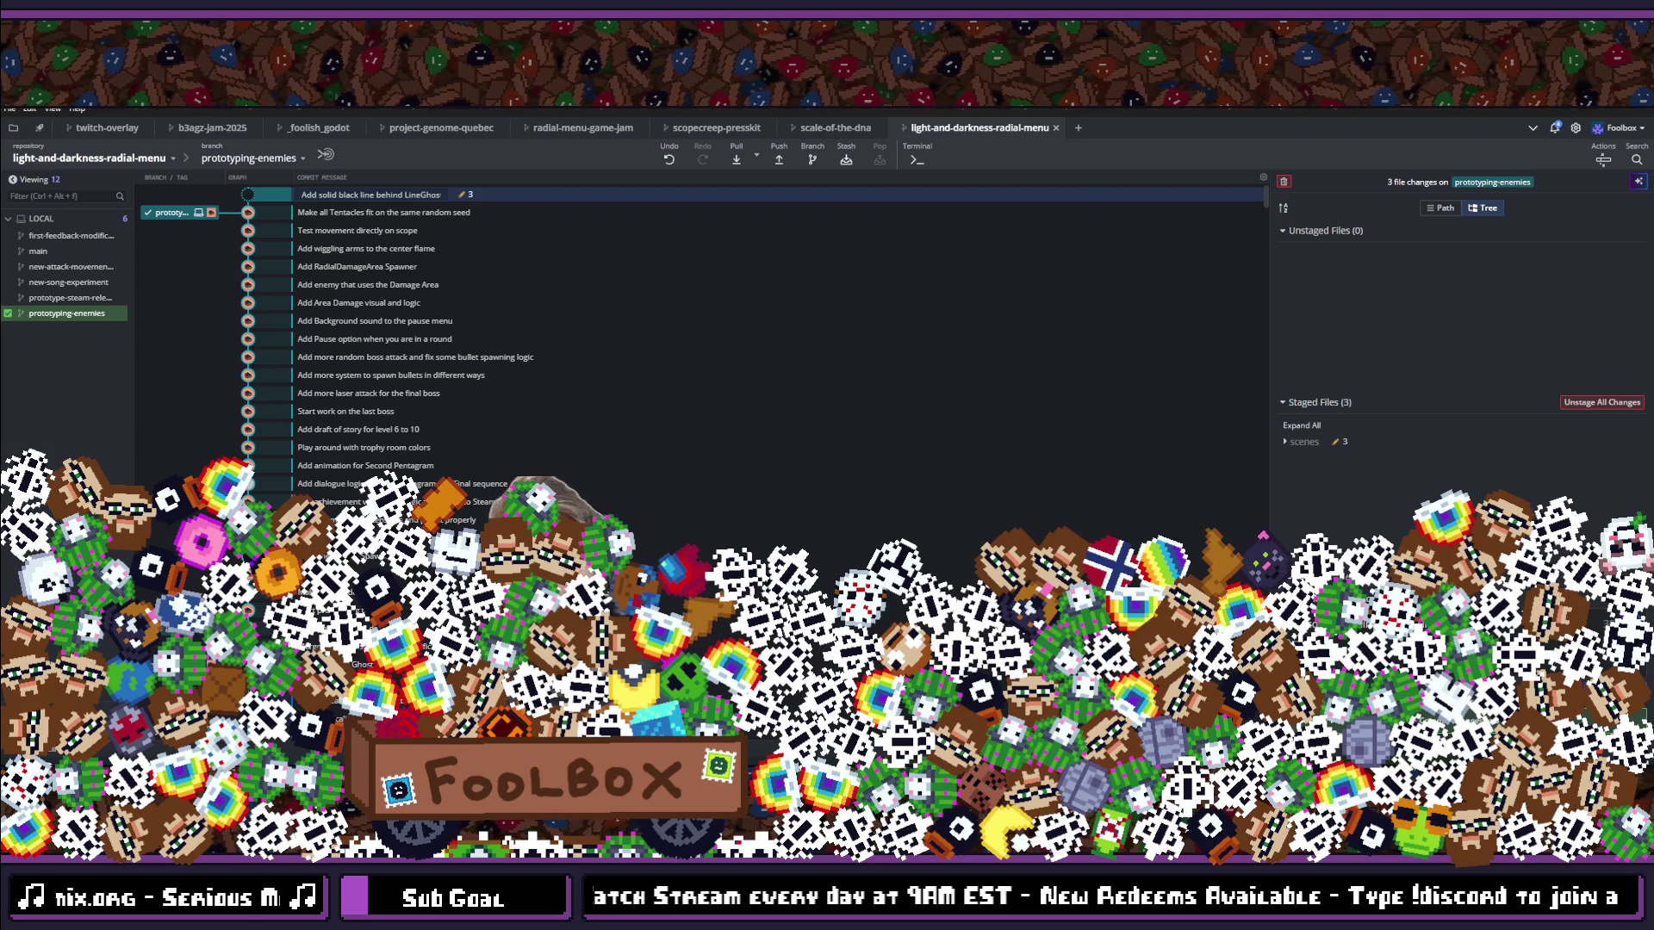
{"action": "key", "text": "ctrl+Return"}
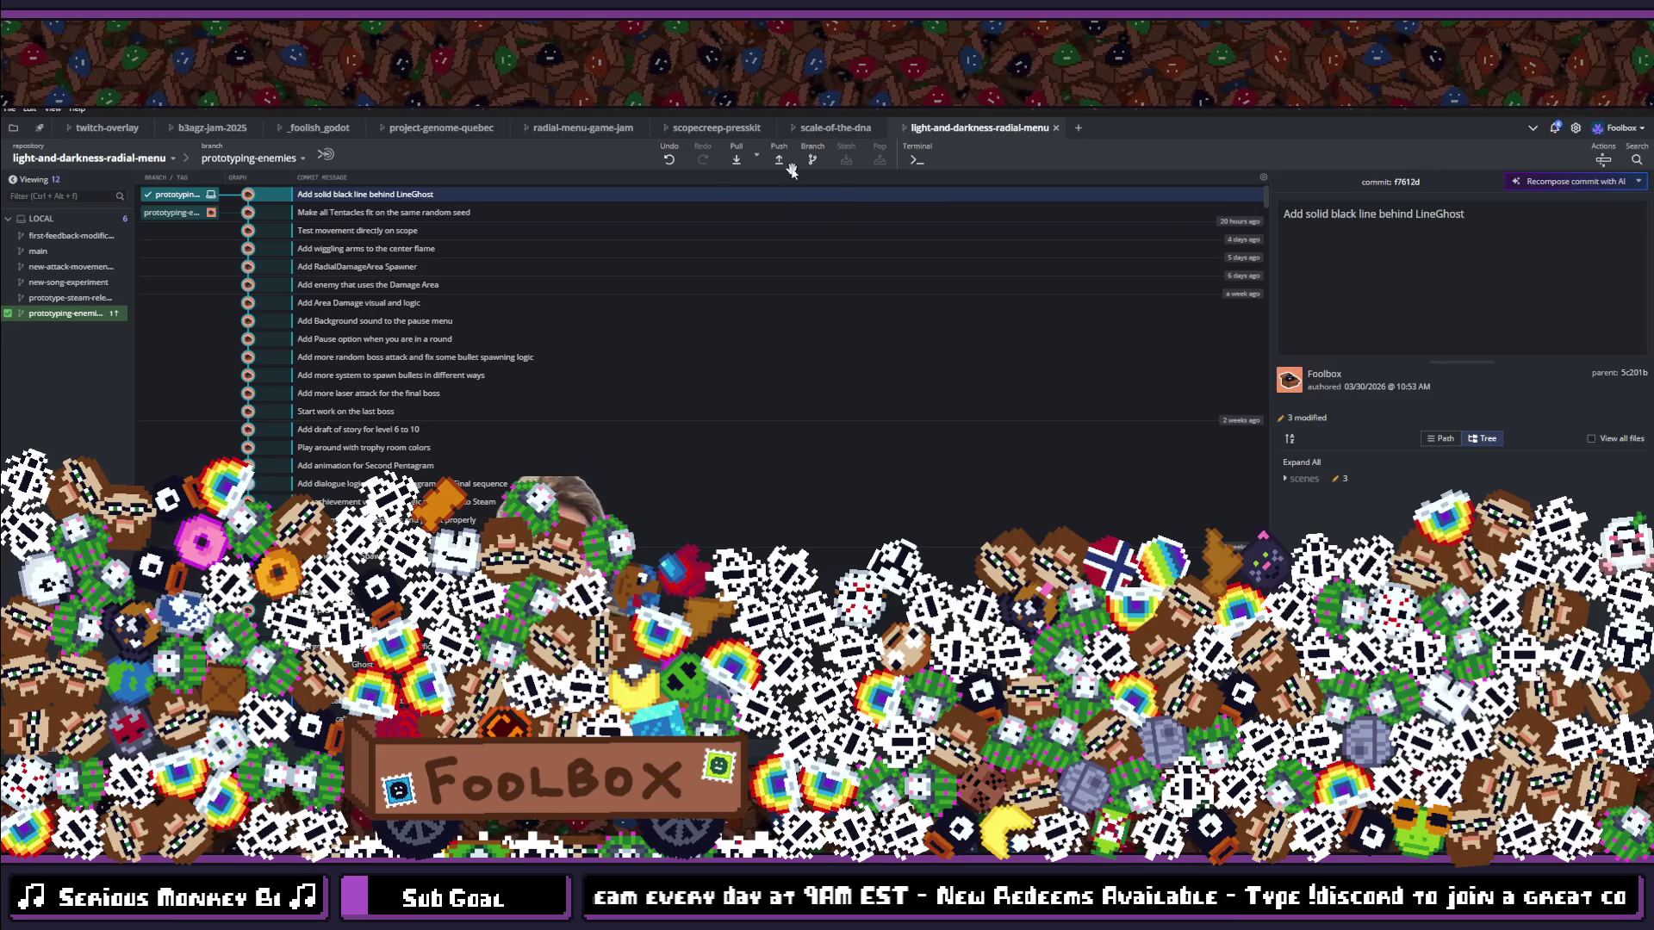
{"action": "key", "text": "alt+Tab"}
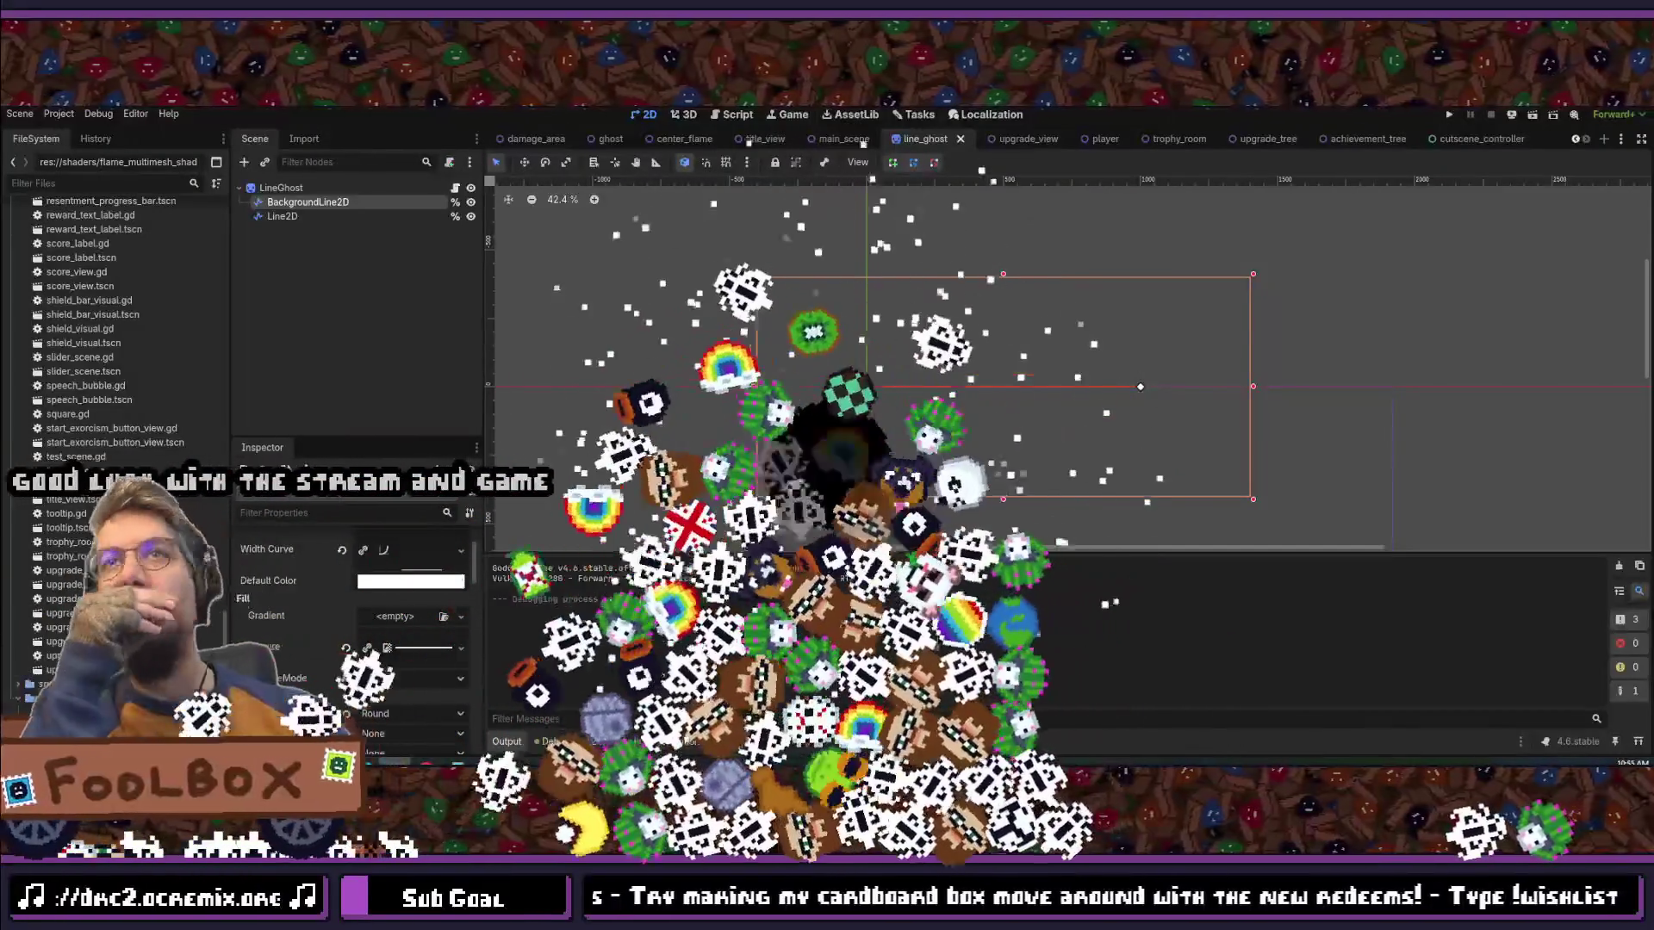
{"action": "key", "text": "ctrl+s"}
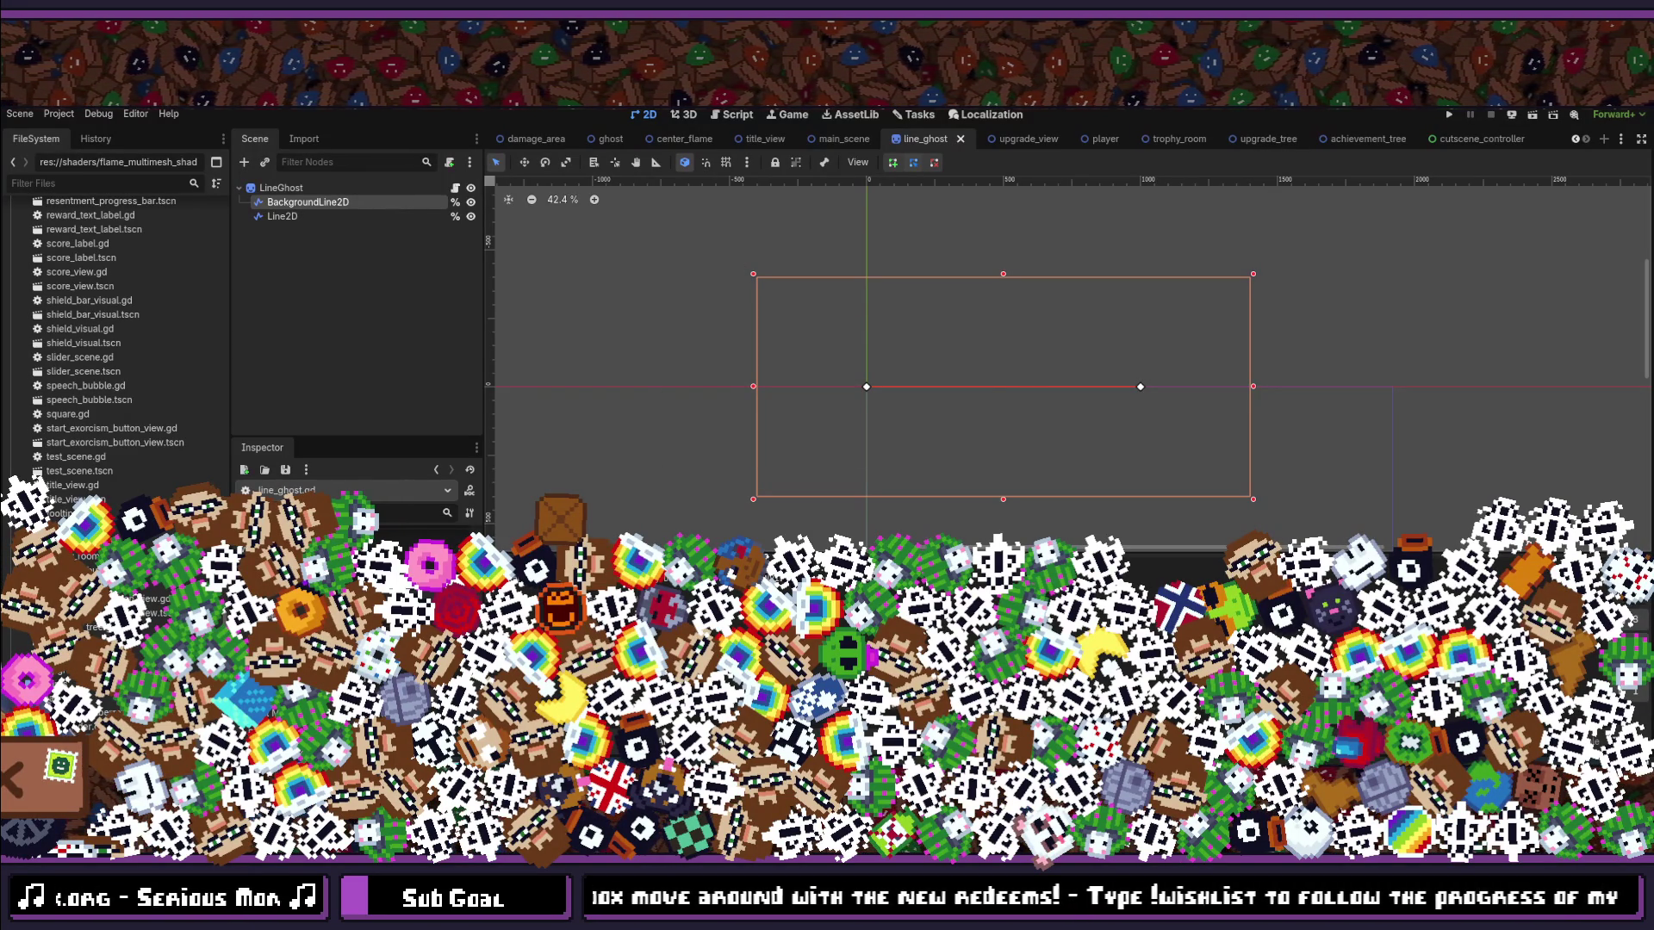
Step: Save the line_ghost scene and bring up the quick-open file search
{"action": "key", "text": "ctrl+shift+a"}
{"action": "key", "text": "Escape"}
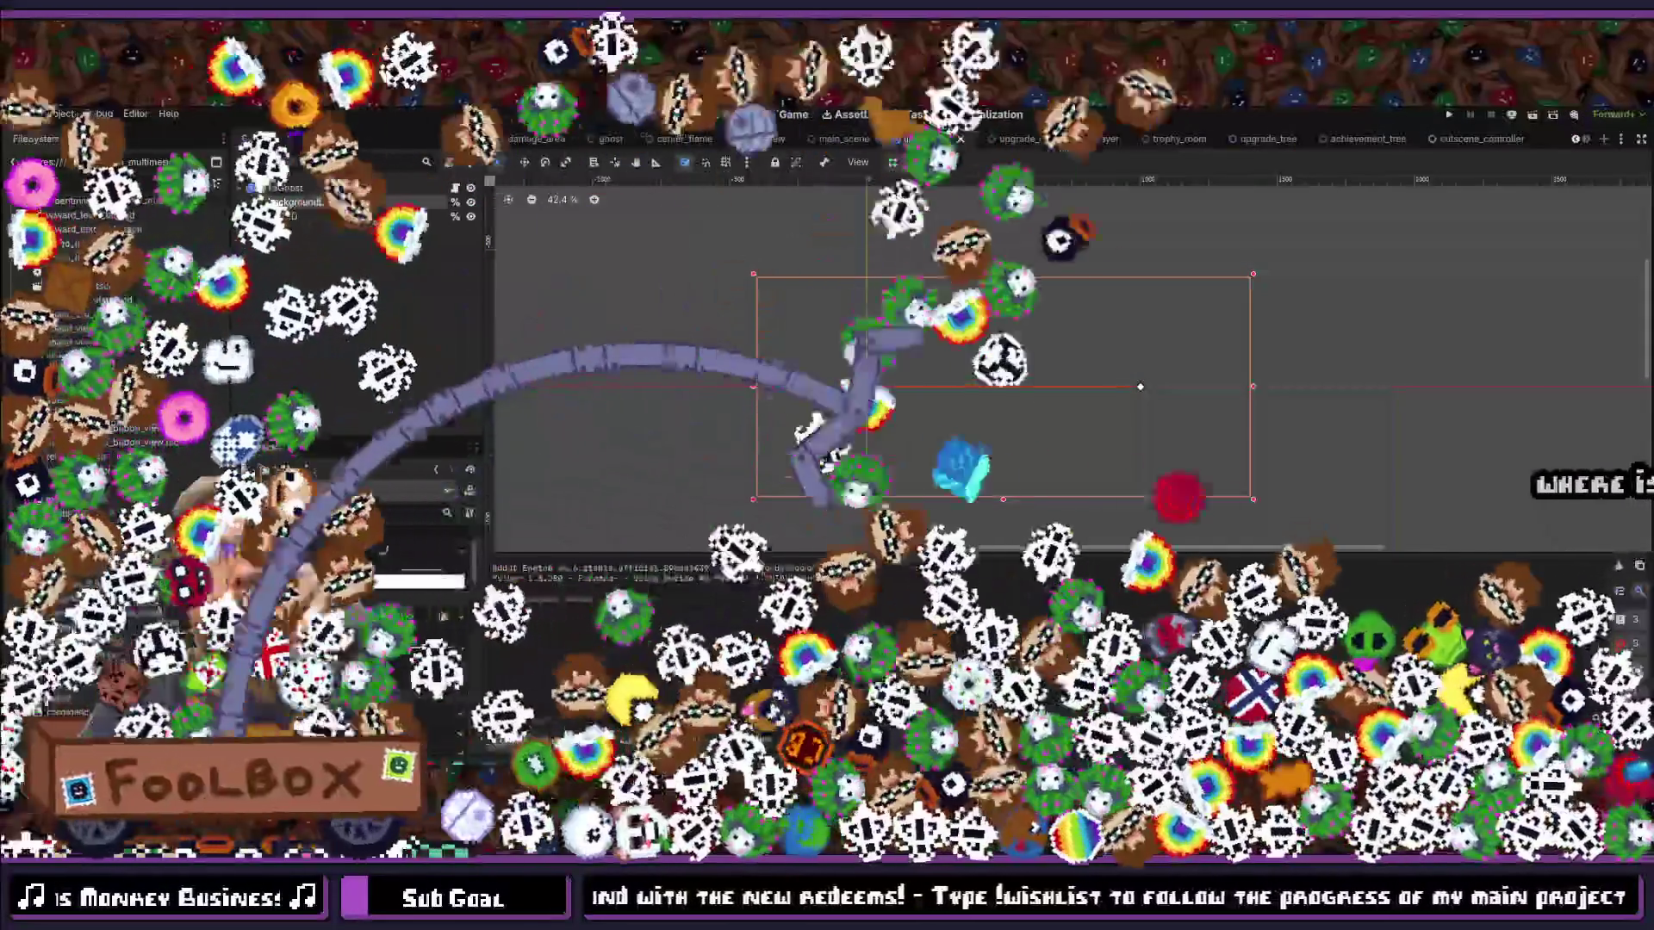
{"action": "key", "text": "ctrl+s"}
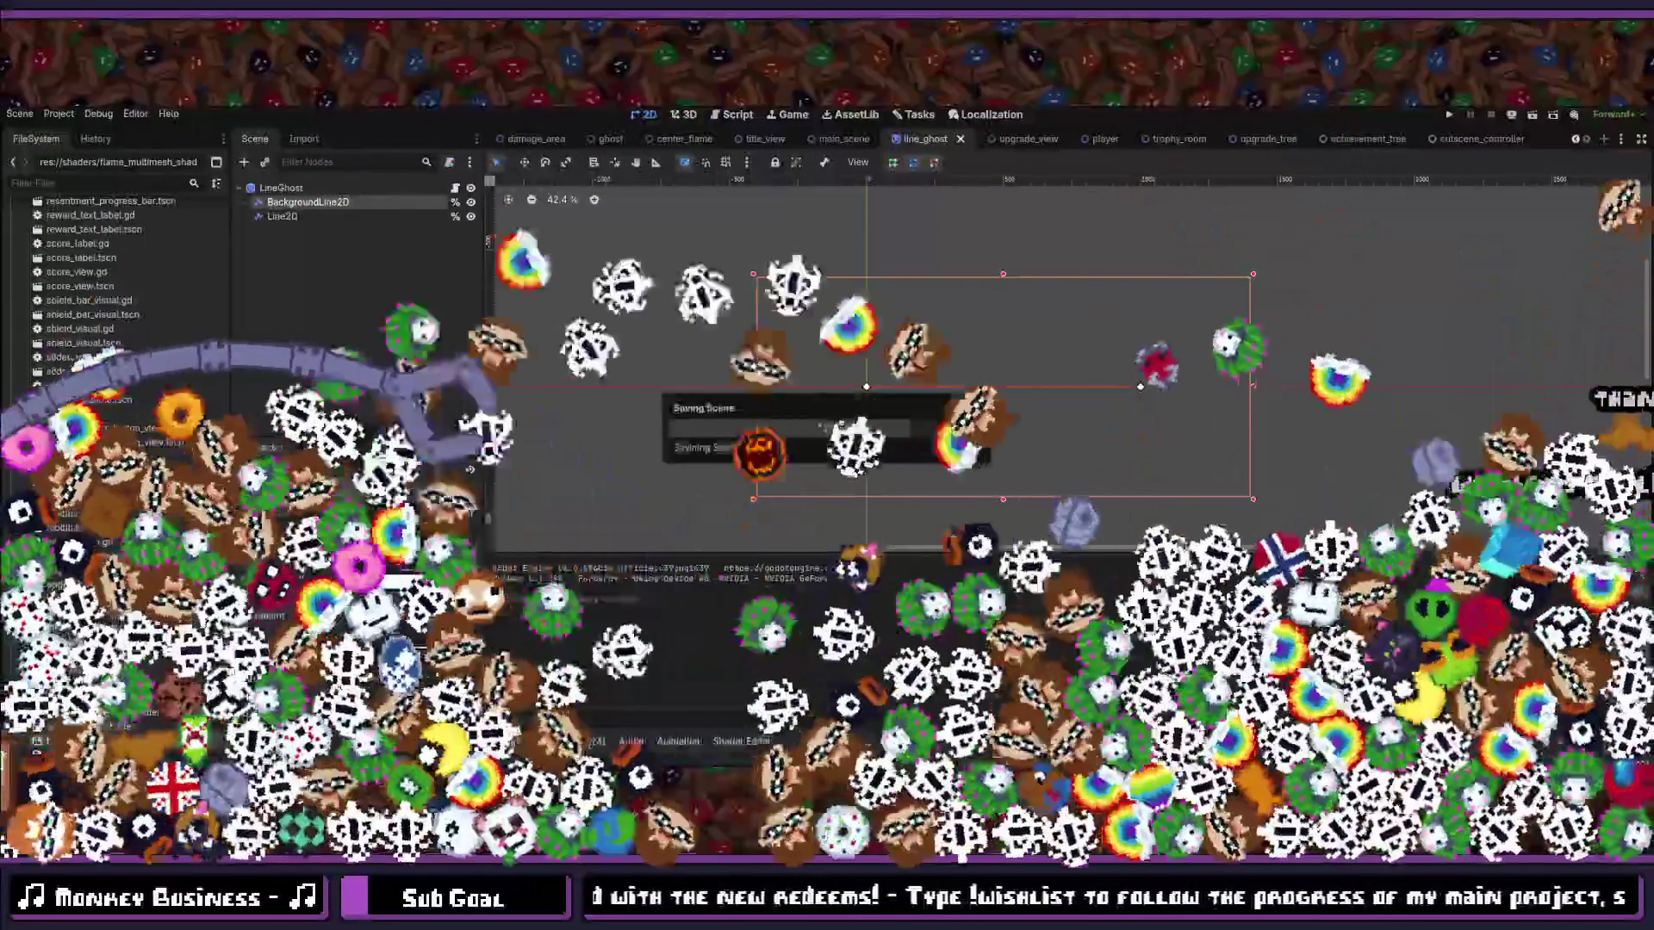
{"action": "key", "text": "shift+alt+o"}
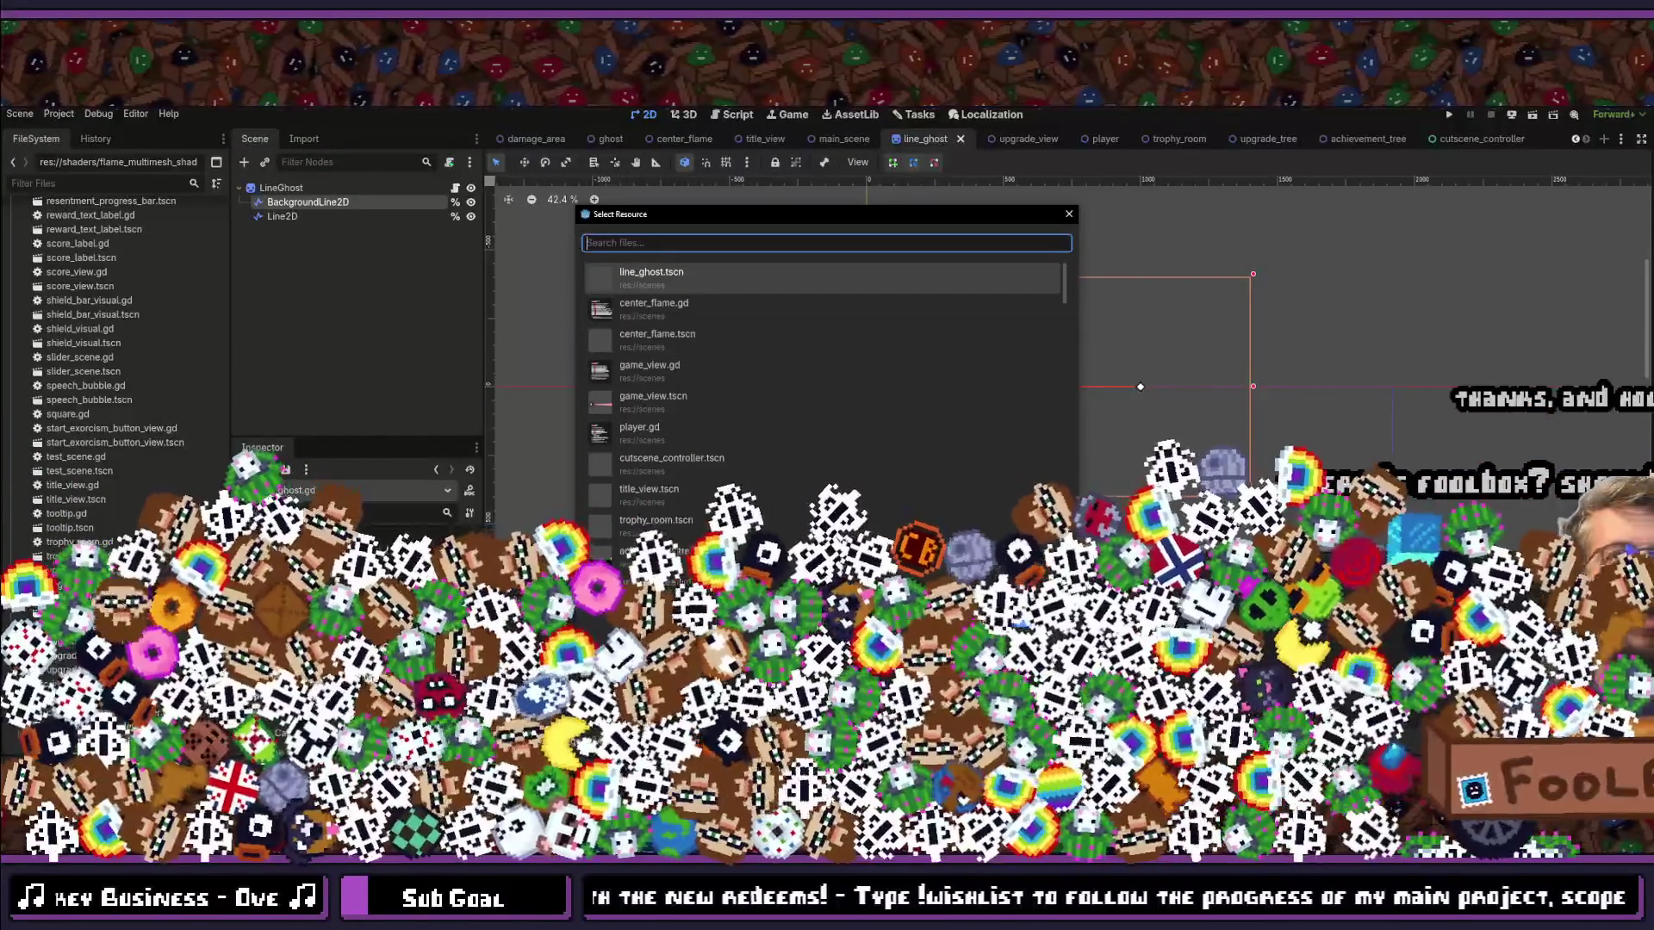
Step: Search for 'game_view' and open the game_view.tscn scene
{"action": "type", "text": "gam"}
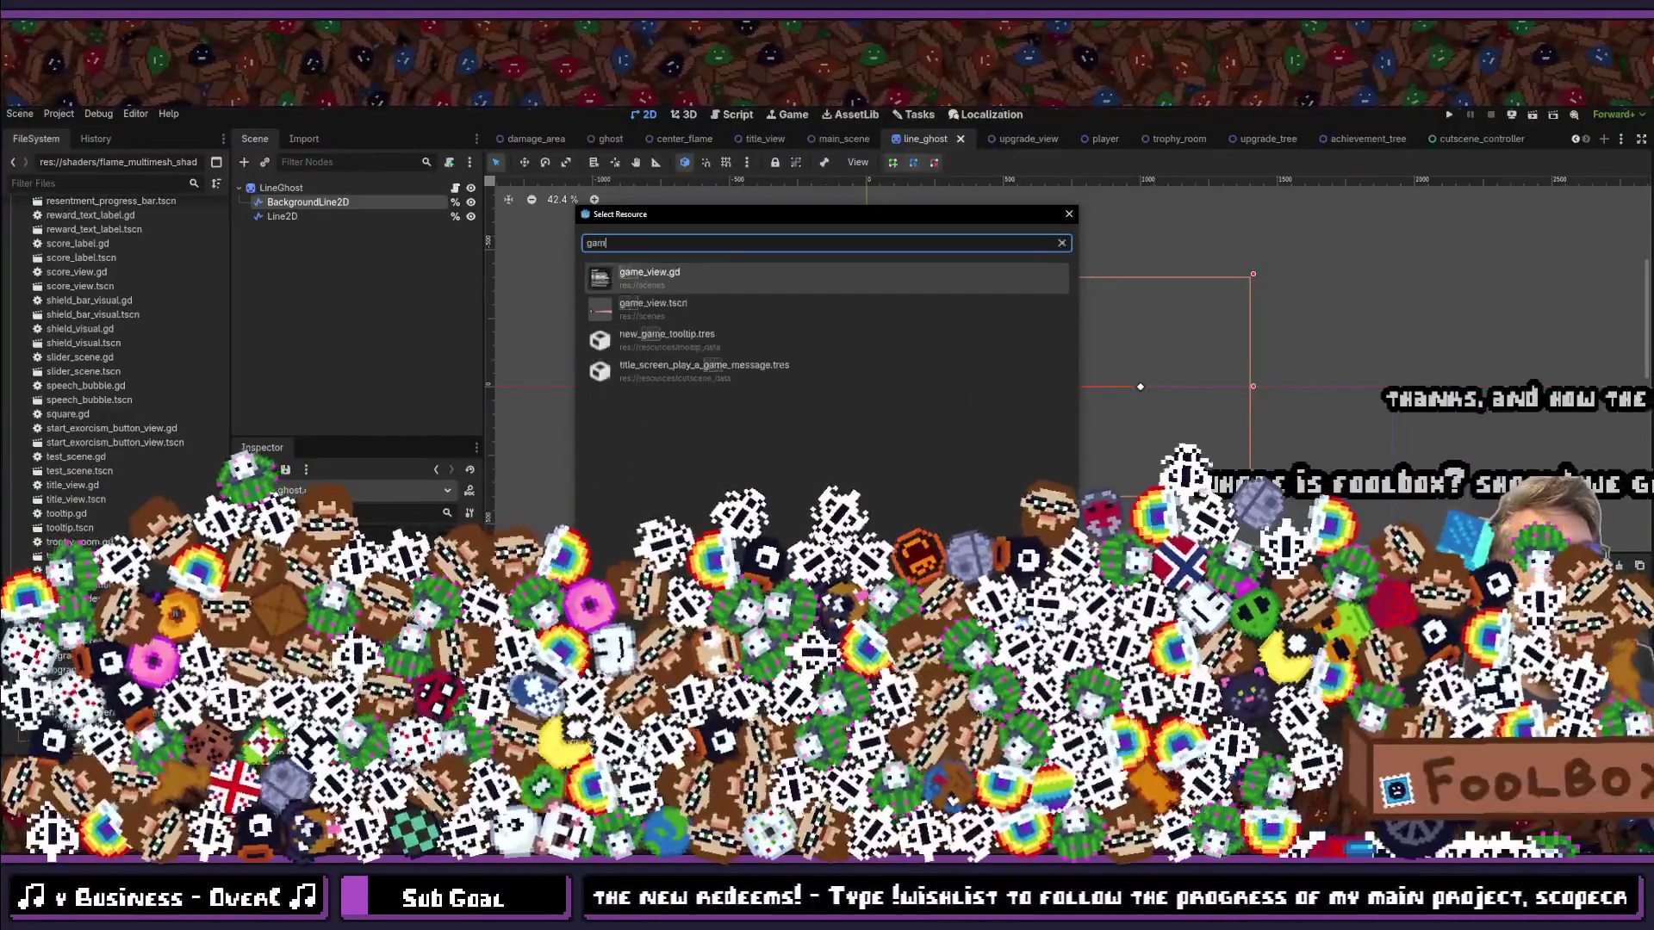
{"action": "type", "text": "e_view"}
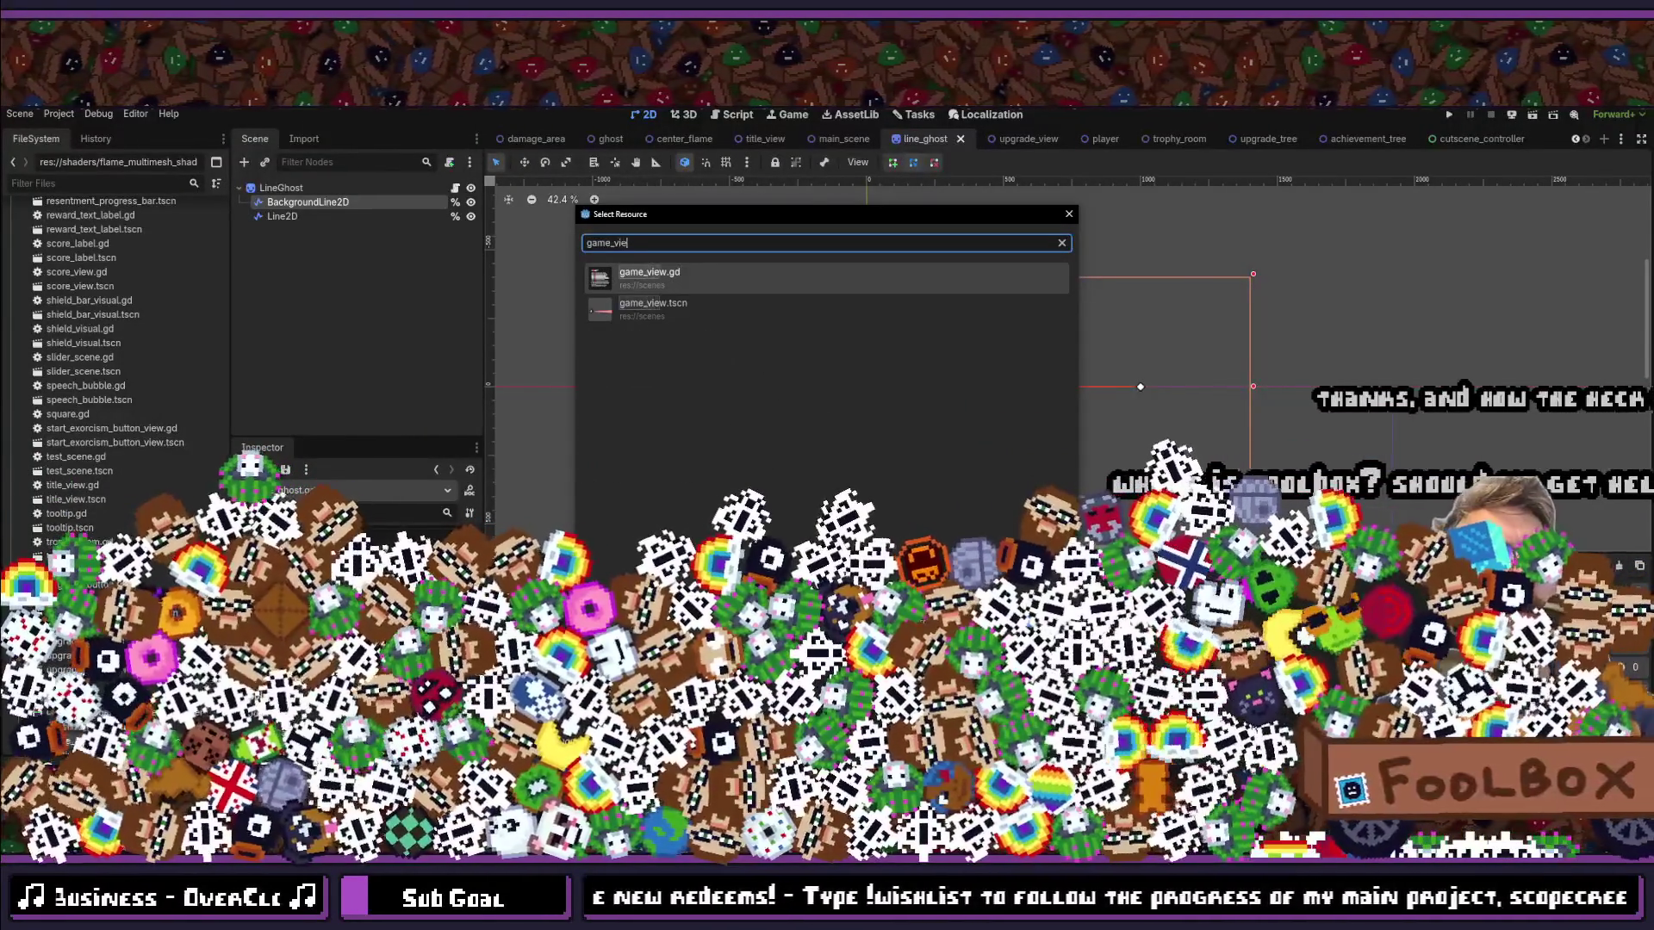
{"action": "left_click", "coordinate": [652, 308]}
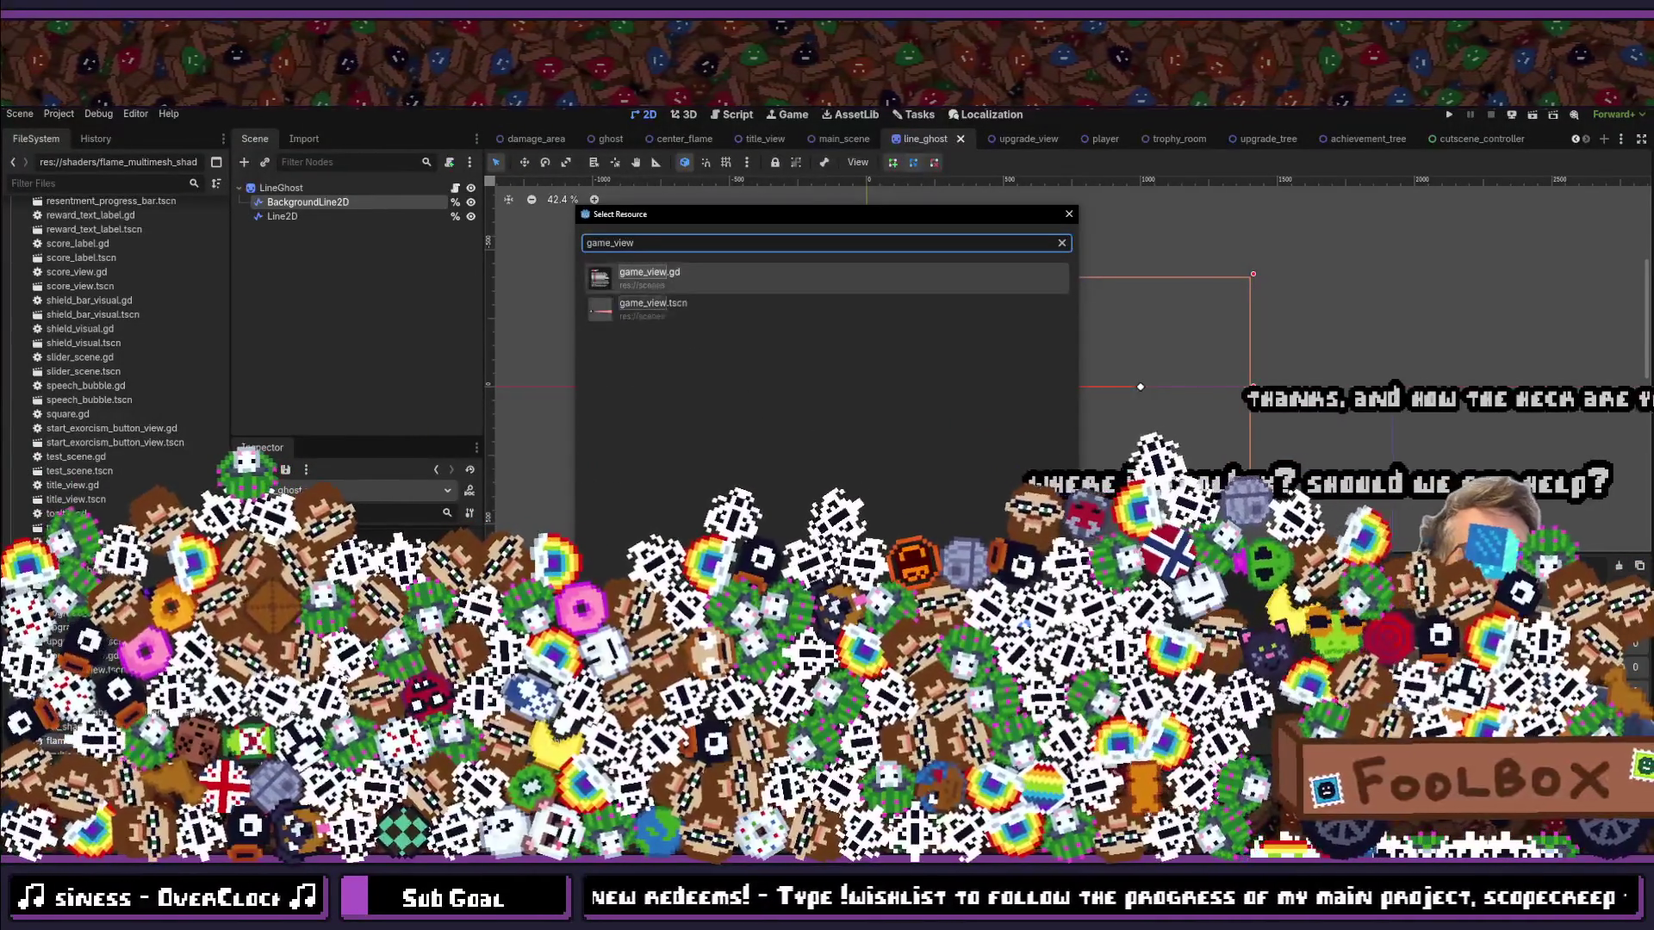
{"action": "key", "text": "Return"}
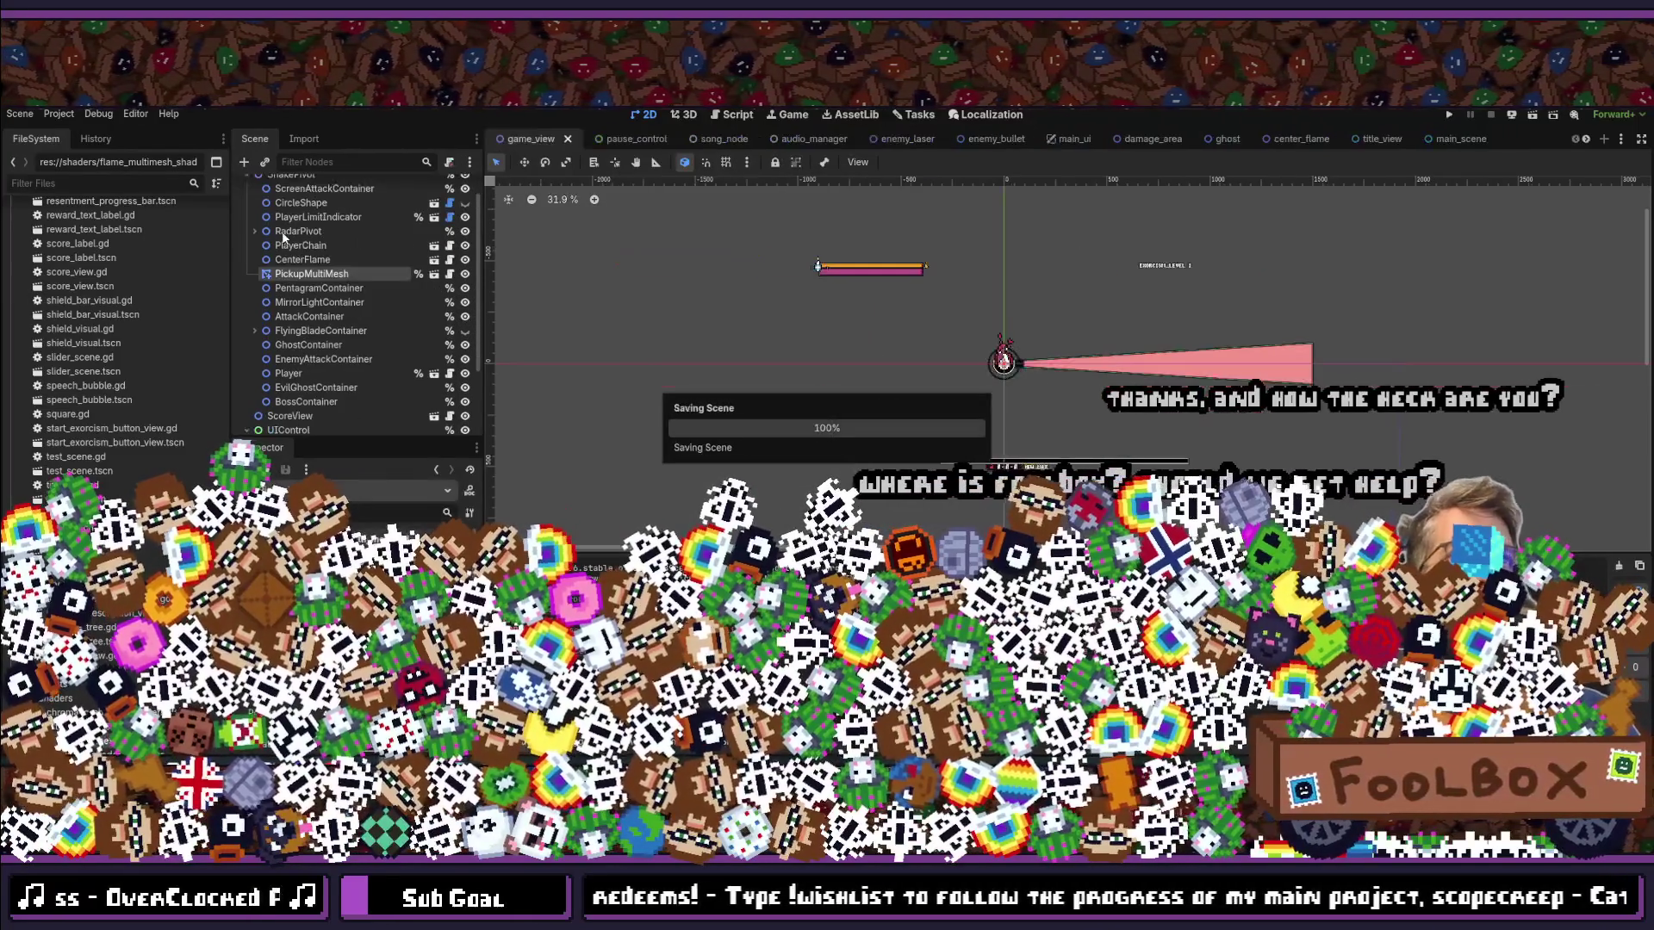
Step: Move ScreenAttackContainer below PlayerChain, save game_view, and launch the game
{"action": "scroll", "coordinate": [327, 305], "scroll_direction": "up", "scroll_amount": 2}
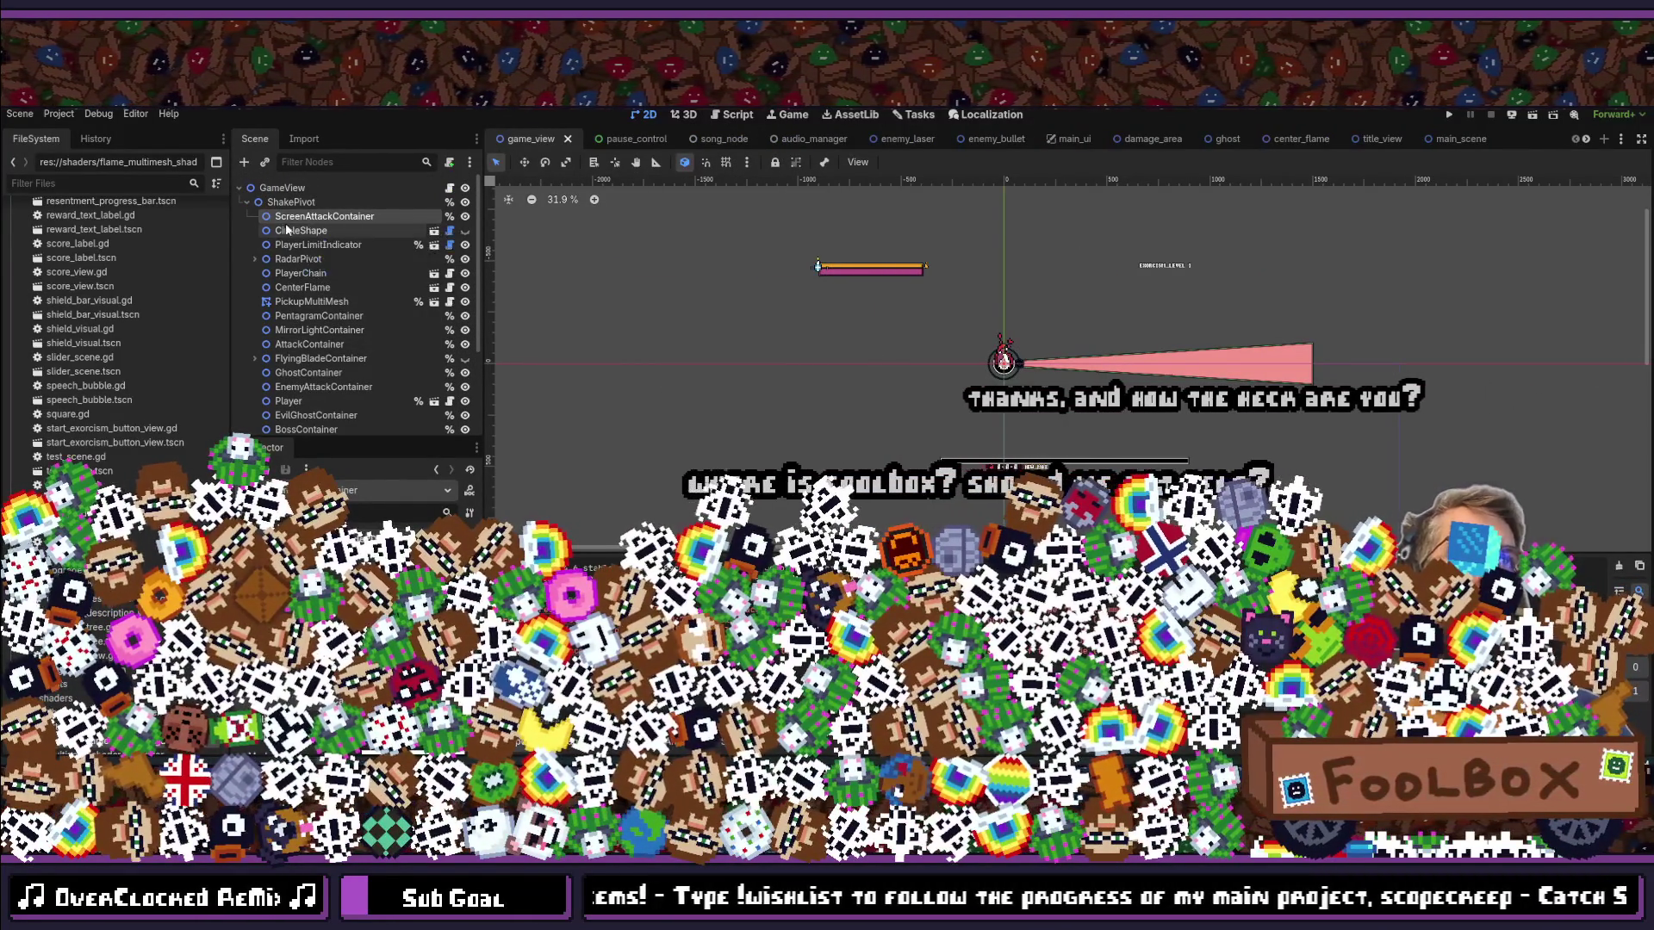
{"action": "left_click_drag", "start_coordinate": [291, 220], "coordinate": [331, 281]}
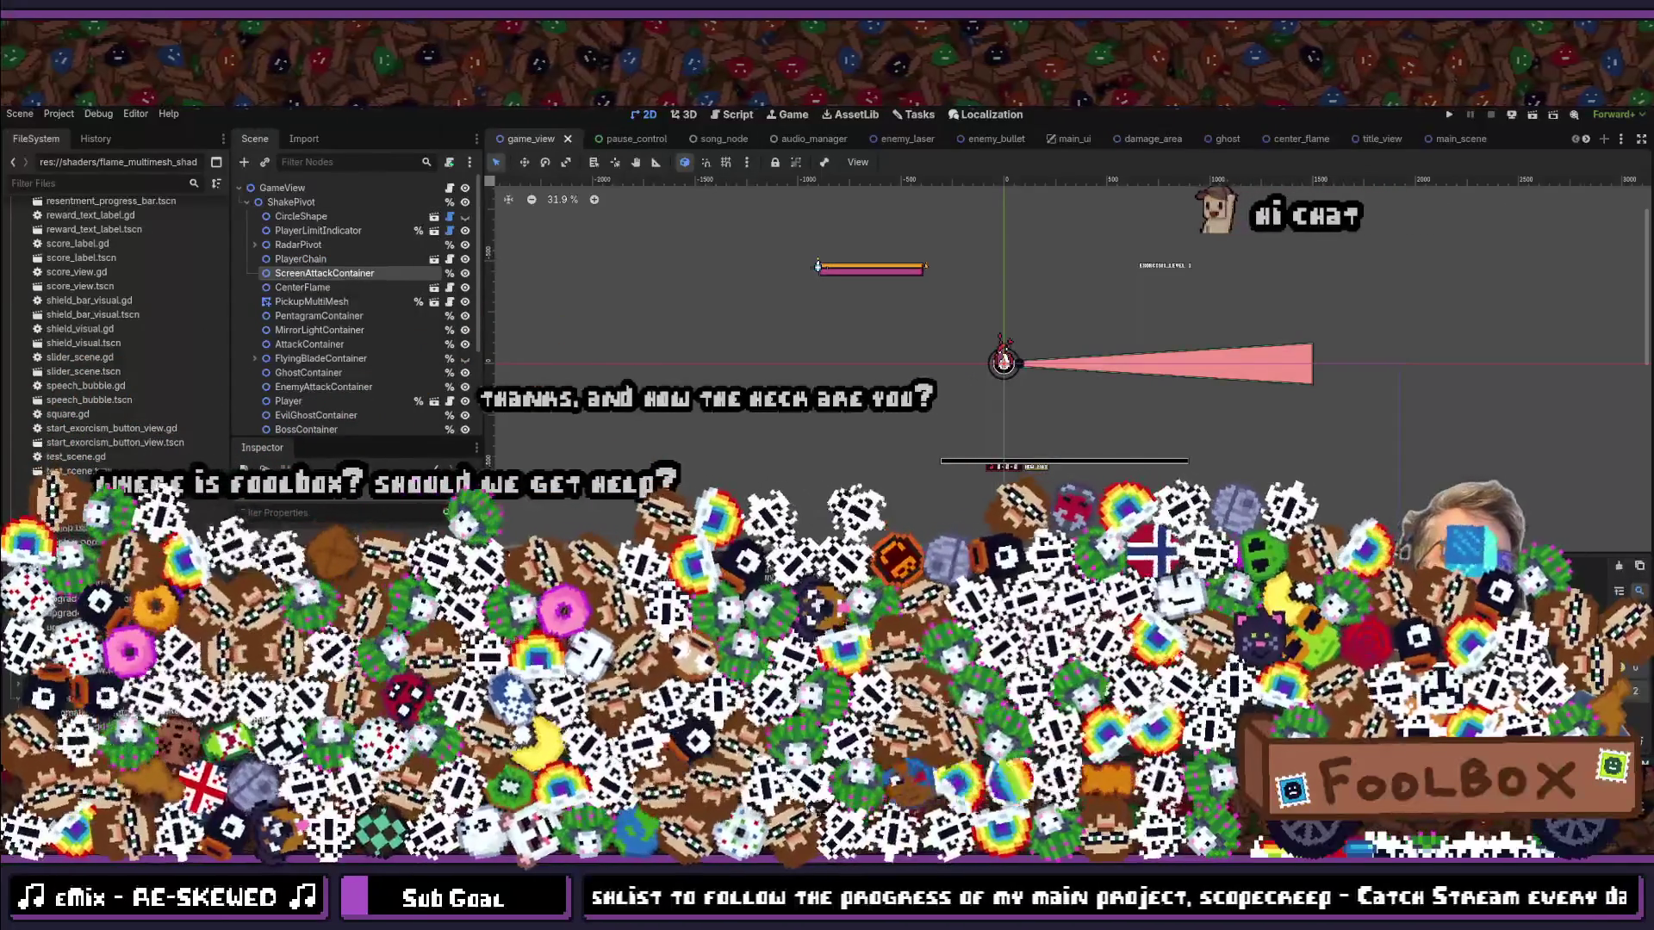
{"action": "key", "text": "ctrl+s"}
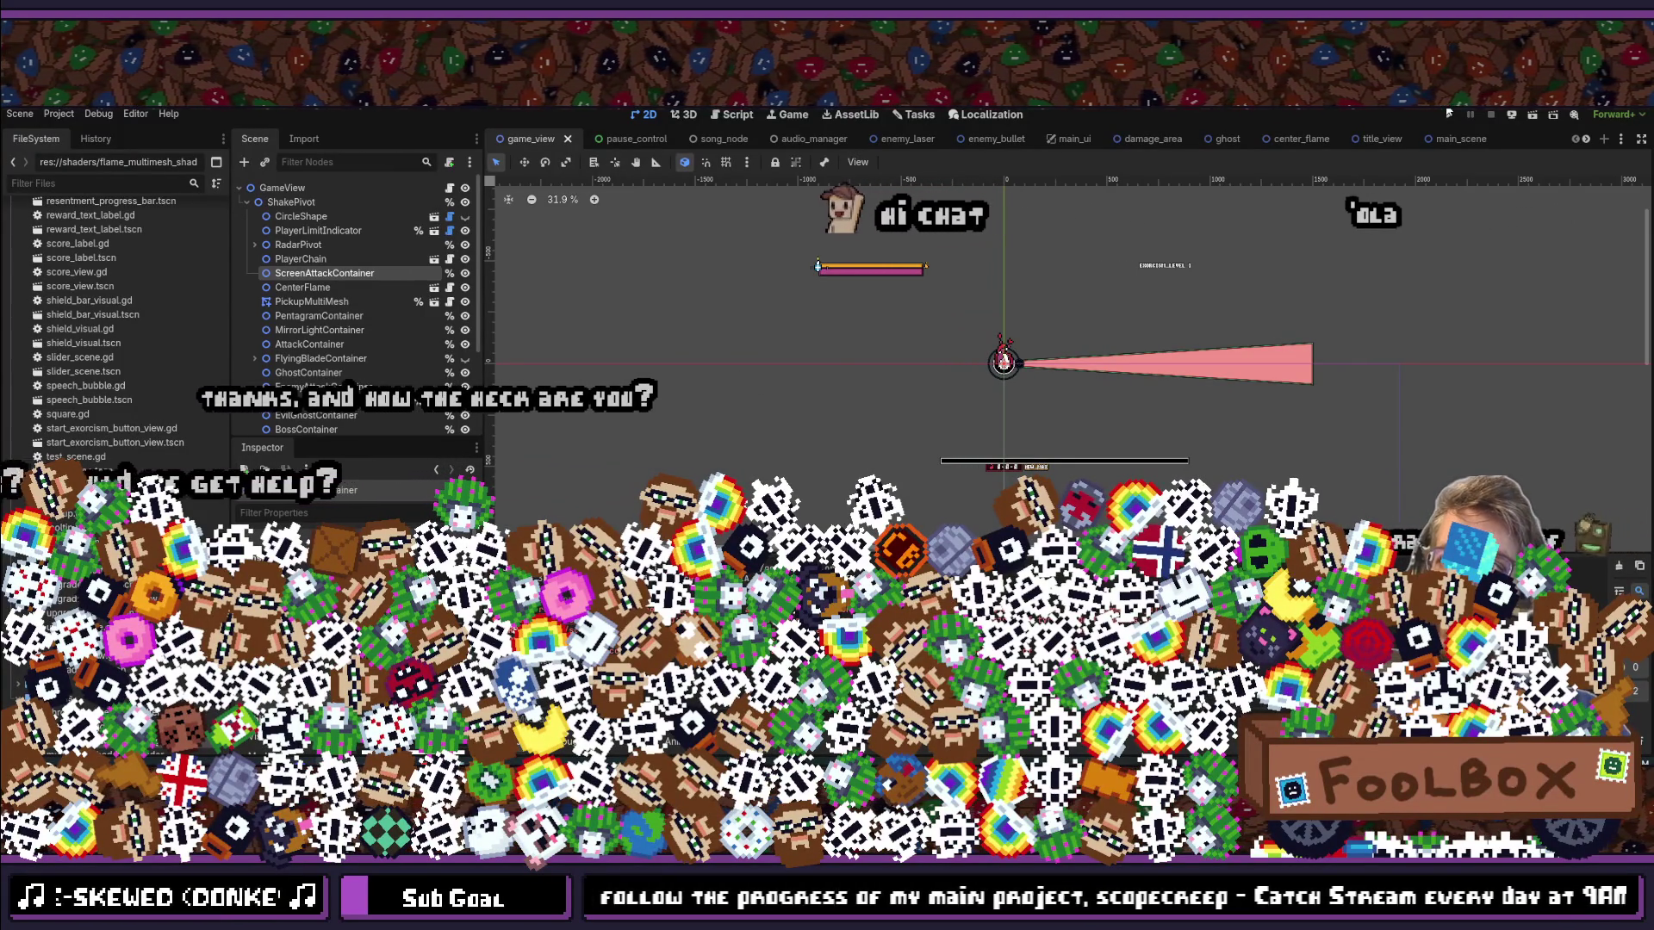
{"action": "left_click", "coordinate": [1448, 114]}
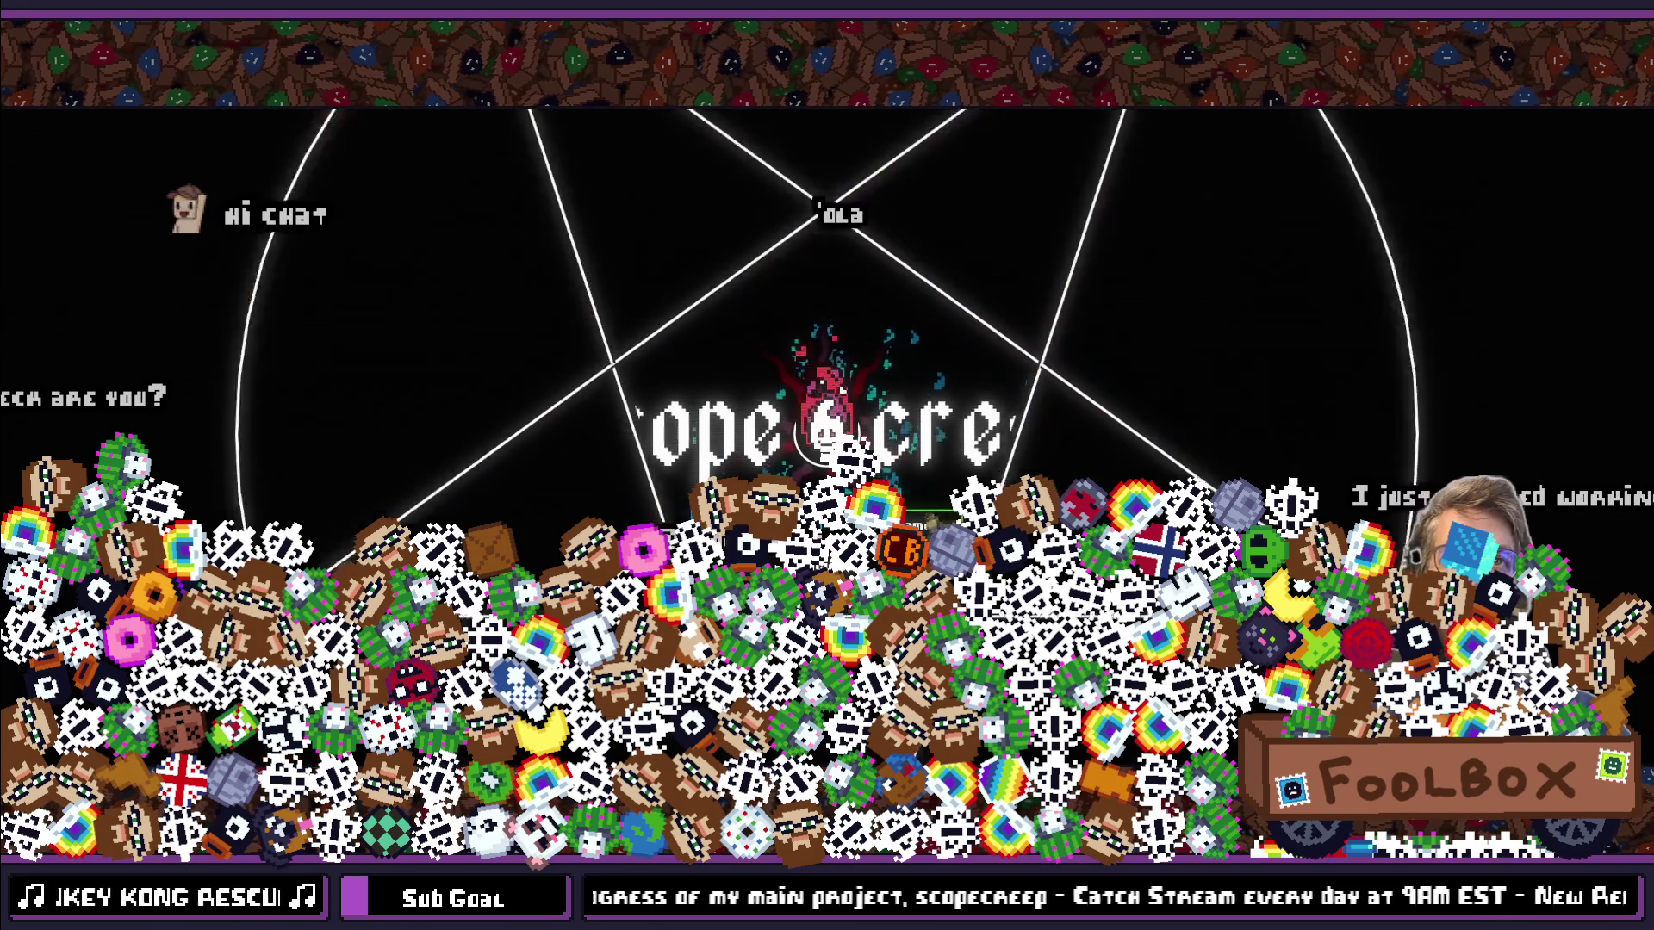
Step: Advance past the scope creep demo title screen to the upgrade tree
{"action": "left_click", "coordinate": [703, 354]}
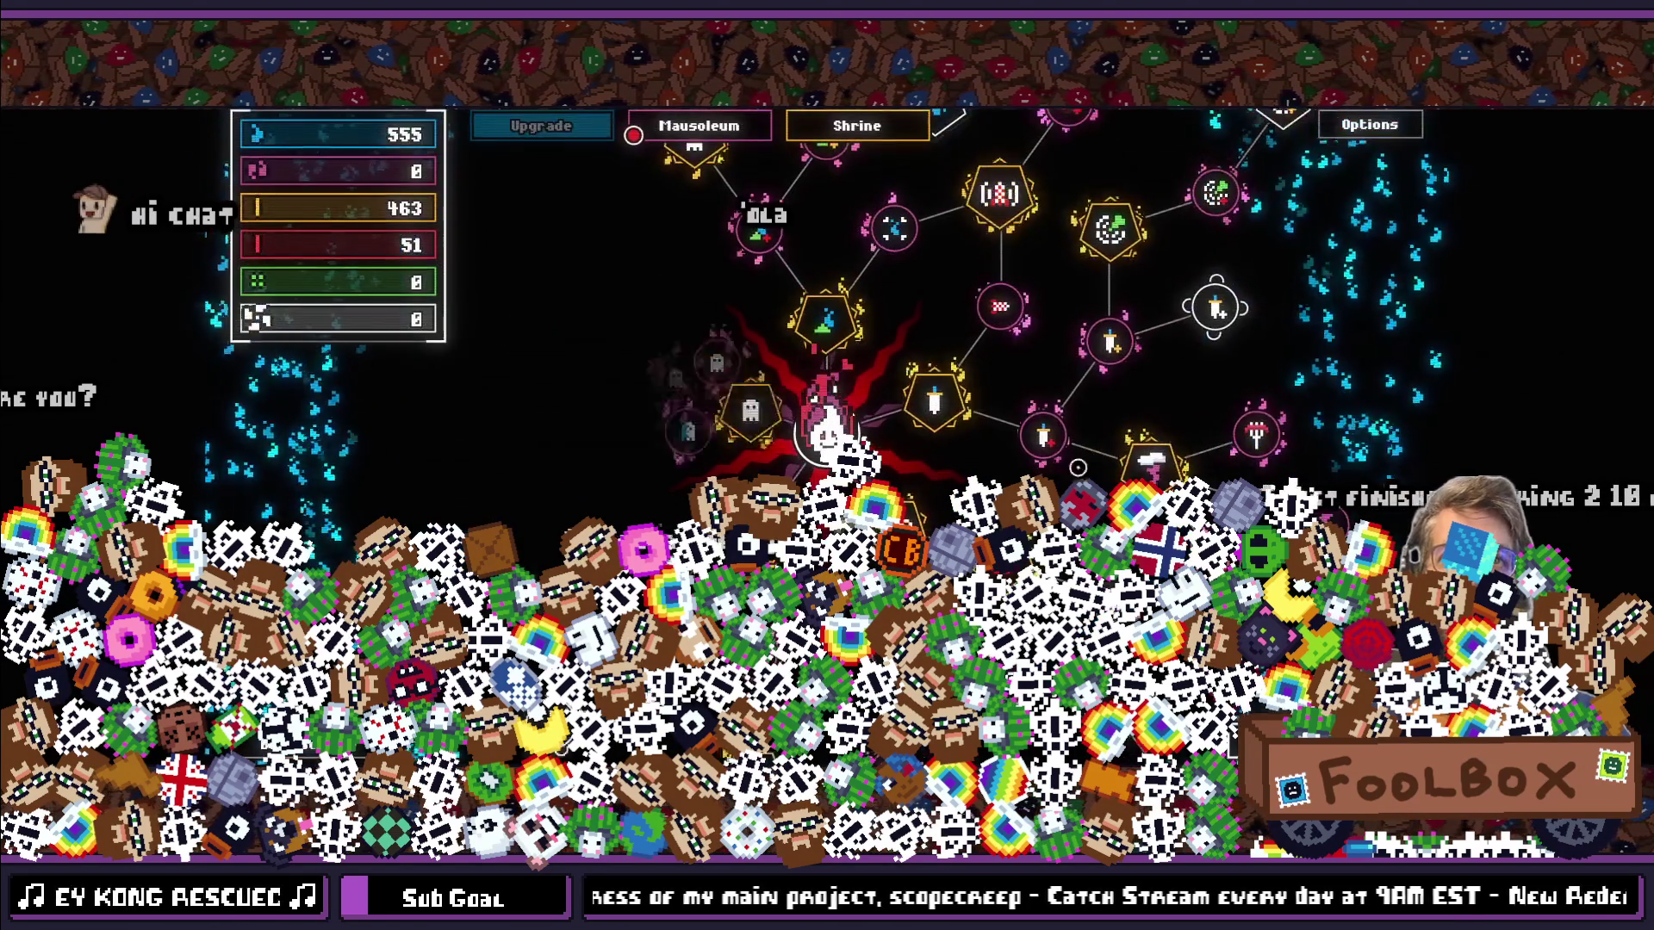
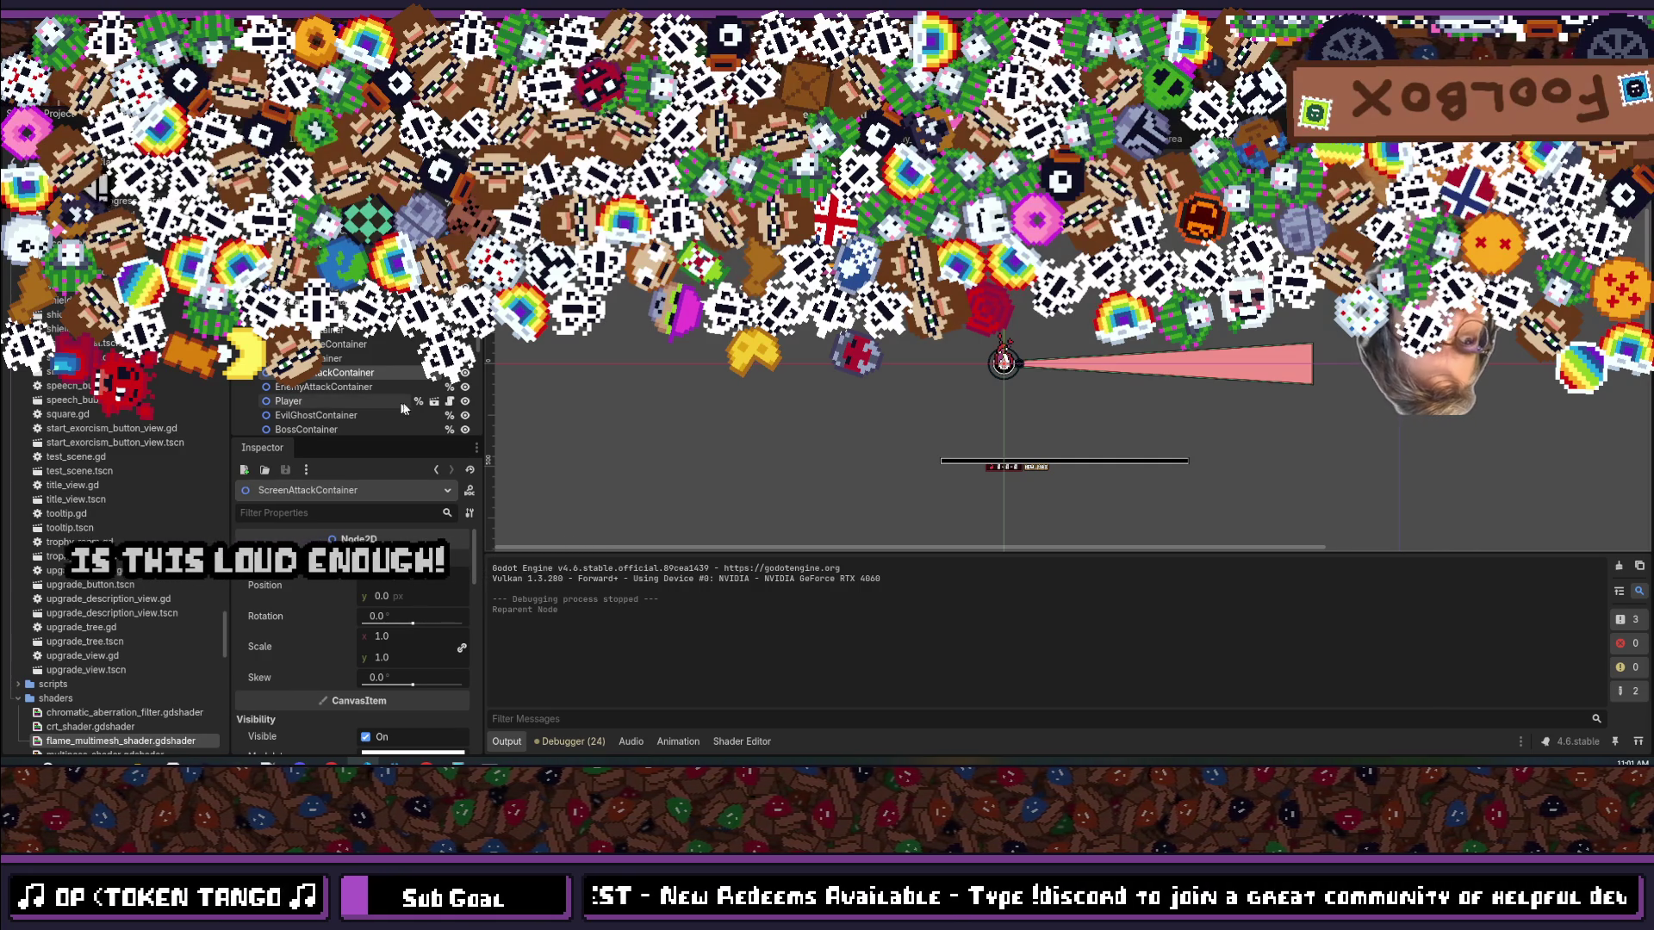
Step: Save the scene and run the project from F5, reaching the upgrade tree screen
{"action": "key", "text": "ctrl+s"}
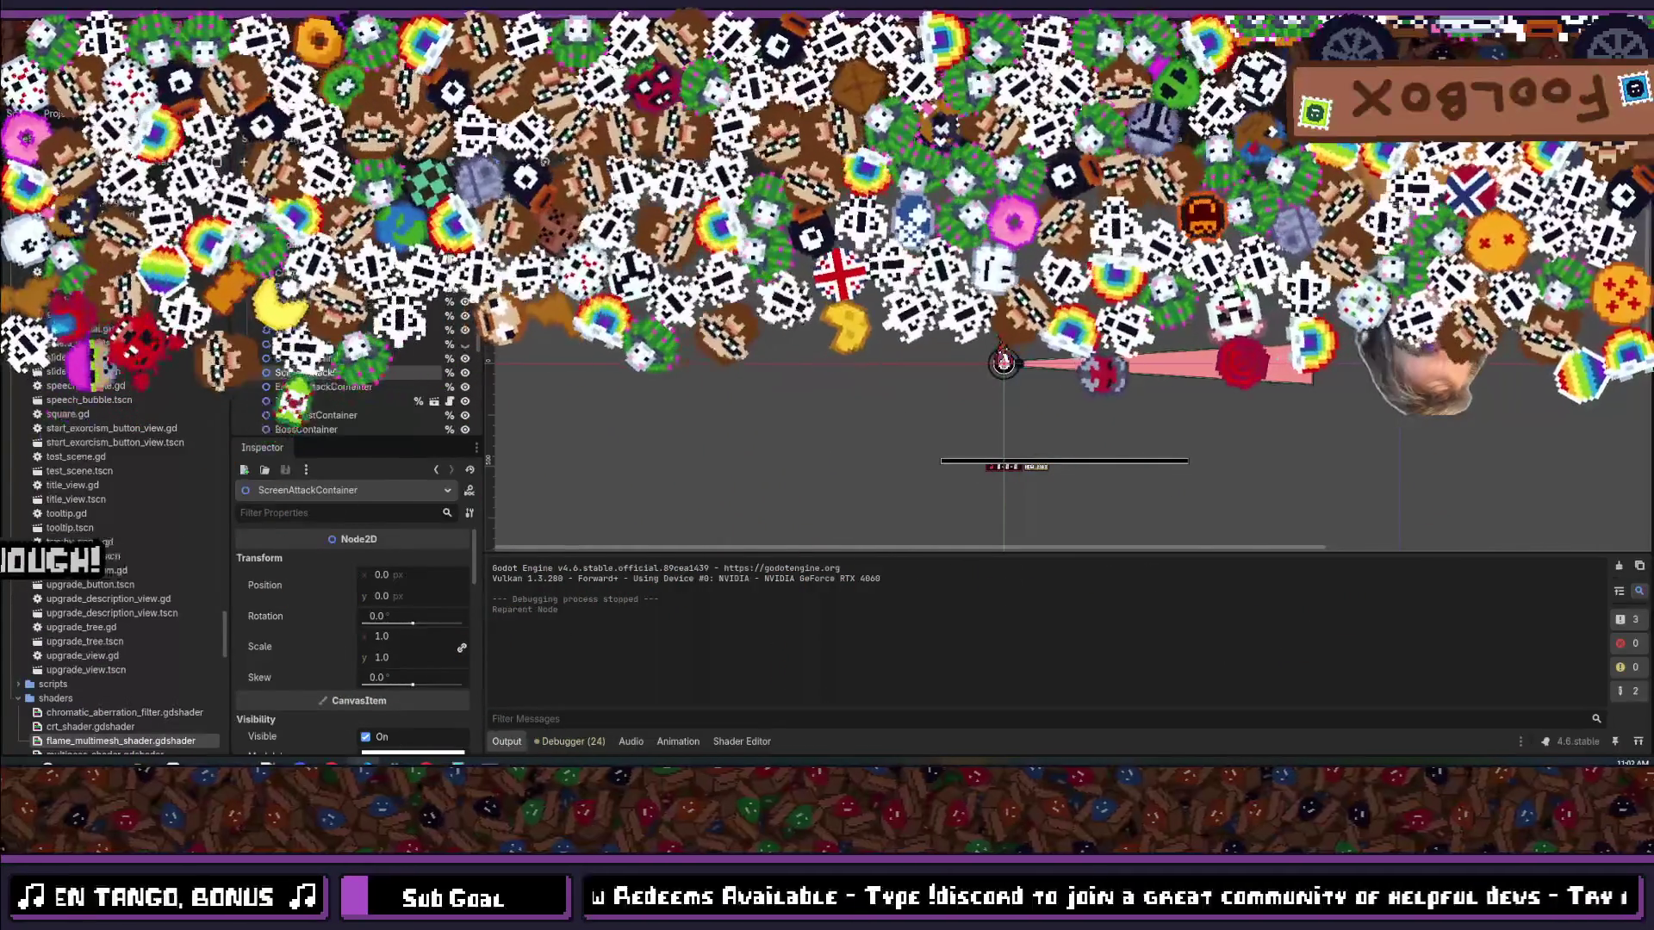
{"action": "key", "text": "F5"}
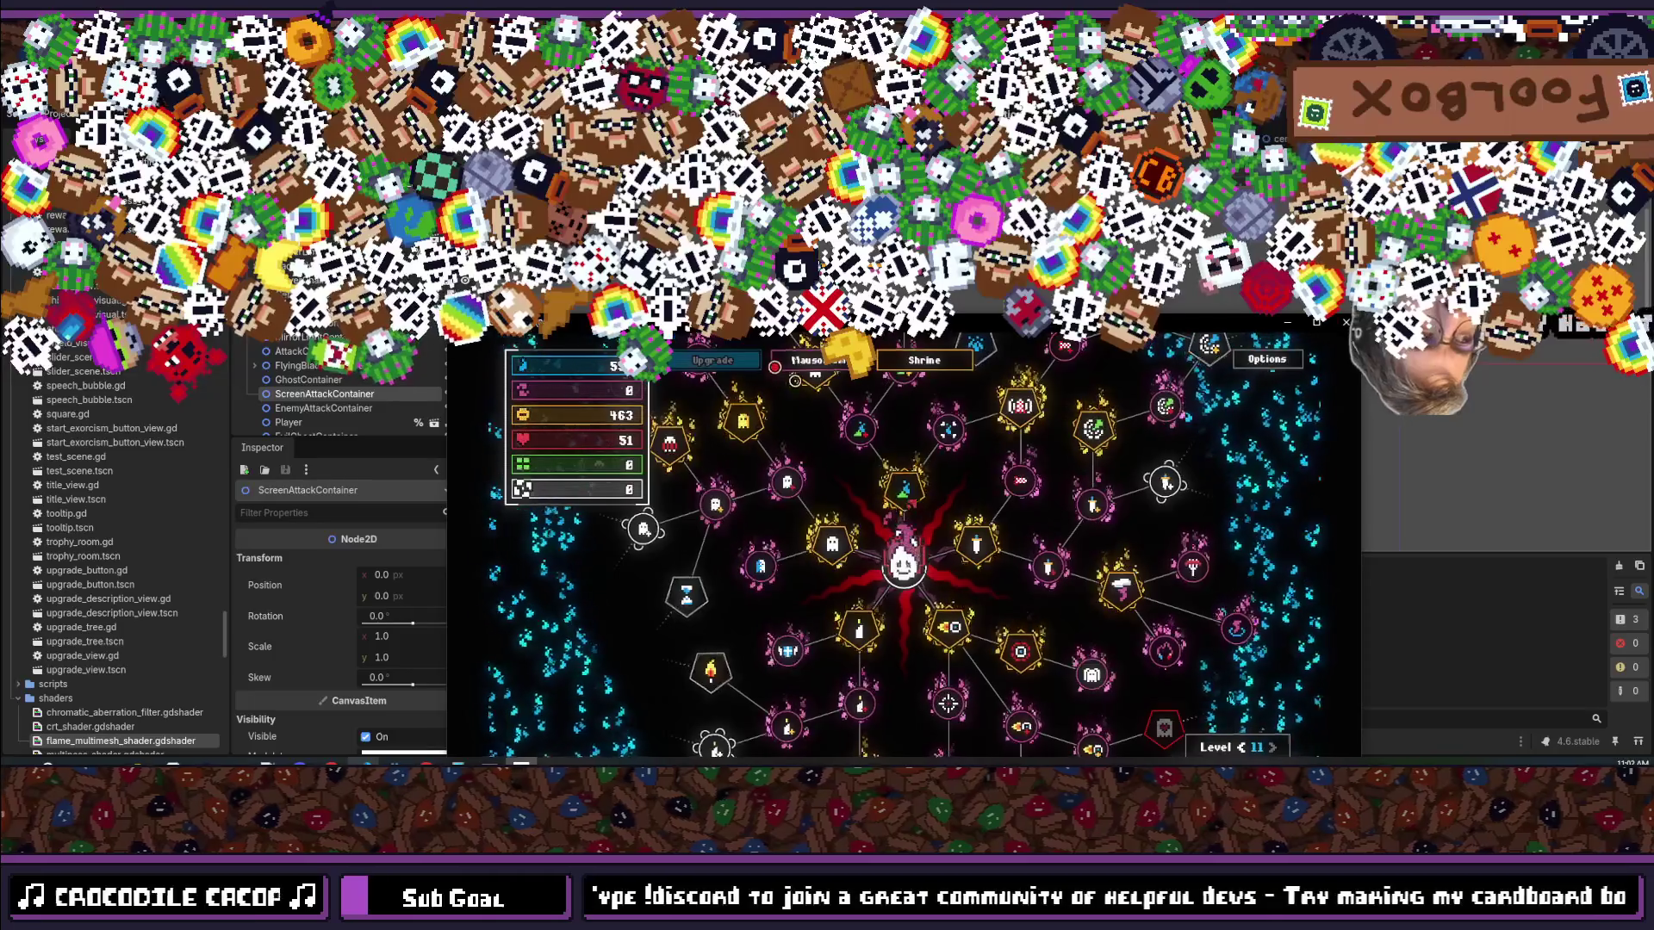
Step: Leave the upgrade tree to test an exorcism, then stop the running game
{"action": "left_click", "coordinate": [804, 368]}
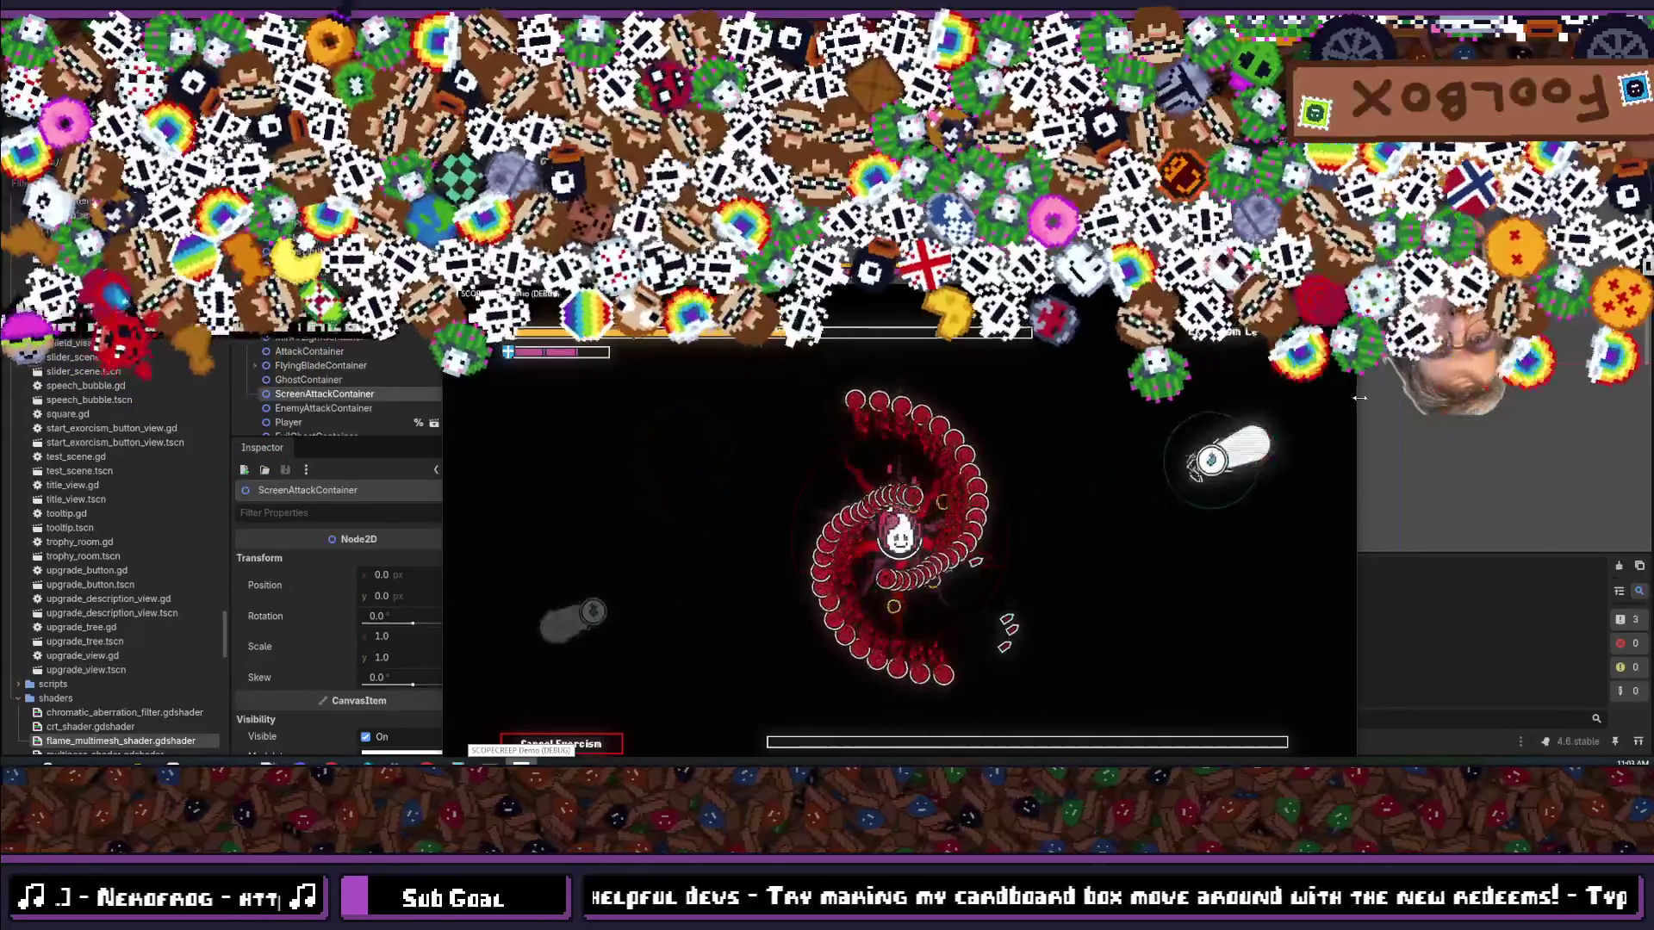
{"action": "key", "text": "F8"}
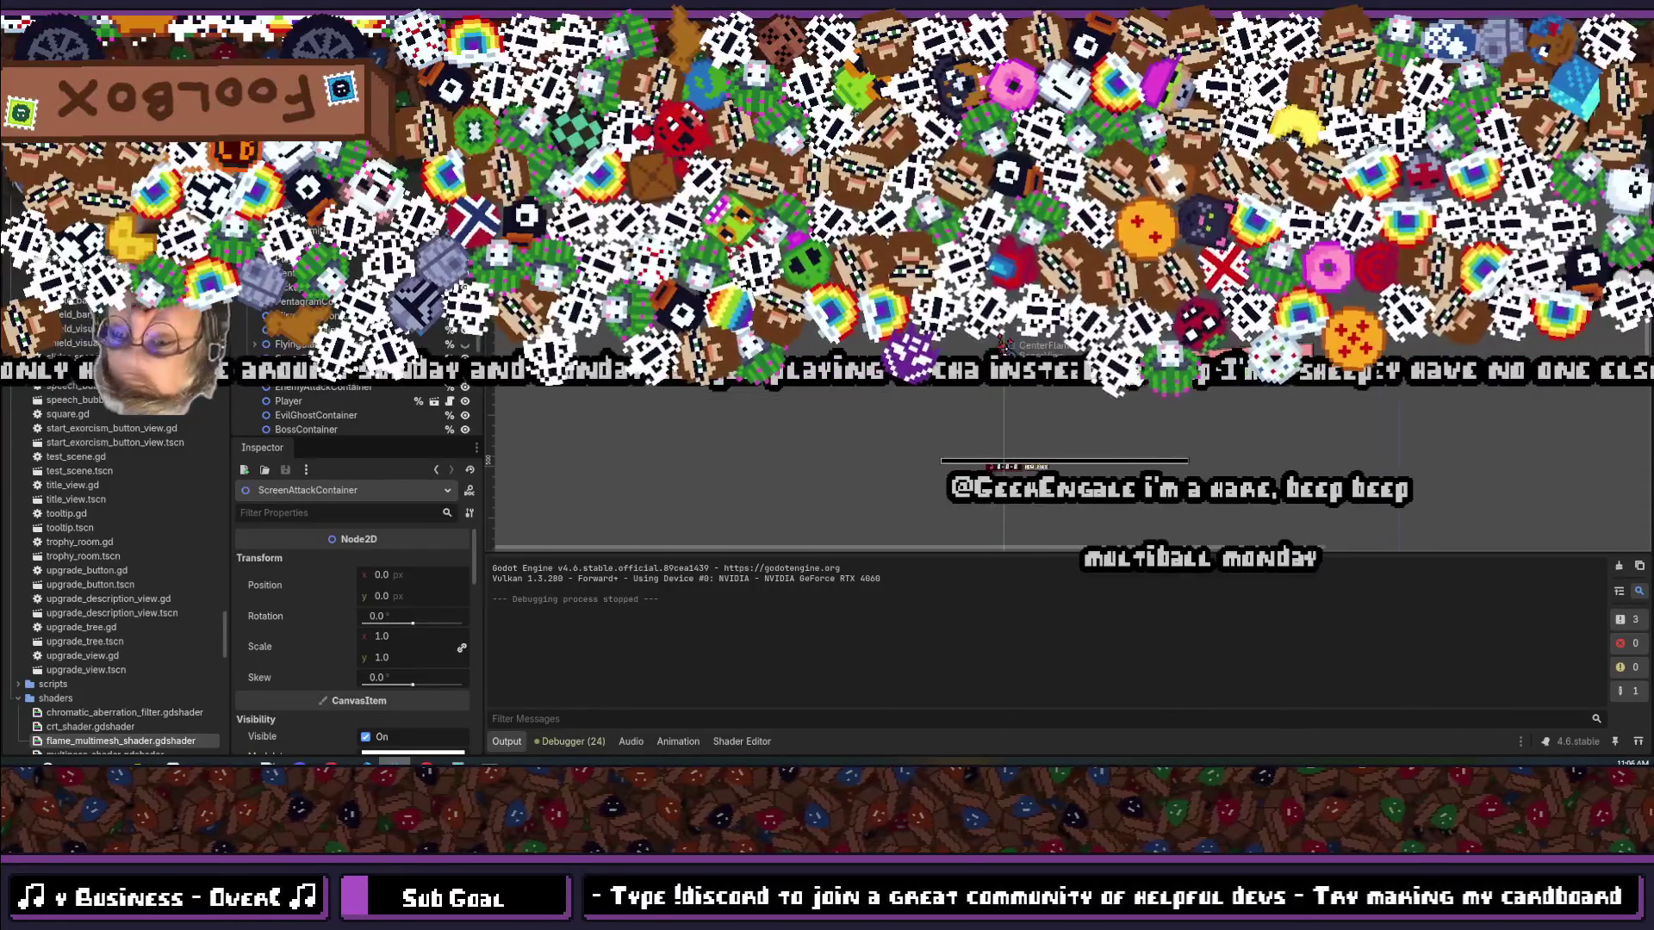
Step: Bring up the quick file search, then dismiss it, leaving the game_view scene open
{"action": "key", "text": "alt+shift+o"}
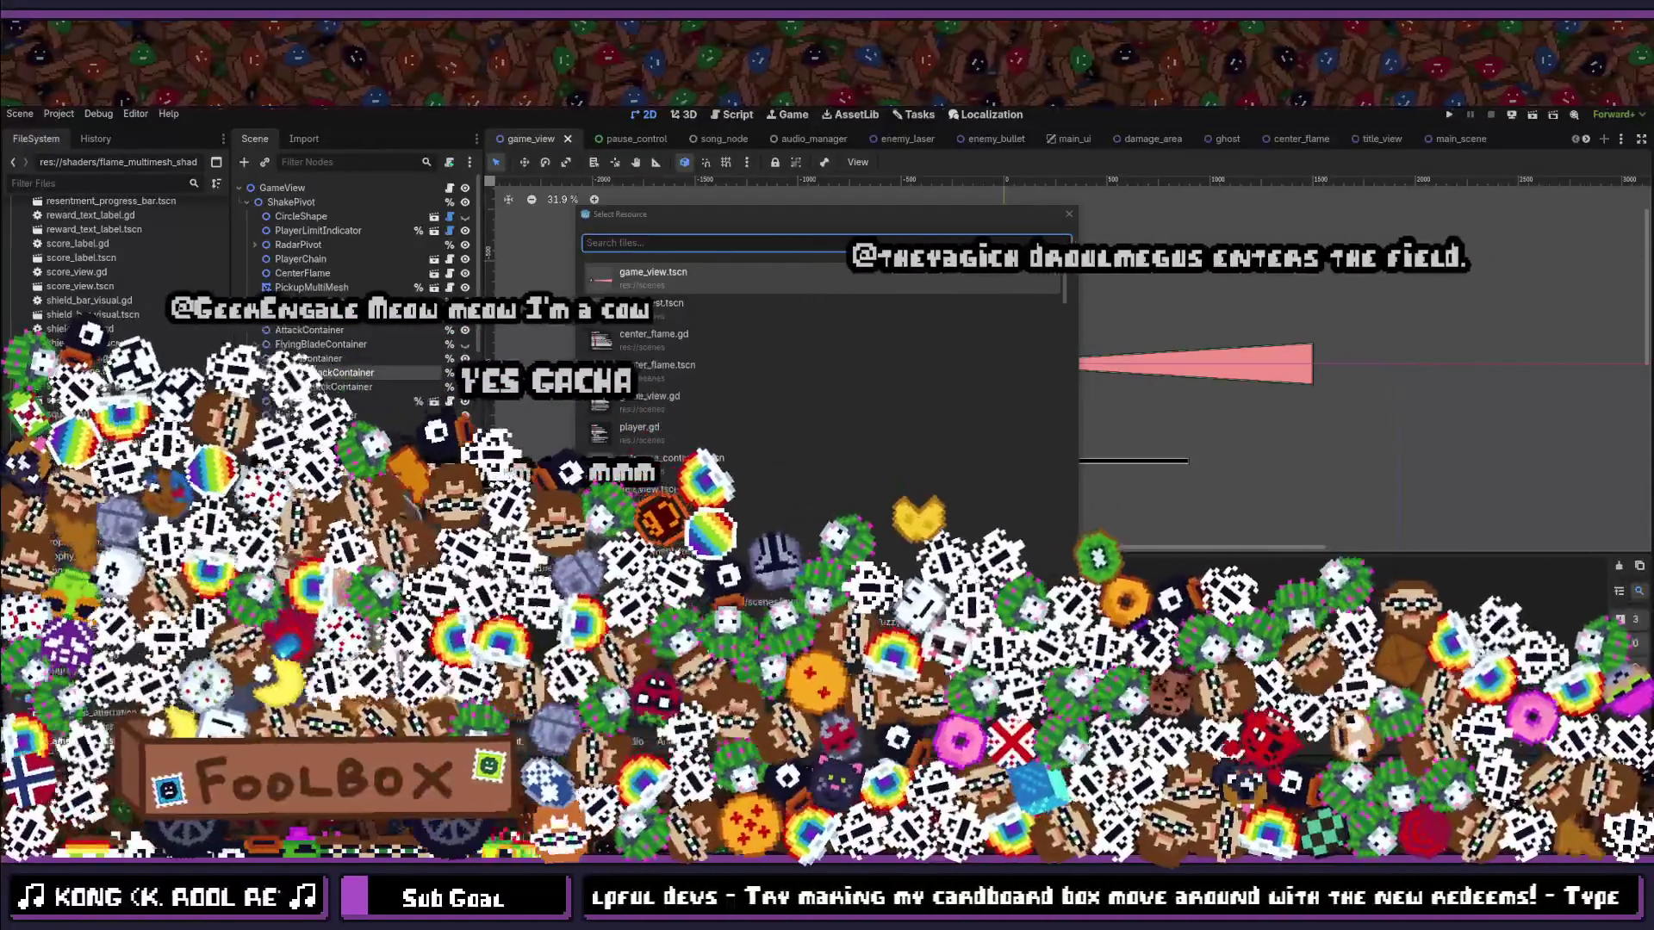
{"action": "key", "text": "Escape"}
{"action": "key", "text": "ctrl+s"}
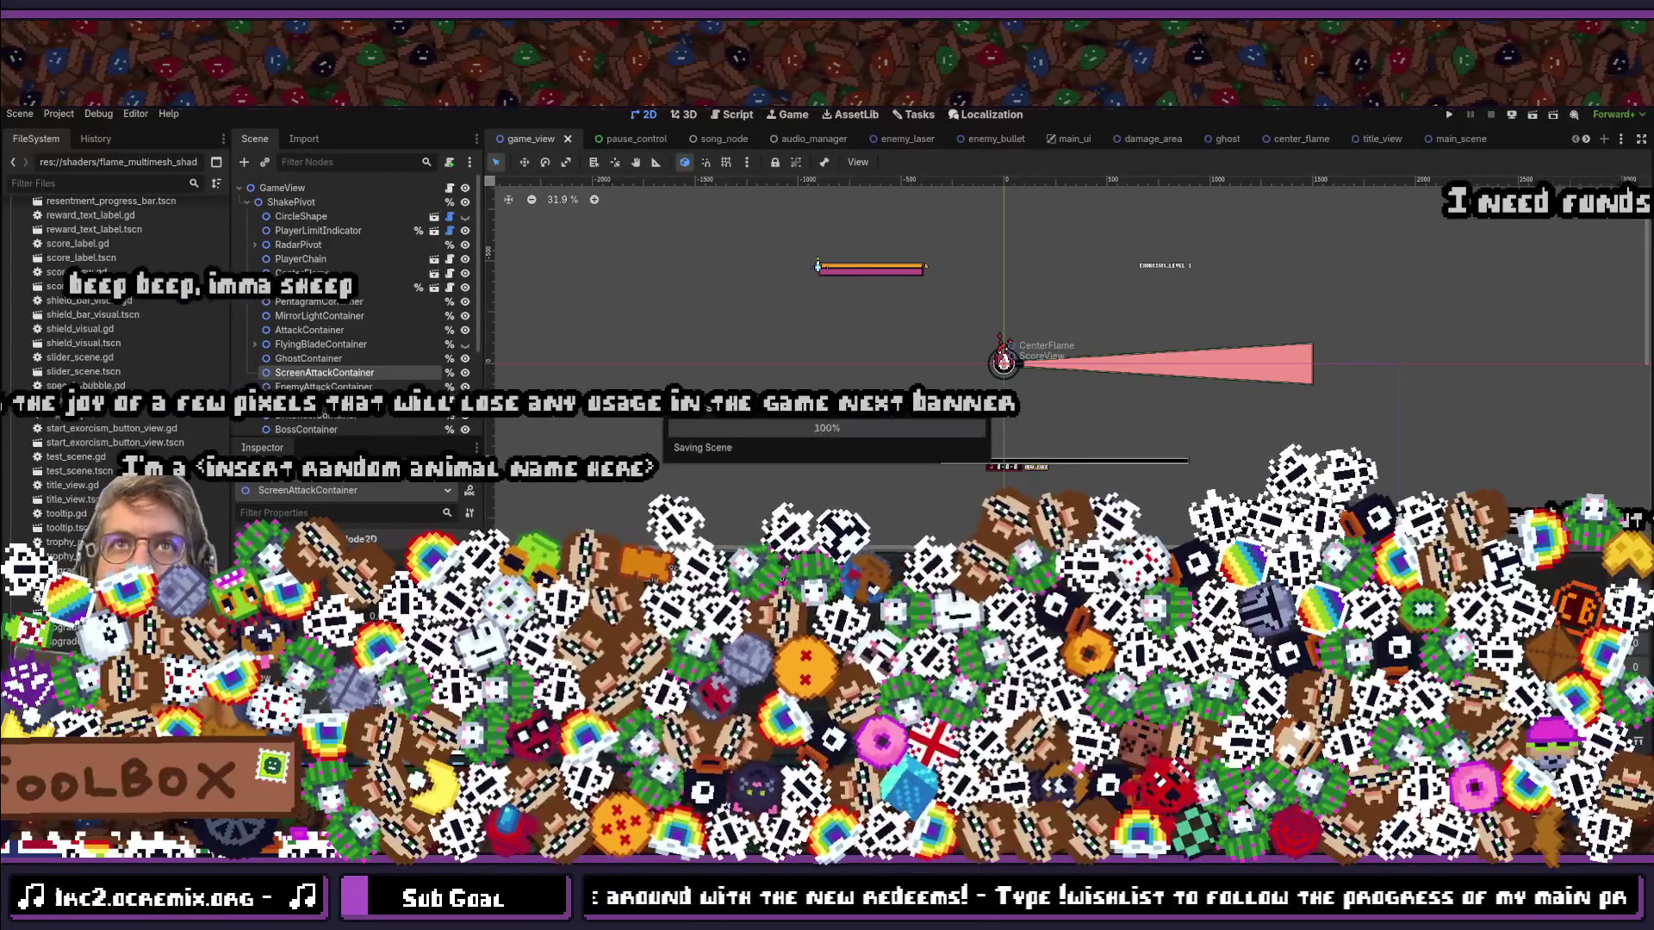
{"action": "key", "text": "shift+alt+o"}
{"action": "key", "text": "Escape"}
{"action": "key", "text": "shift+alt+o"}
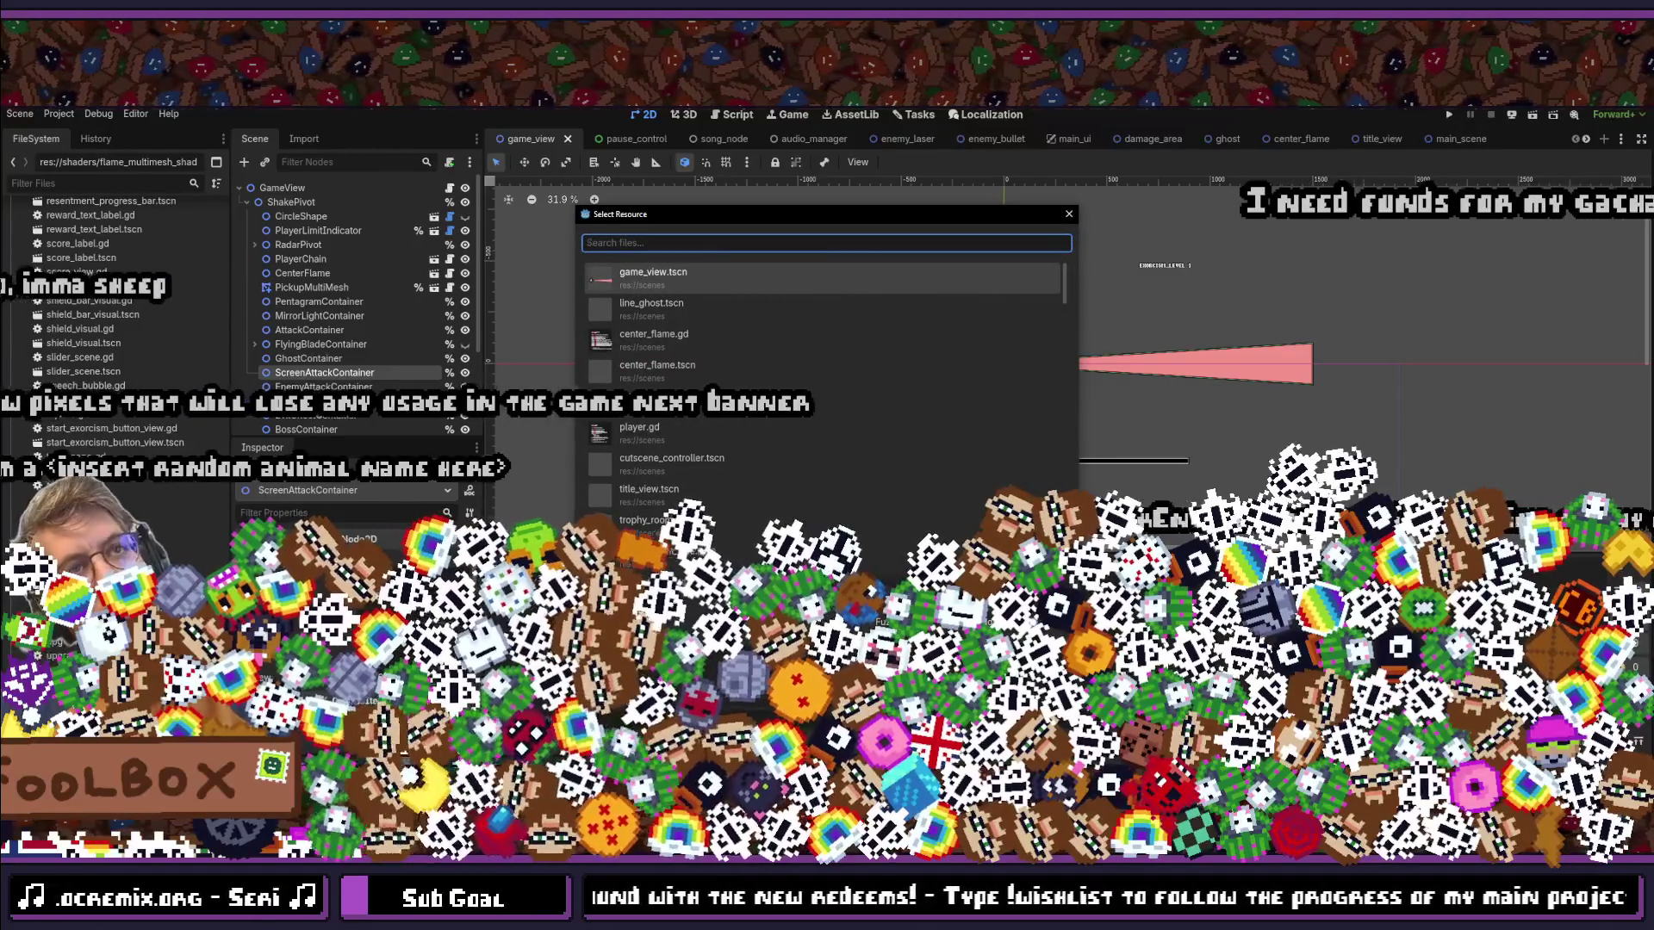
{"action": "key", "text": "Escape"}
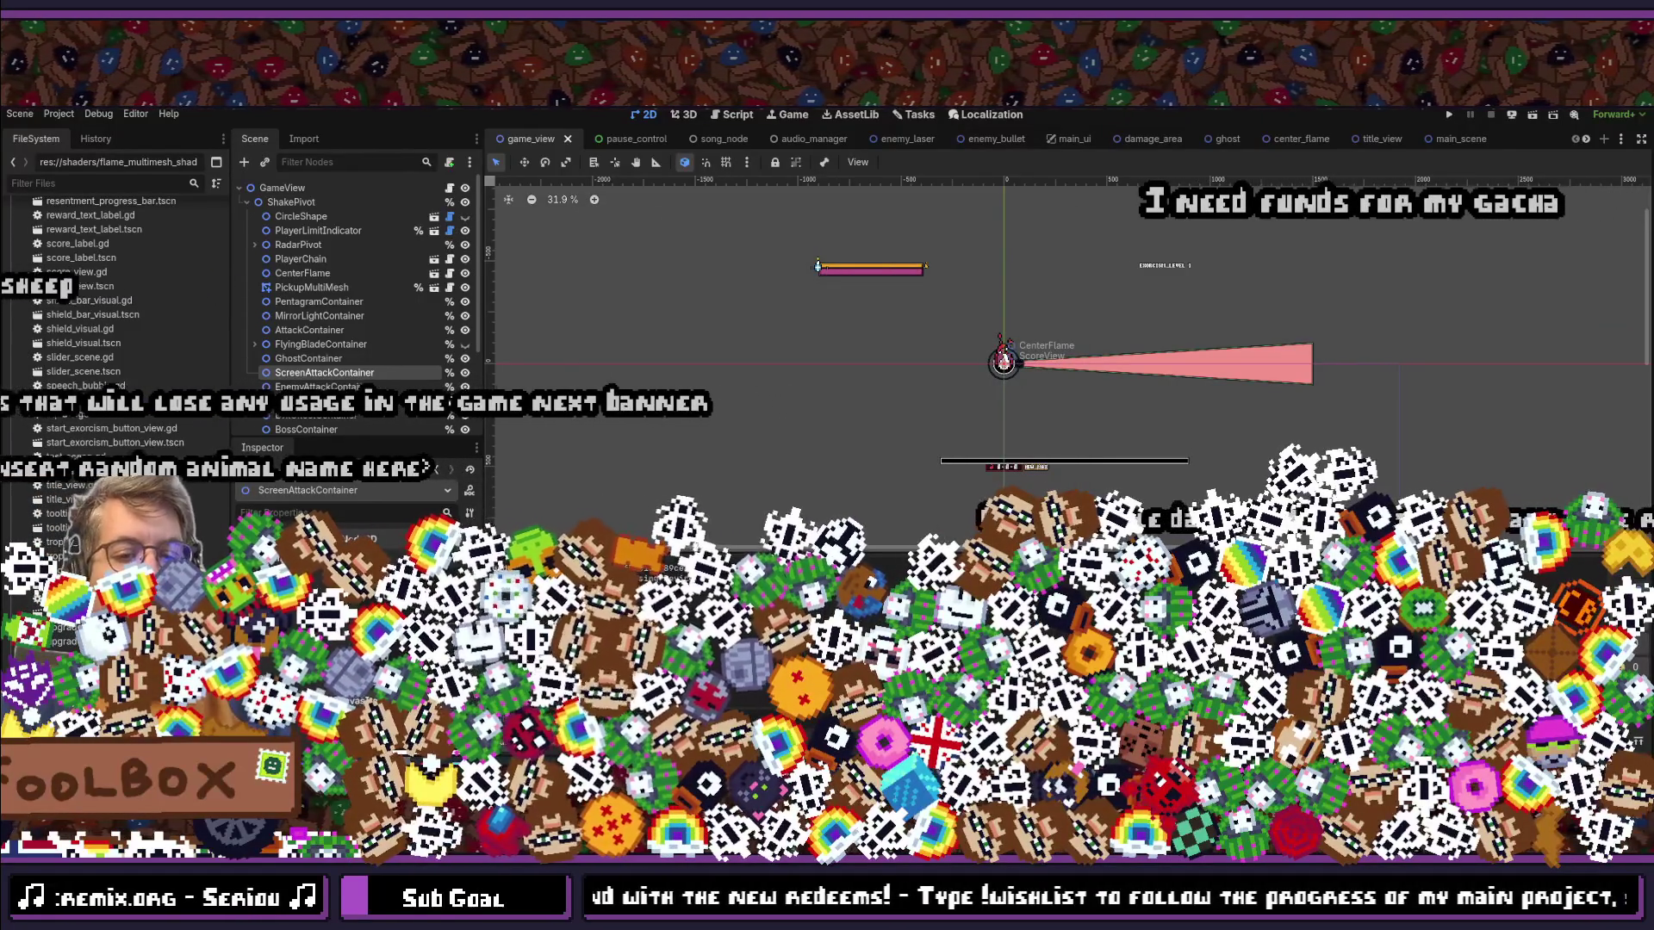
{"action": "key", "text": "shift+alt+o"}
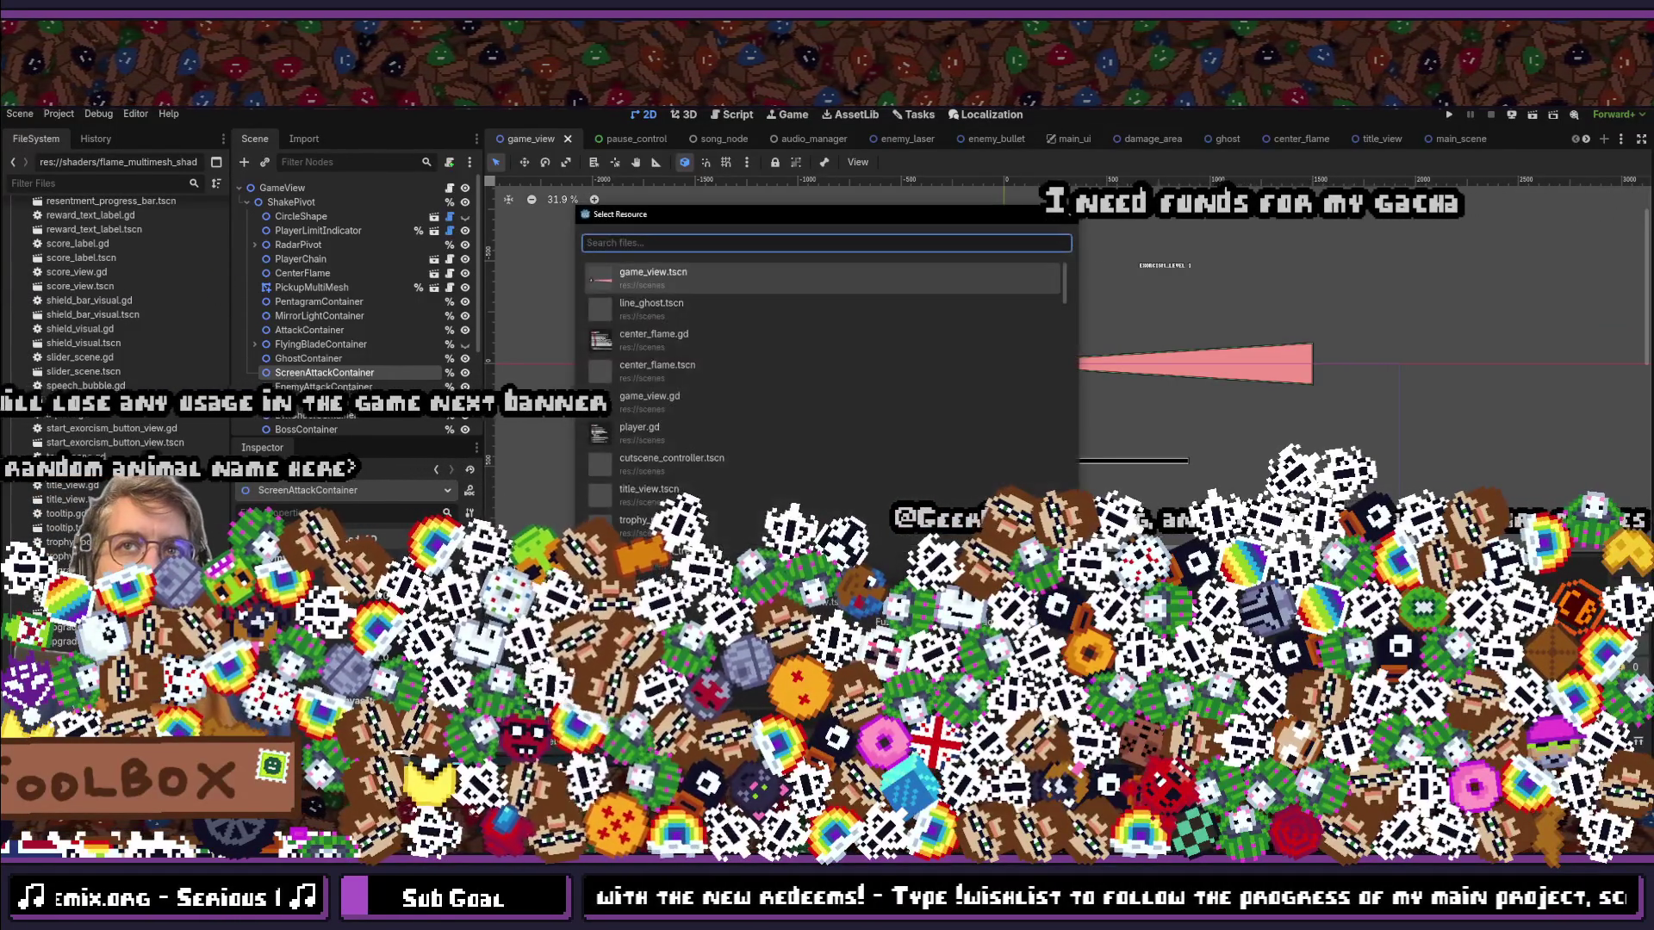
{"action": "key", "text": "Escape"}
{"action": "key", "text": "shift+alt+o"}
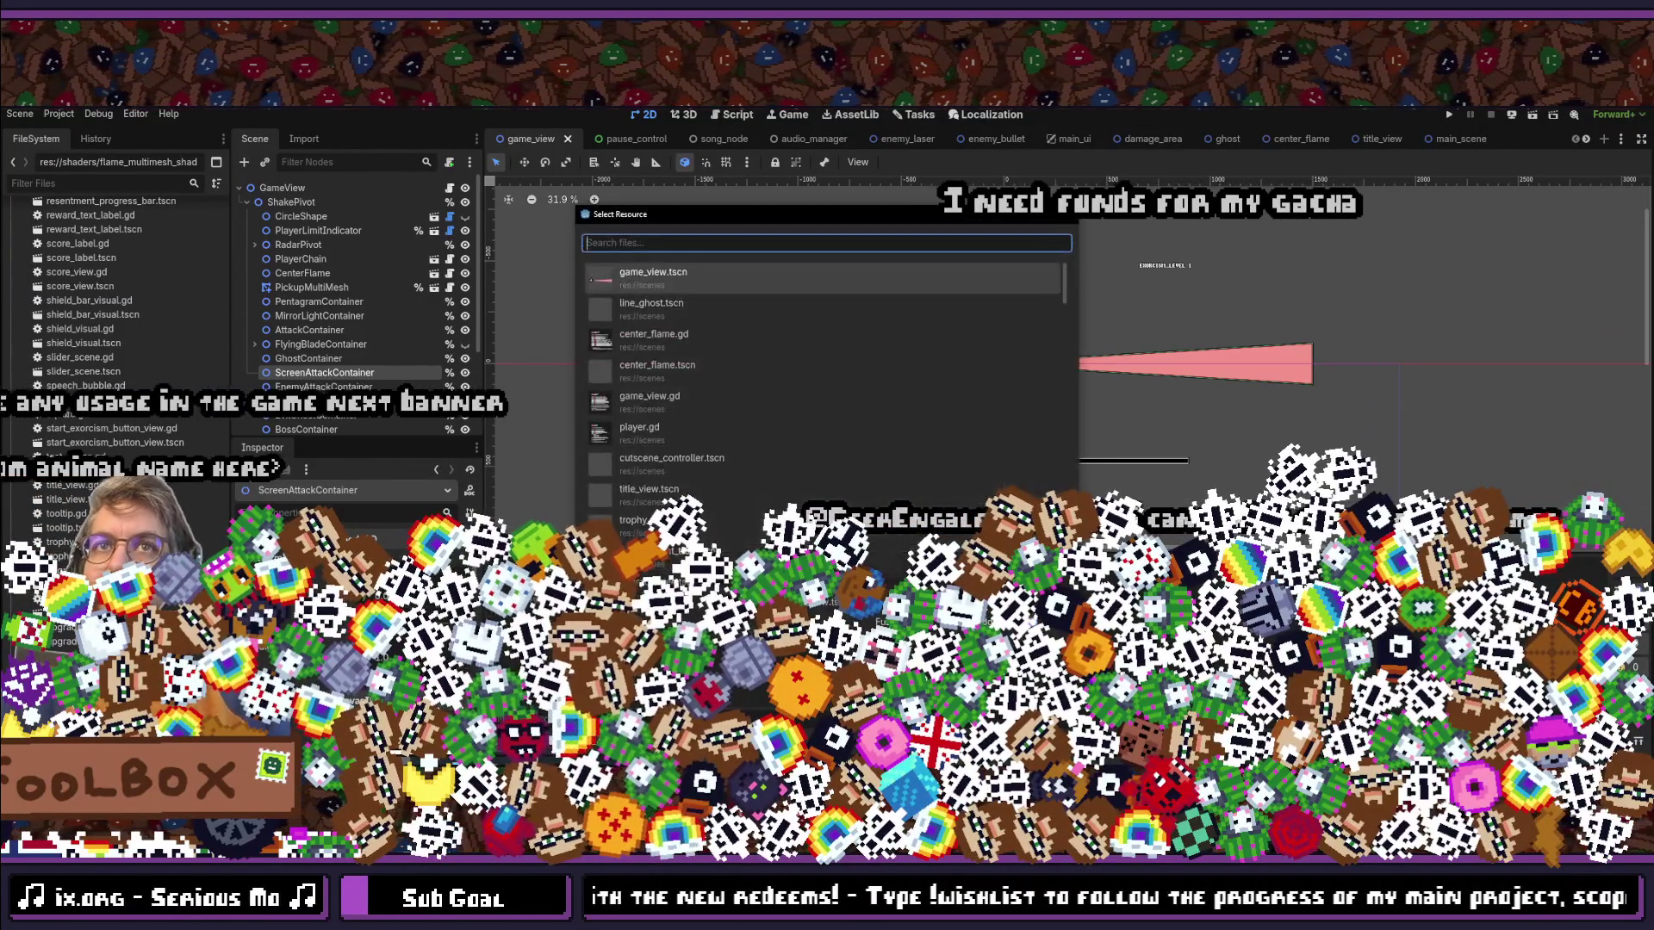
{"action": "key", "text": "Escape"}
{"action": "key", "text": "shift+alt+o"}
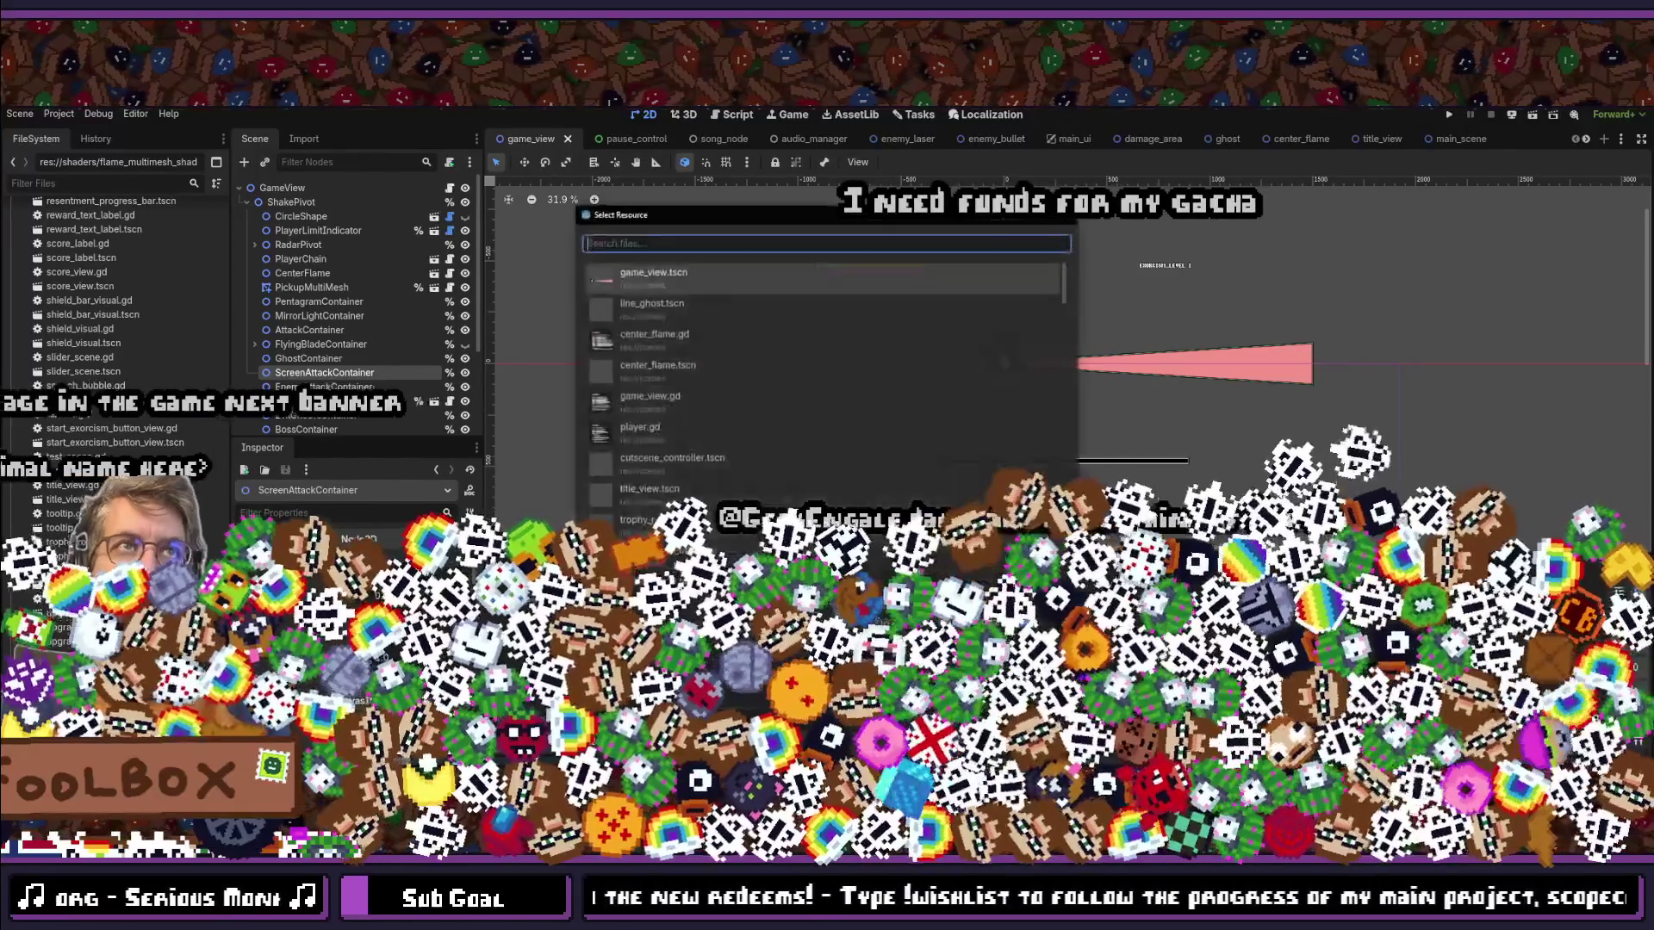
{"action": "key", "text": "Escape"}
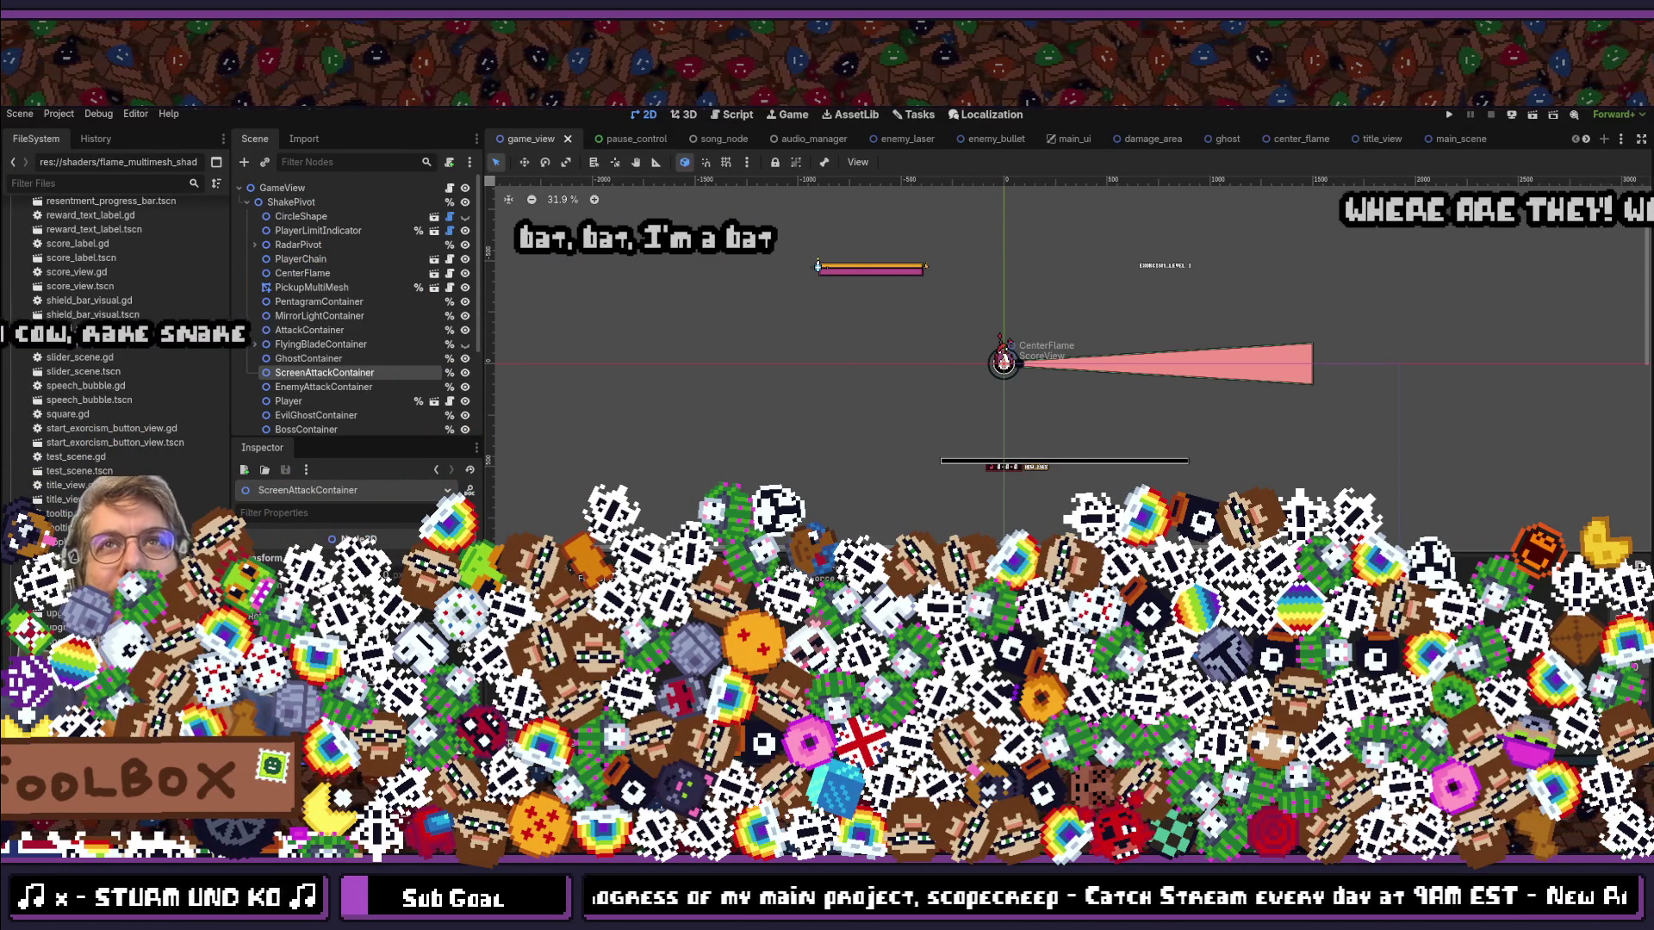
{"action": "key", "text": "shift+alt+o"}
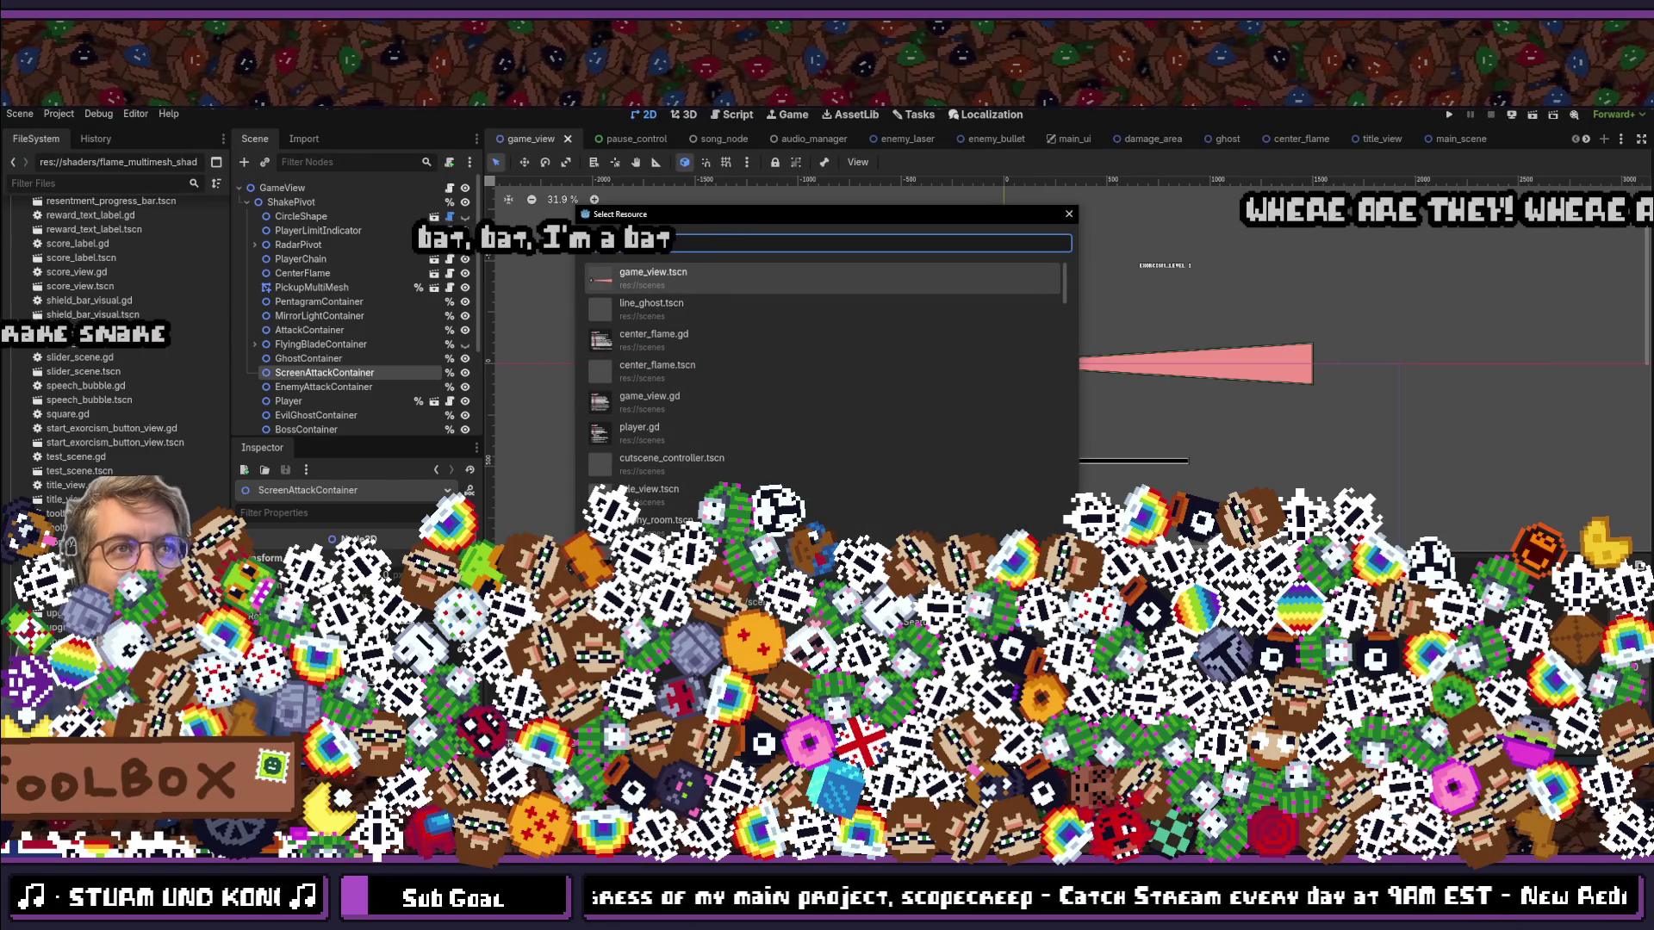
{"action": "key", "text": "Escape"}
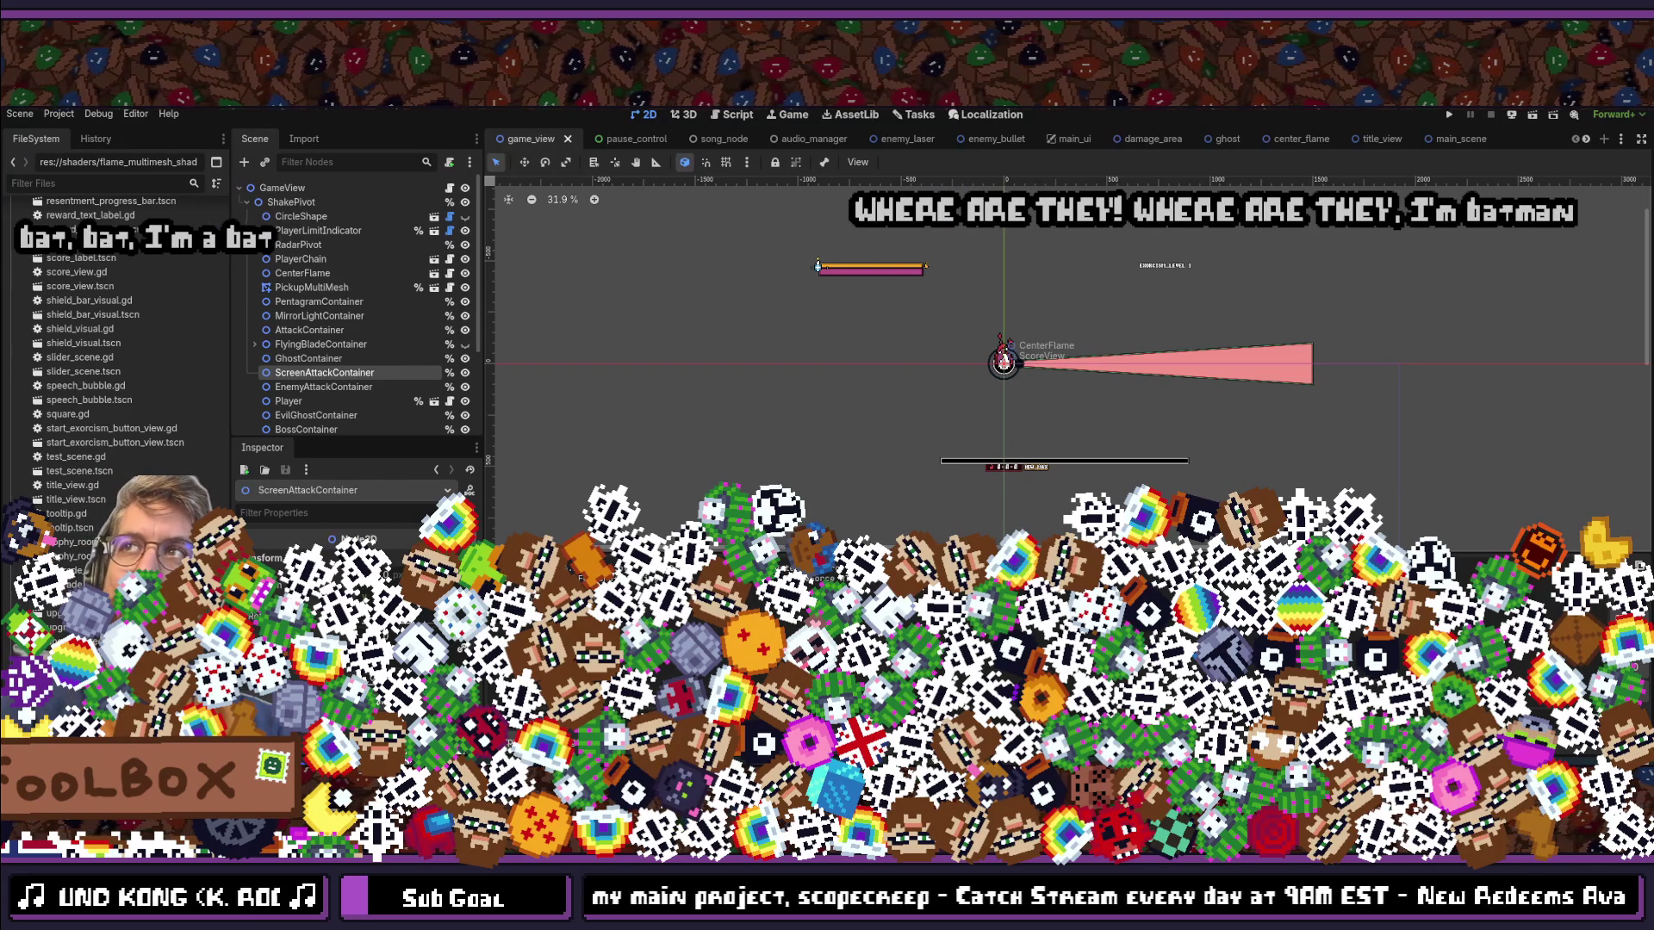
{"action": "key", "text": "shift+alt+o"}
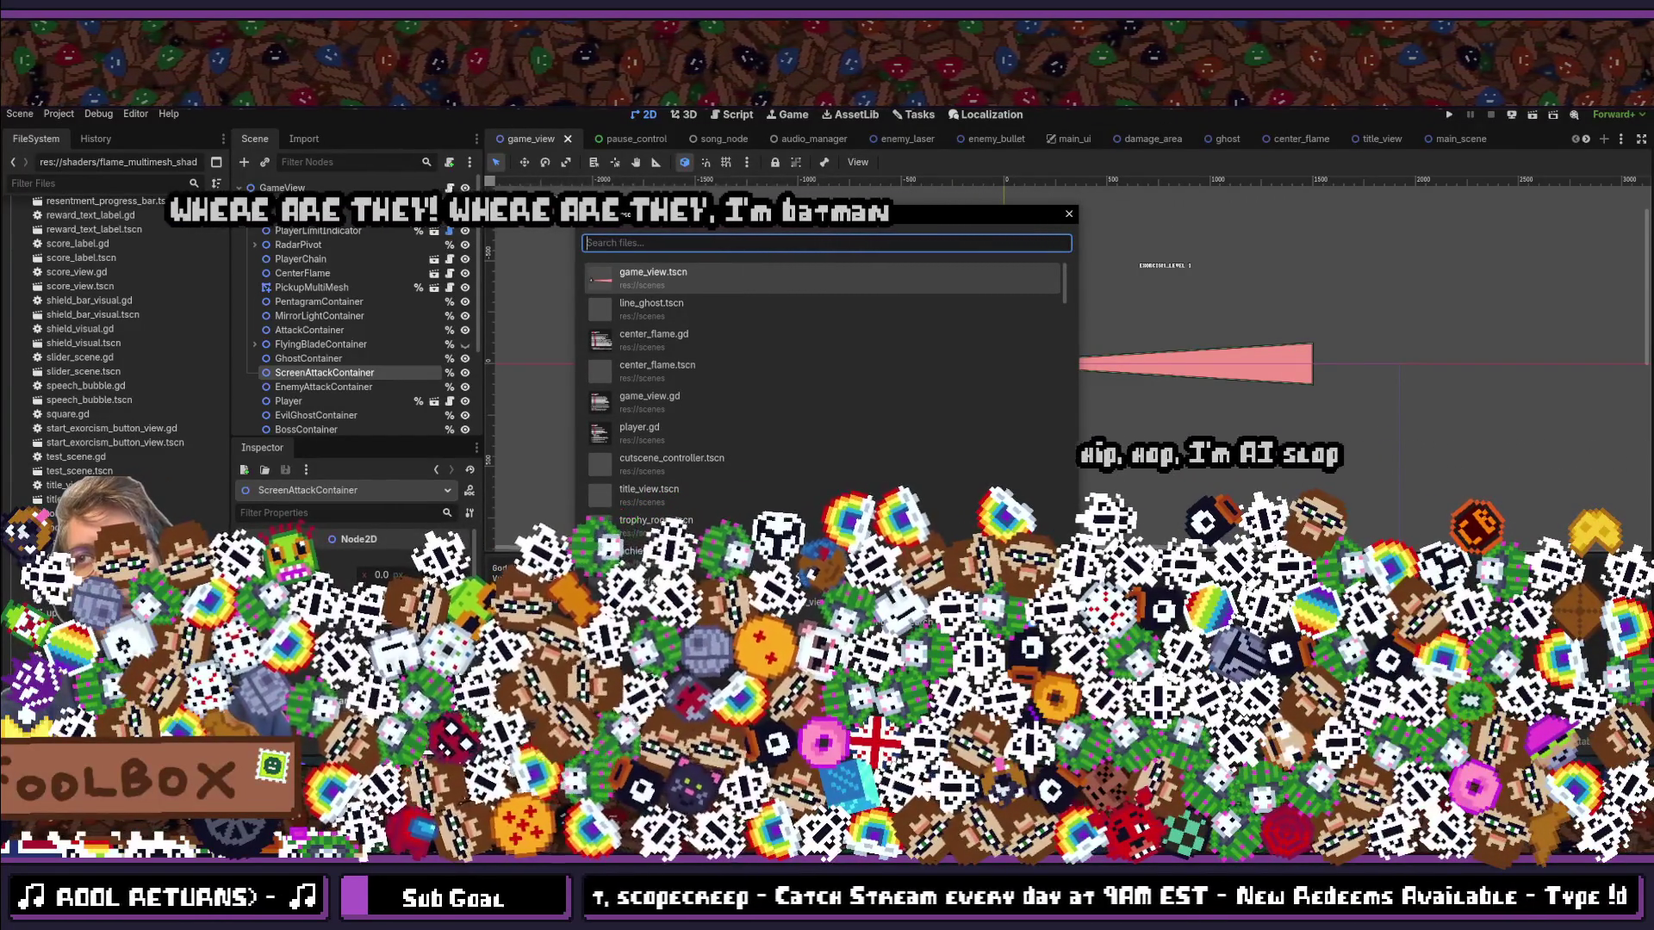
{"action": "type", "text": "game_view"}
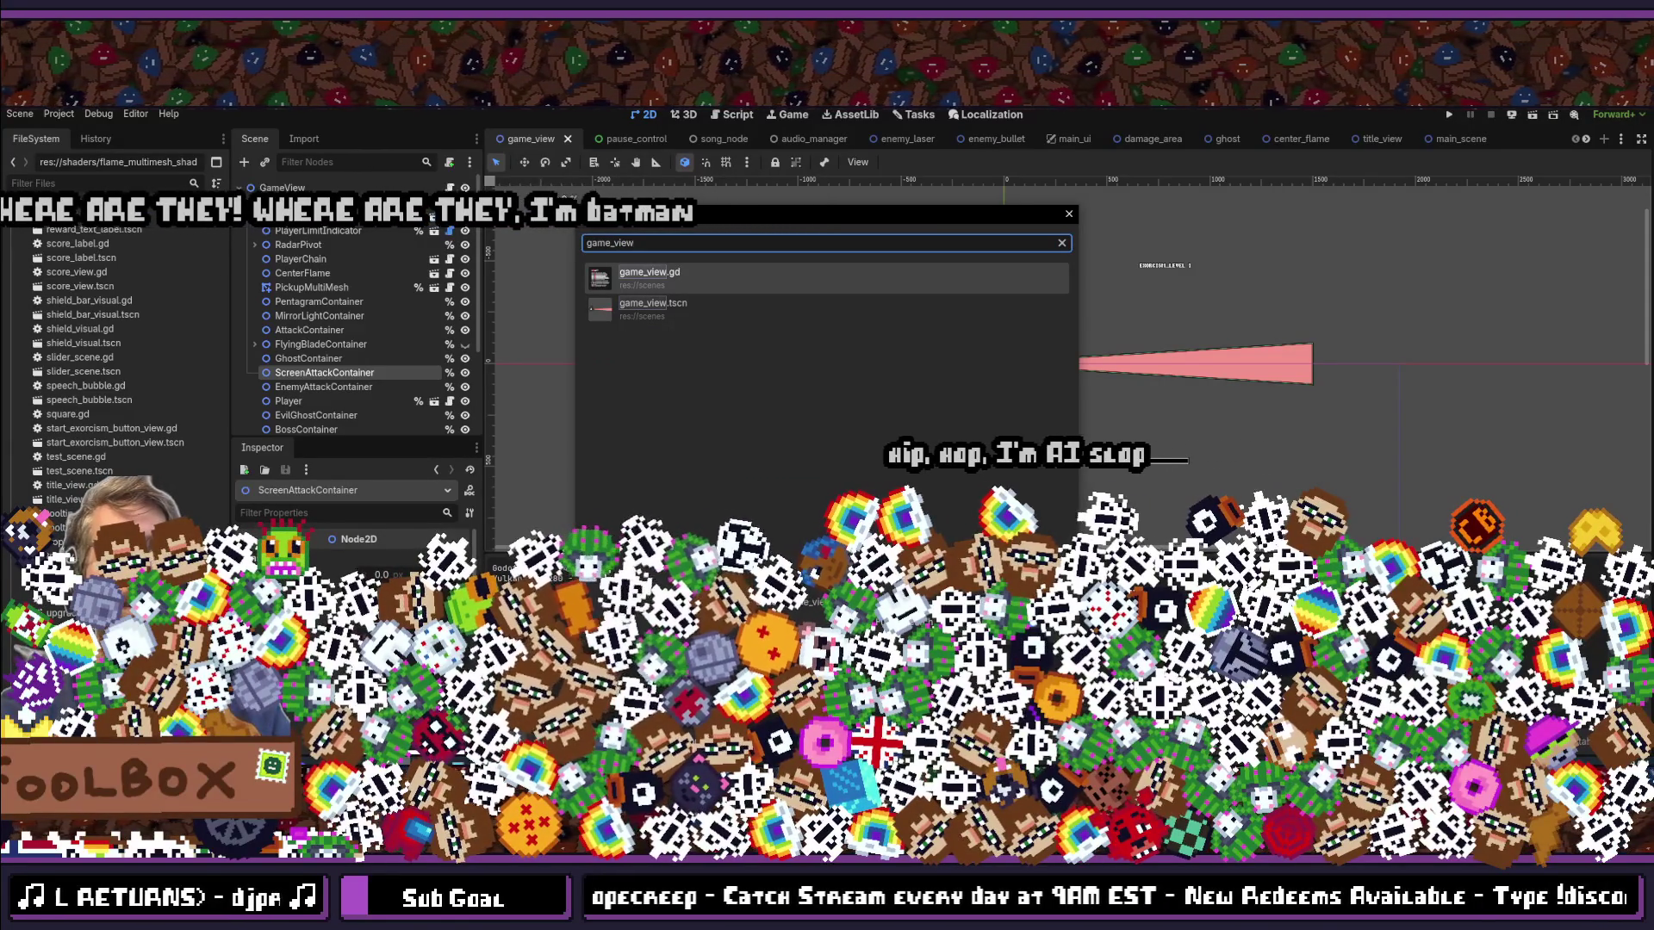
{"action": "key", "text": "Escape"}
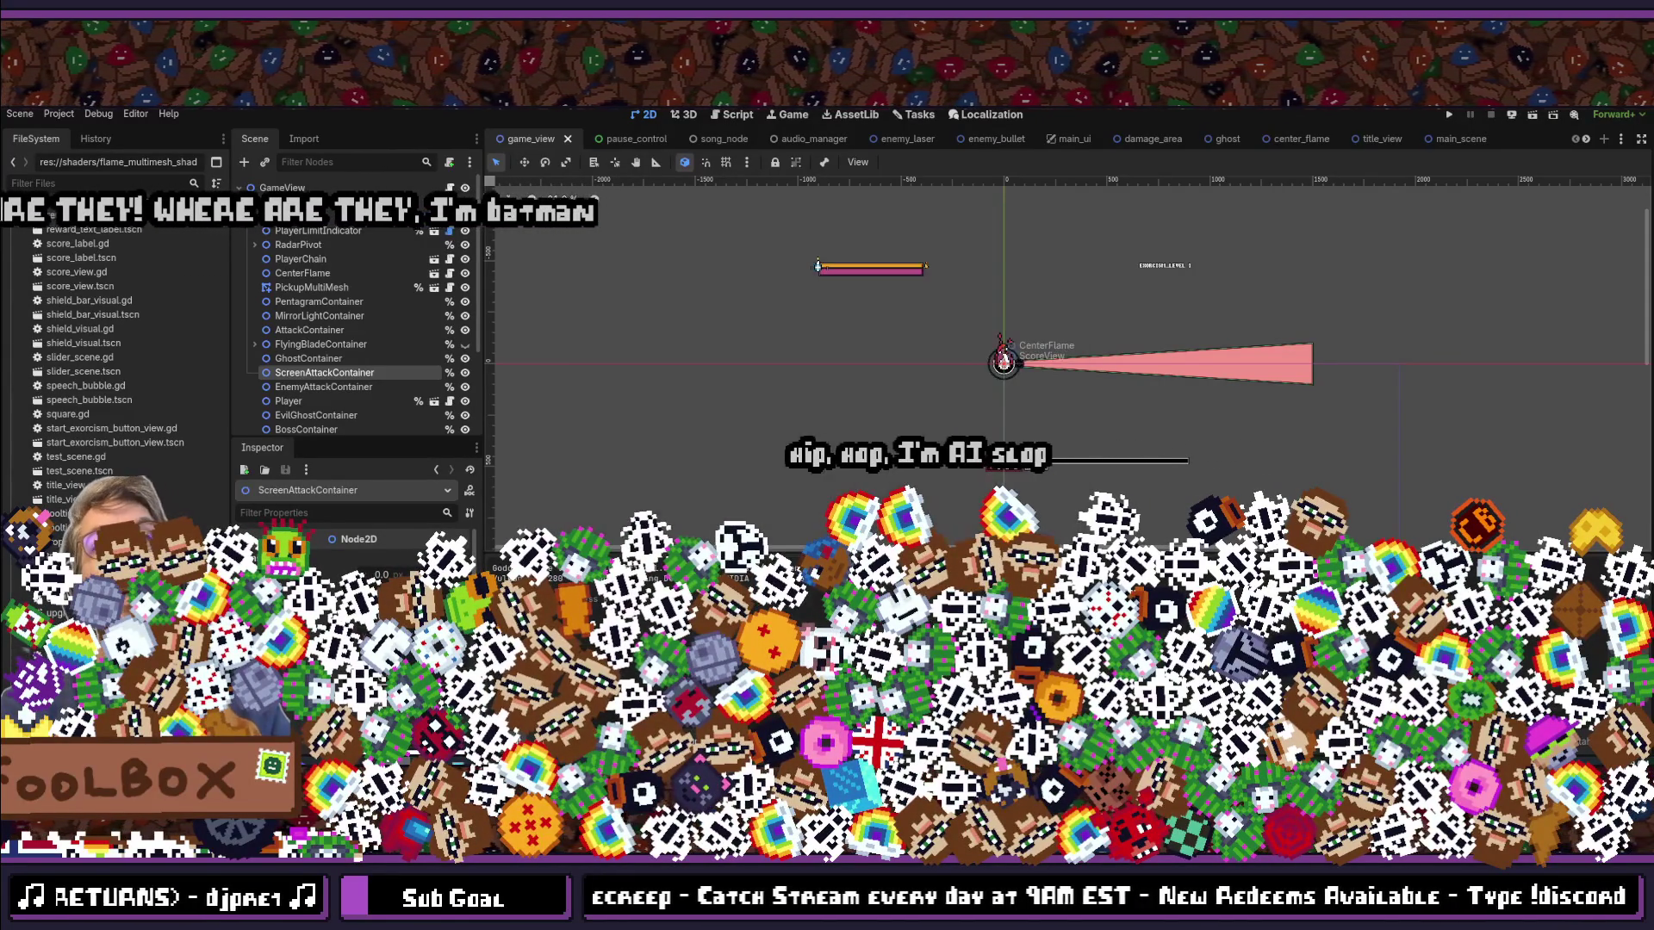
{"action": "left_click", "coordinate": [328, 360]}
{"action": "mouse_move", "coordinate": [328, 369]}
{"action": "left_mouse_down"}
{"action": "mouse_move", "coordinate": [306, 370]}
{"action": "mouse_move", "coordinate": [318, 272]}
{"action": "left_mouse_up"}
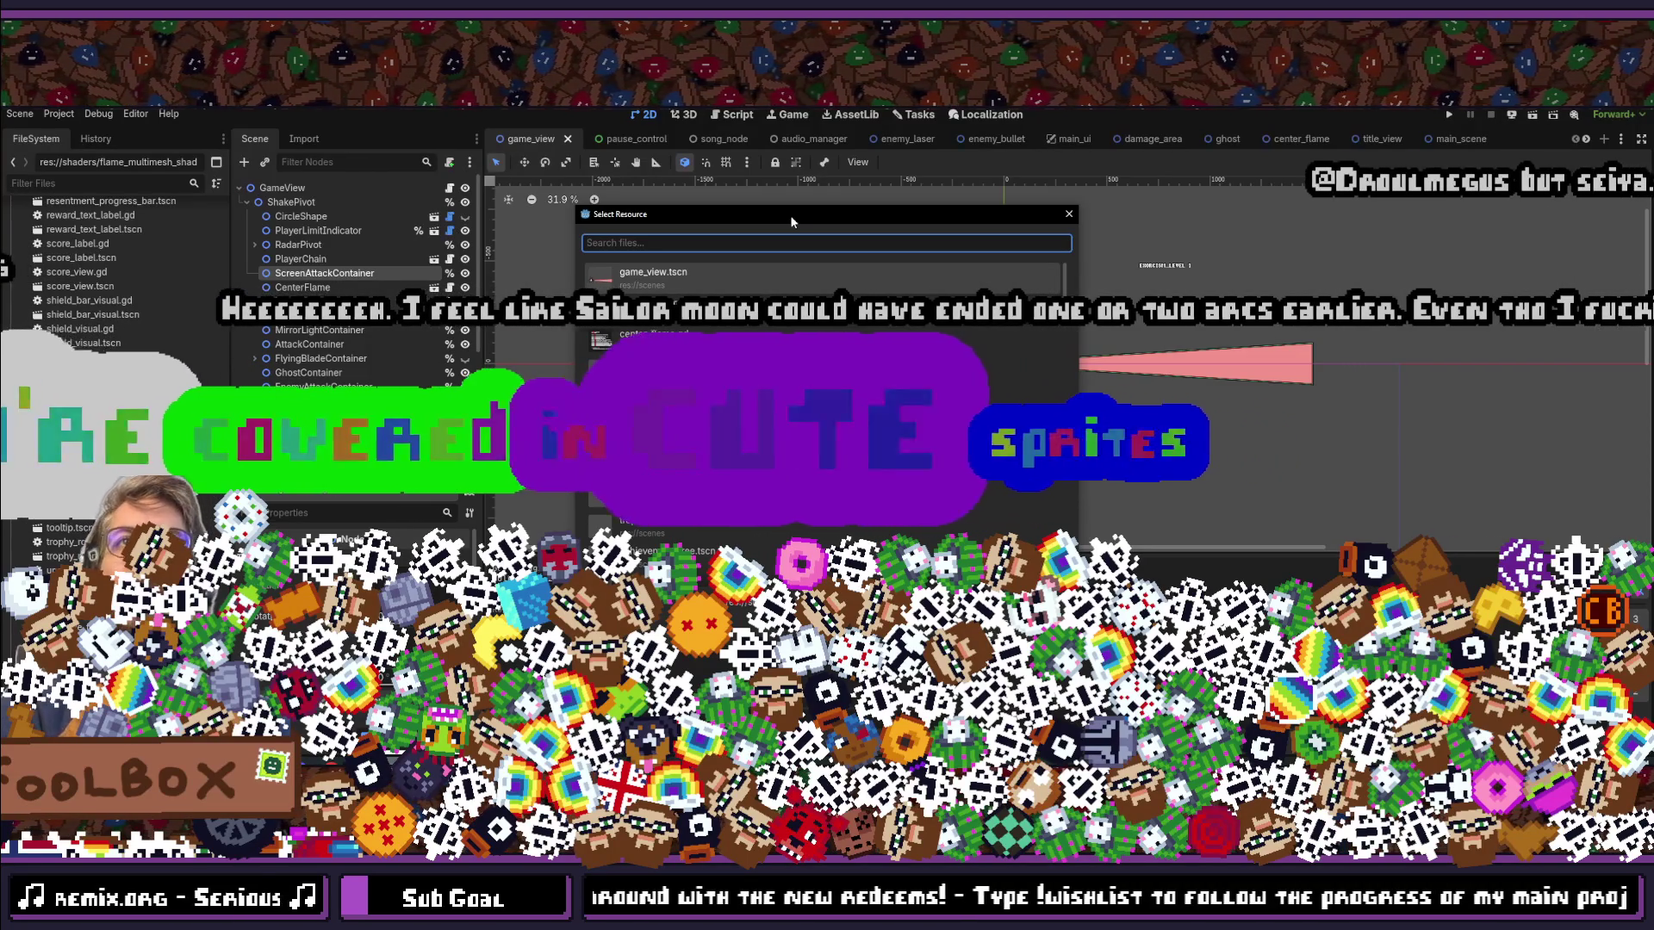
Step: Dismiss the file picker without choosing a file and switch over to the browser
{"action": "key", "text": "Escape"}
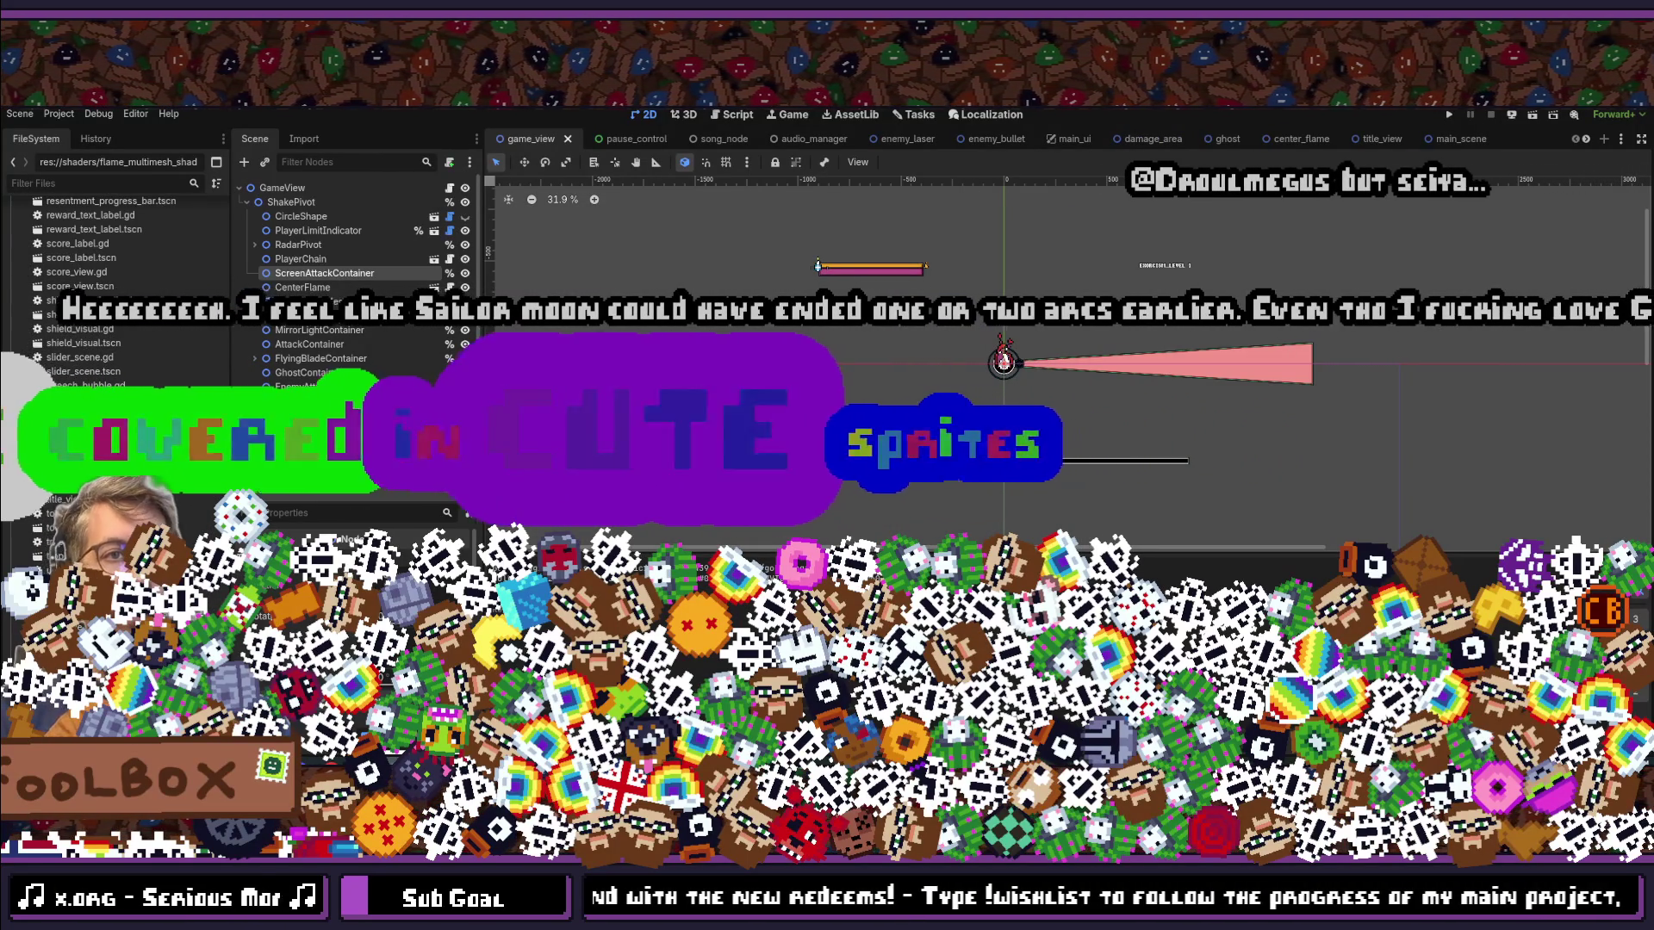
{"action": "key", "text": "alt+Tab"}
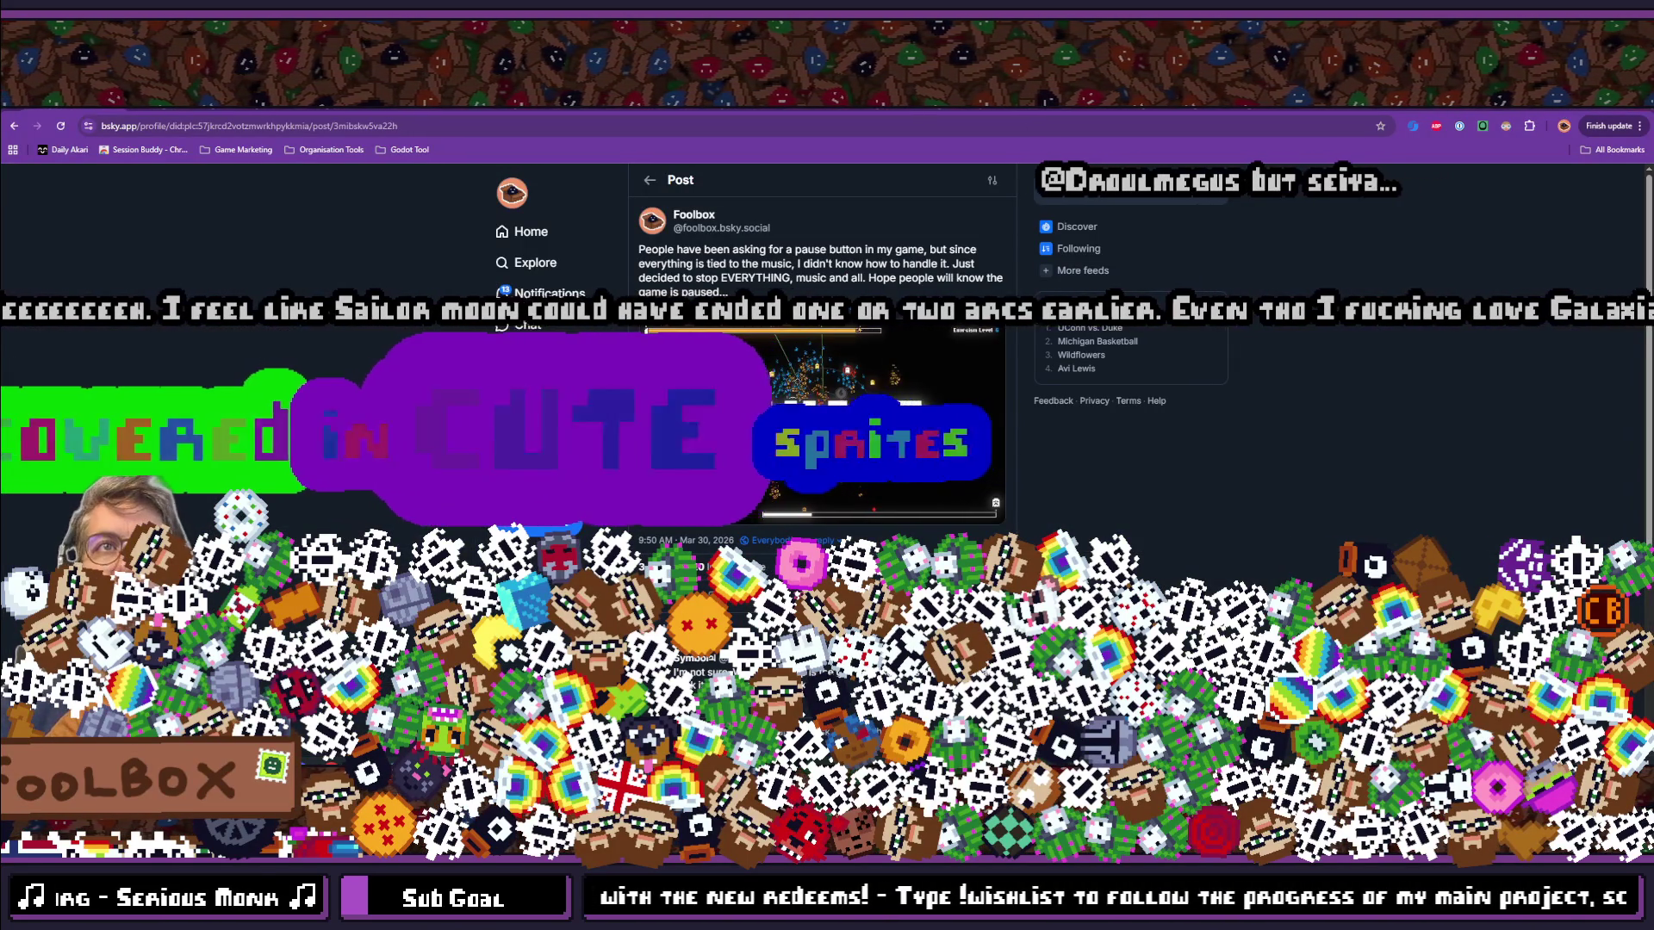
Step: Search the web for 'saint seiya' in a new browser tab and scan the results
{"action": "key", "text": "ctrl+t"}
{"action": "type", "text": "steamdb.info"}
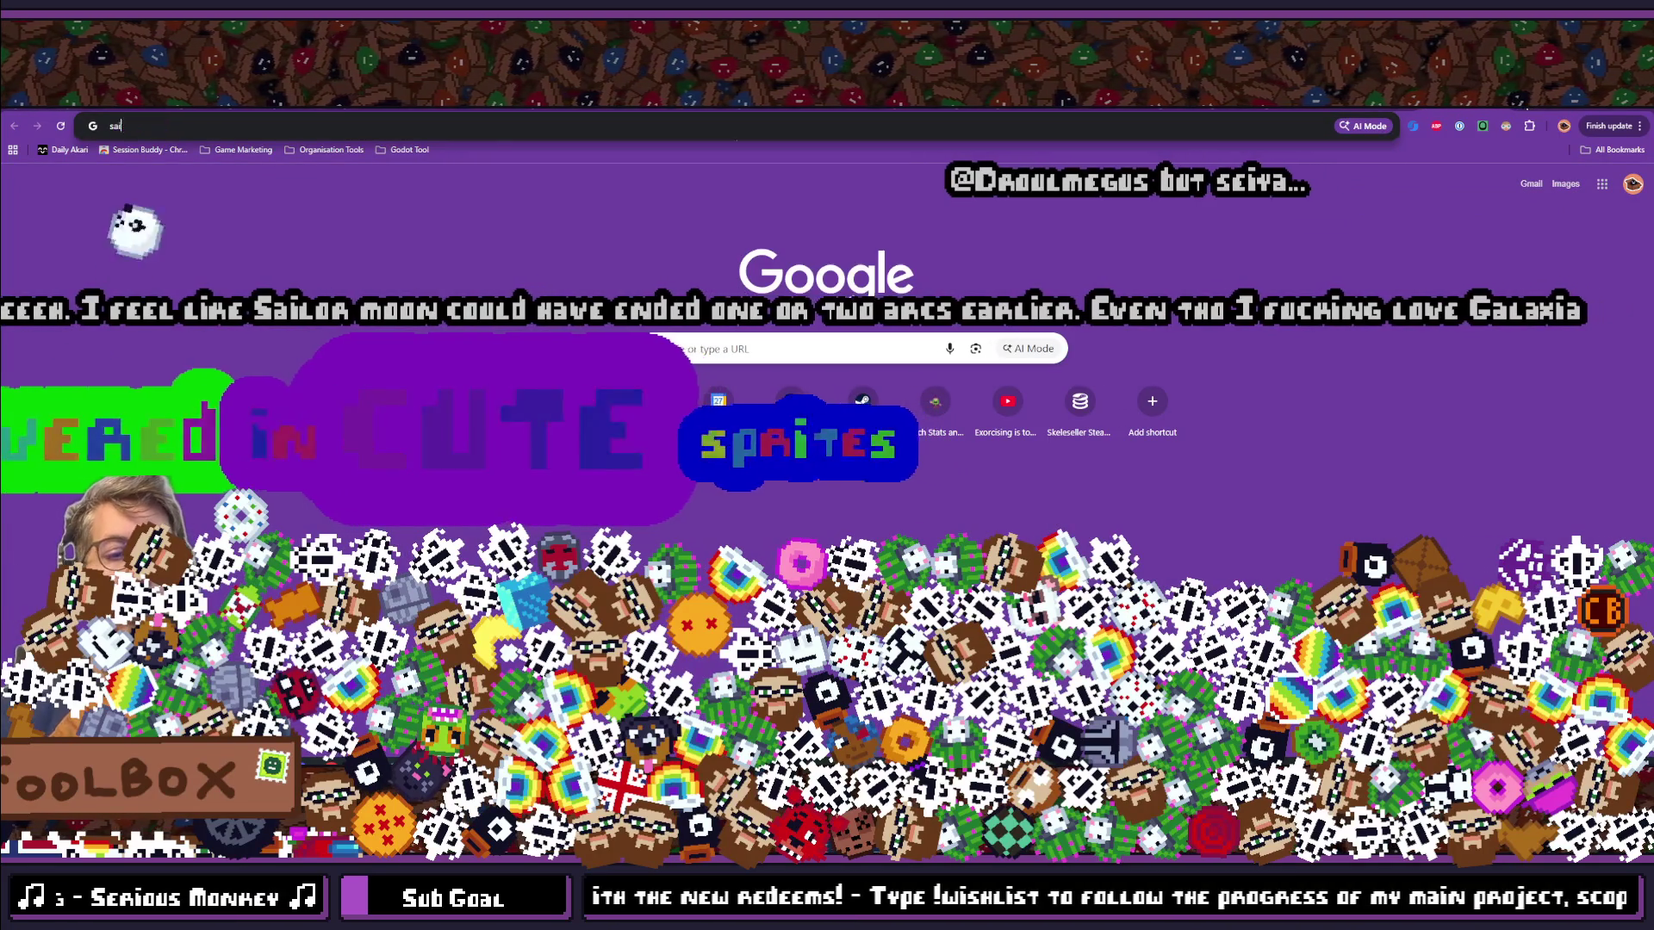
{"action": "type", "text": "aint seiya"}
{"action": "key", "text": "Return"}
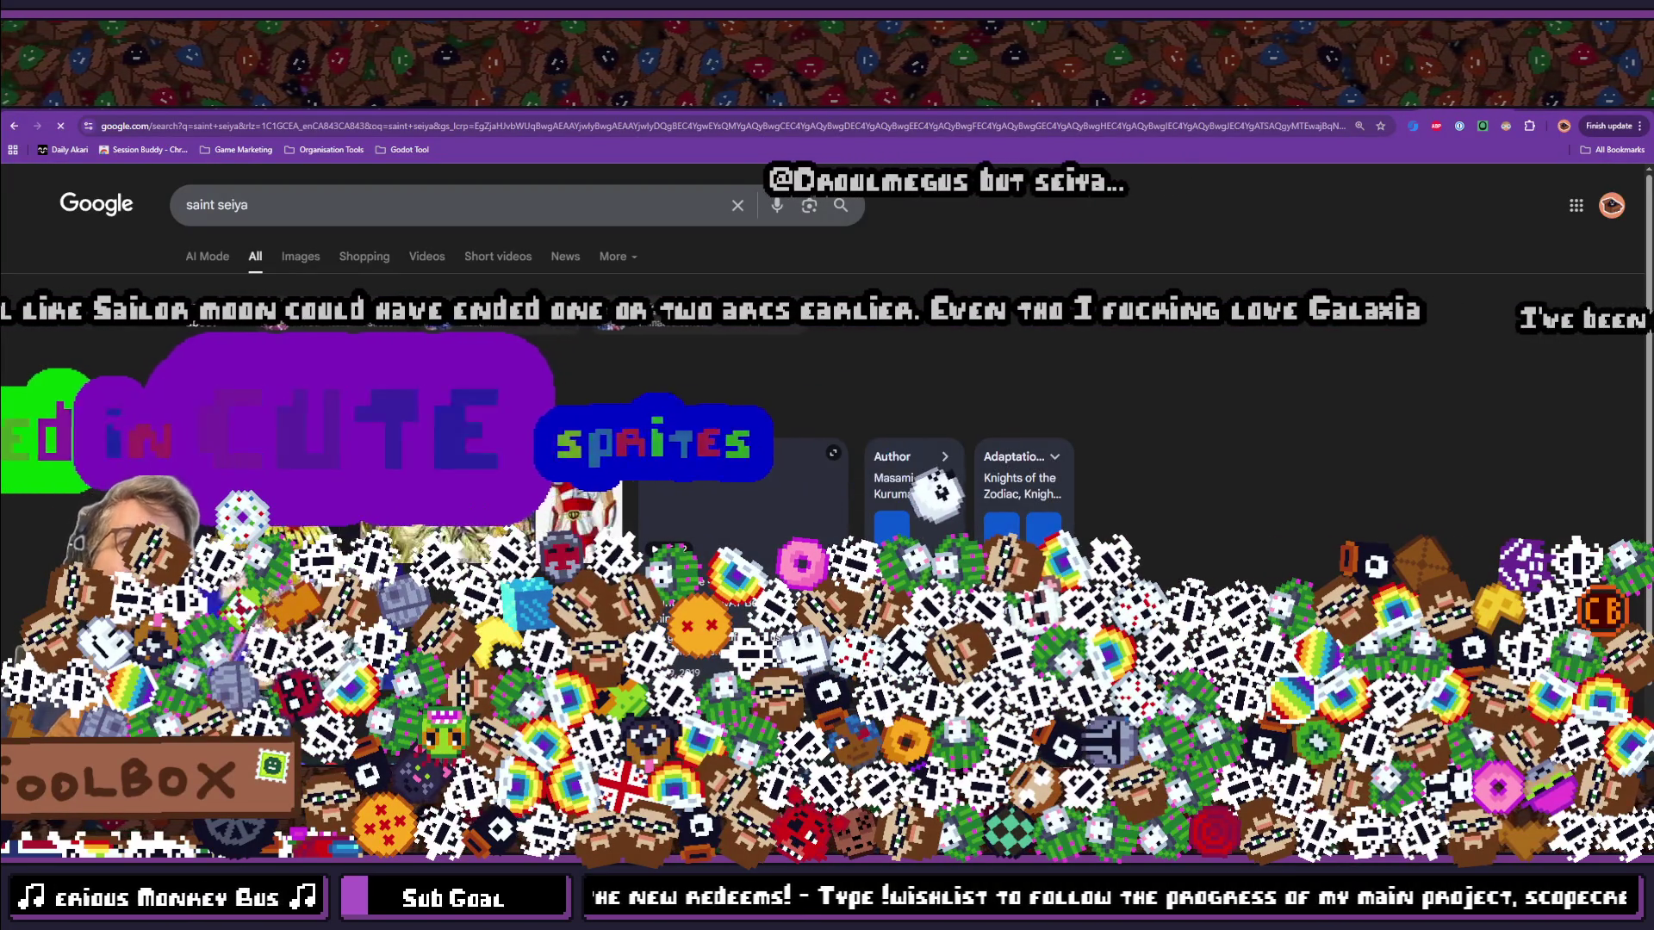
{"action": "scroll", "coordinate": [826, 431], "scroll_direction": "down", "scroll_amount": 2}
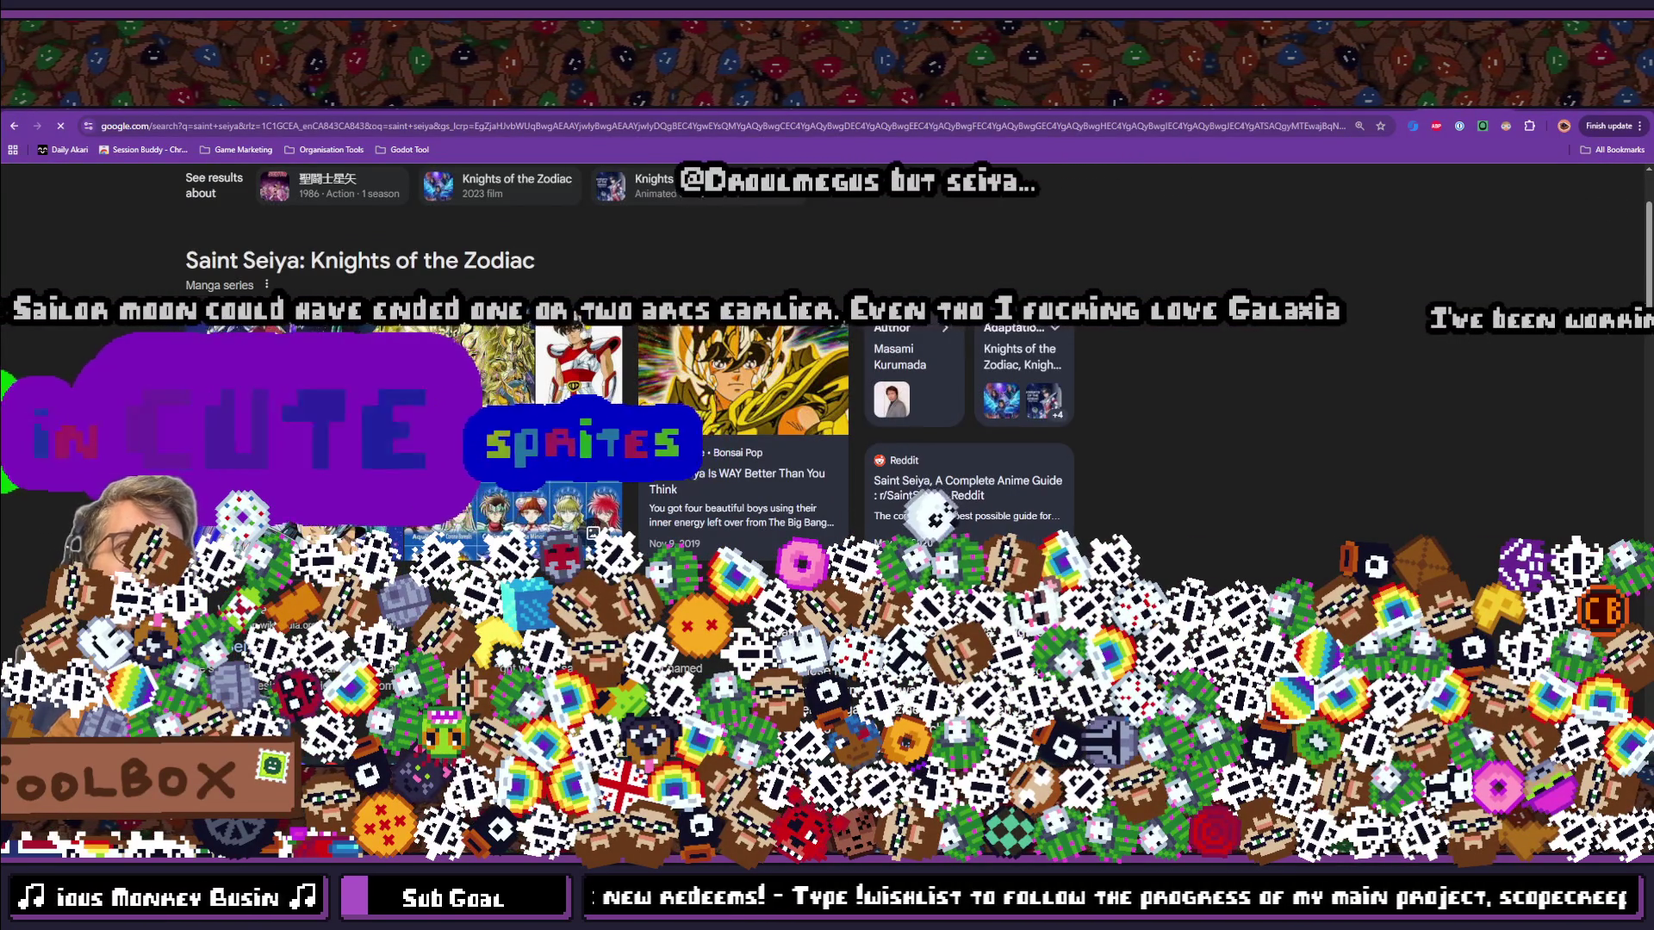
{"action": "scroll", "coordinate": [827, 431], "scroll_direction": "up", "scroll_amount": 2}
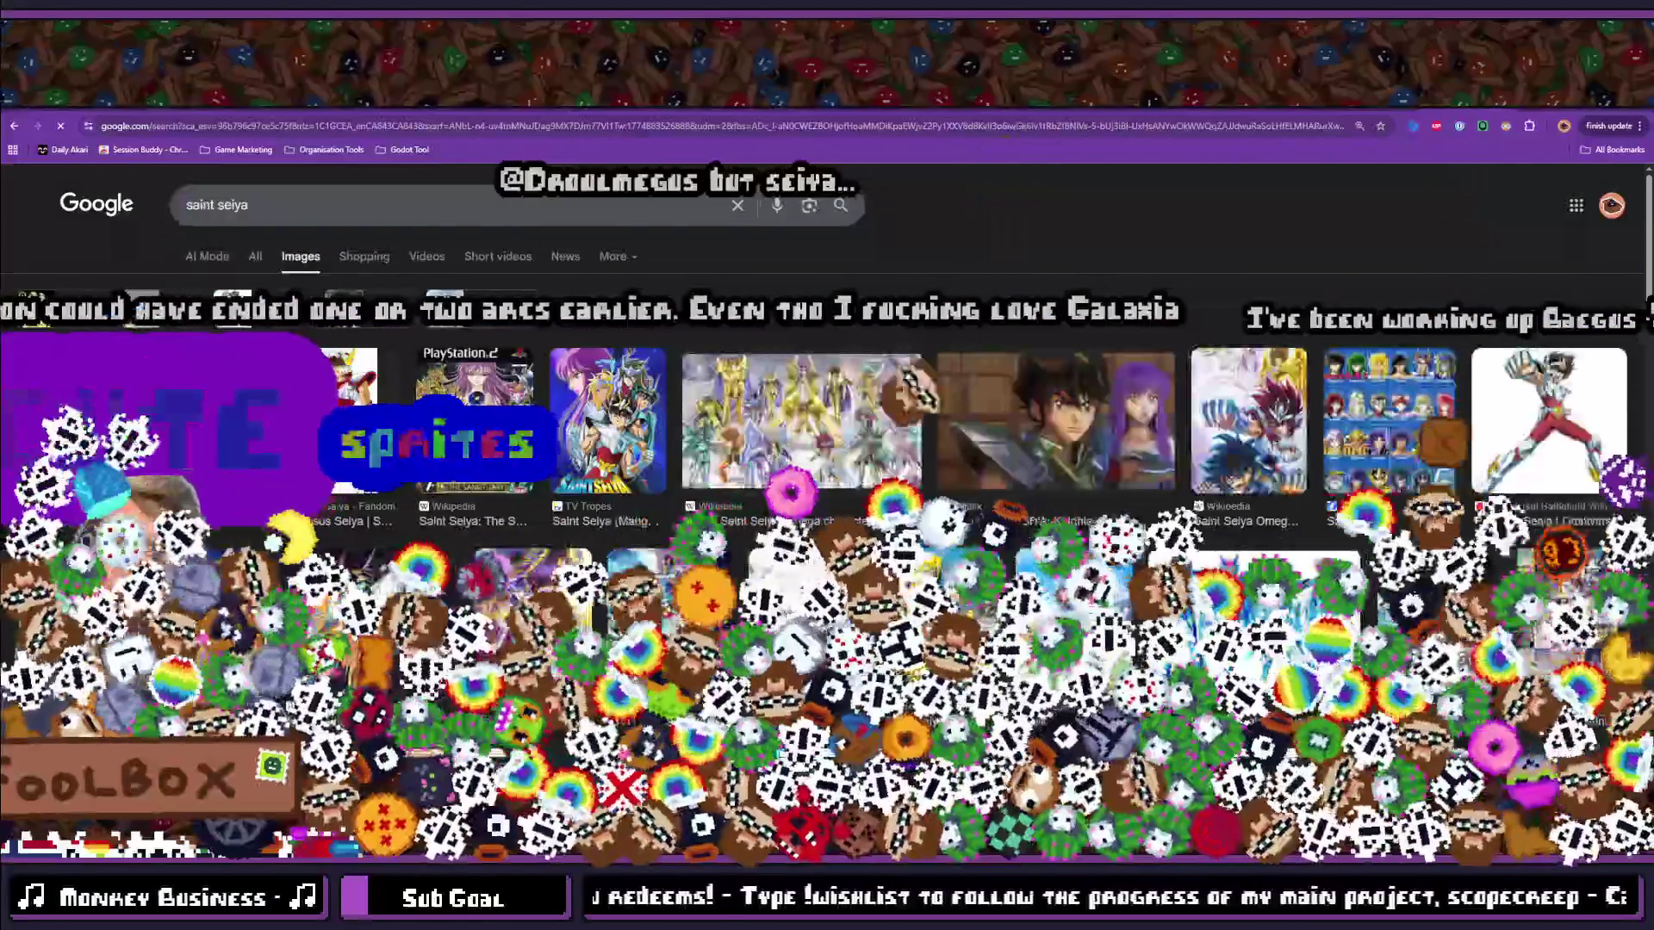
{"action": "scroll", "coordinate": [1061, 333], "scroll_direction": "down", "scroll_amount": 2}
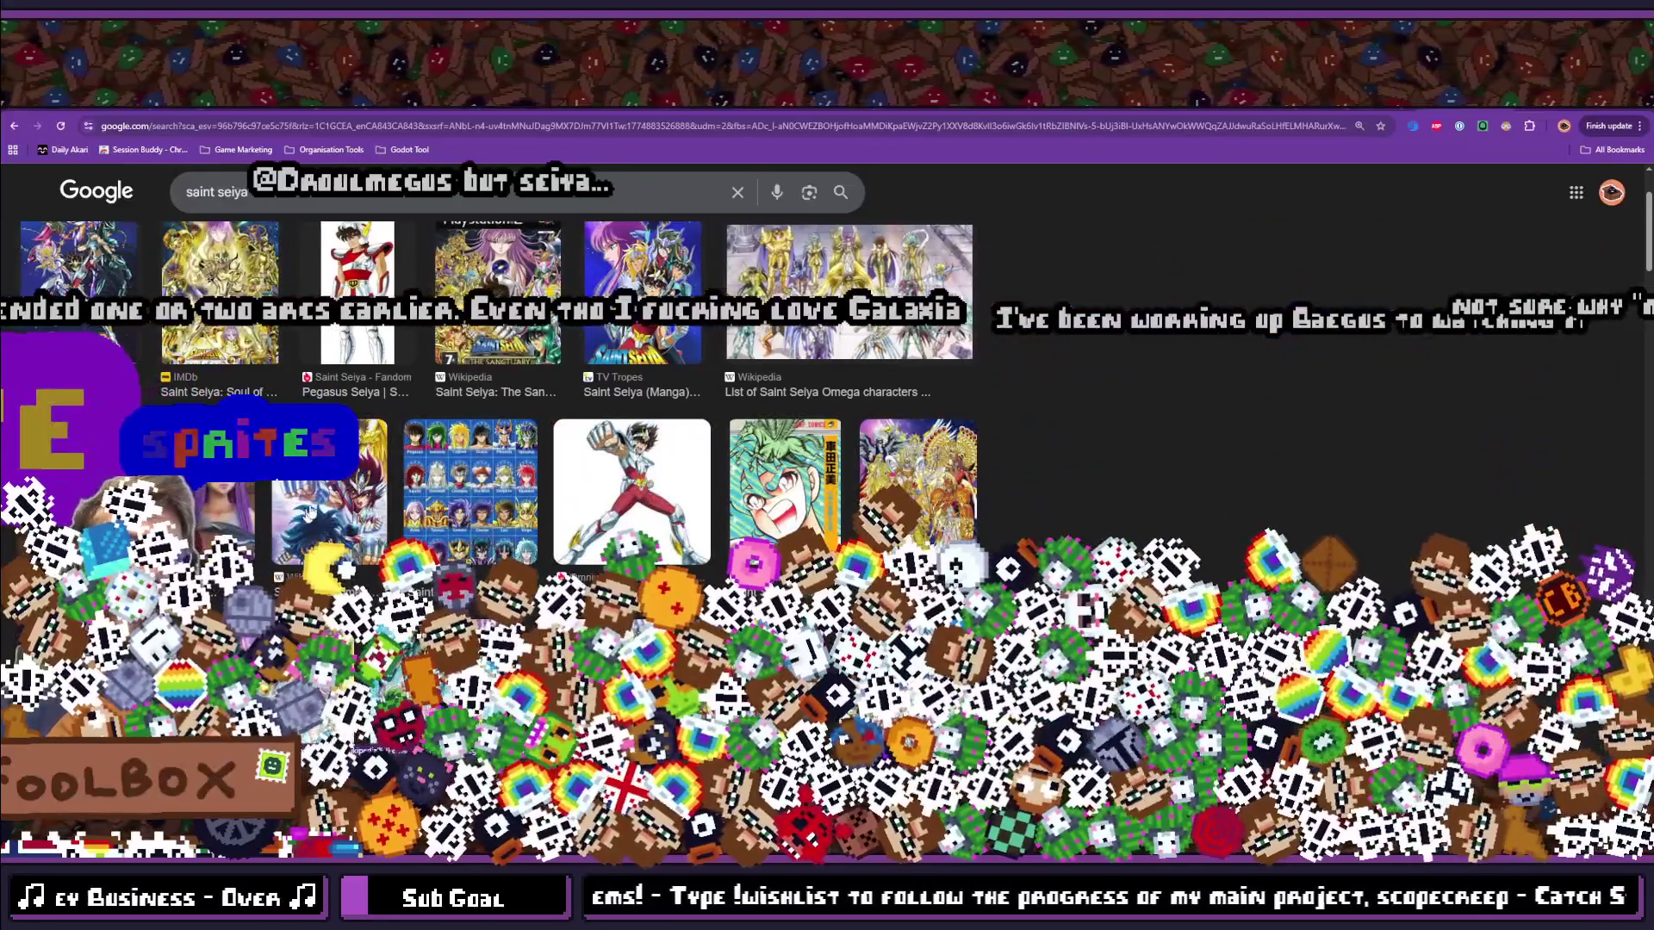
Step: Preview the Saint Seiya Omega characters list image, browse further results, and return to Godot
{"action": "left_click", "coordinate": [206, 515]}
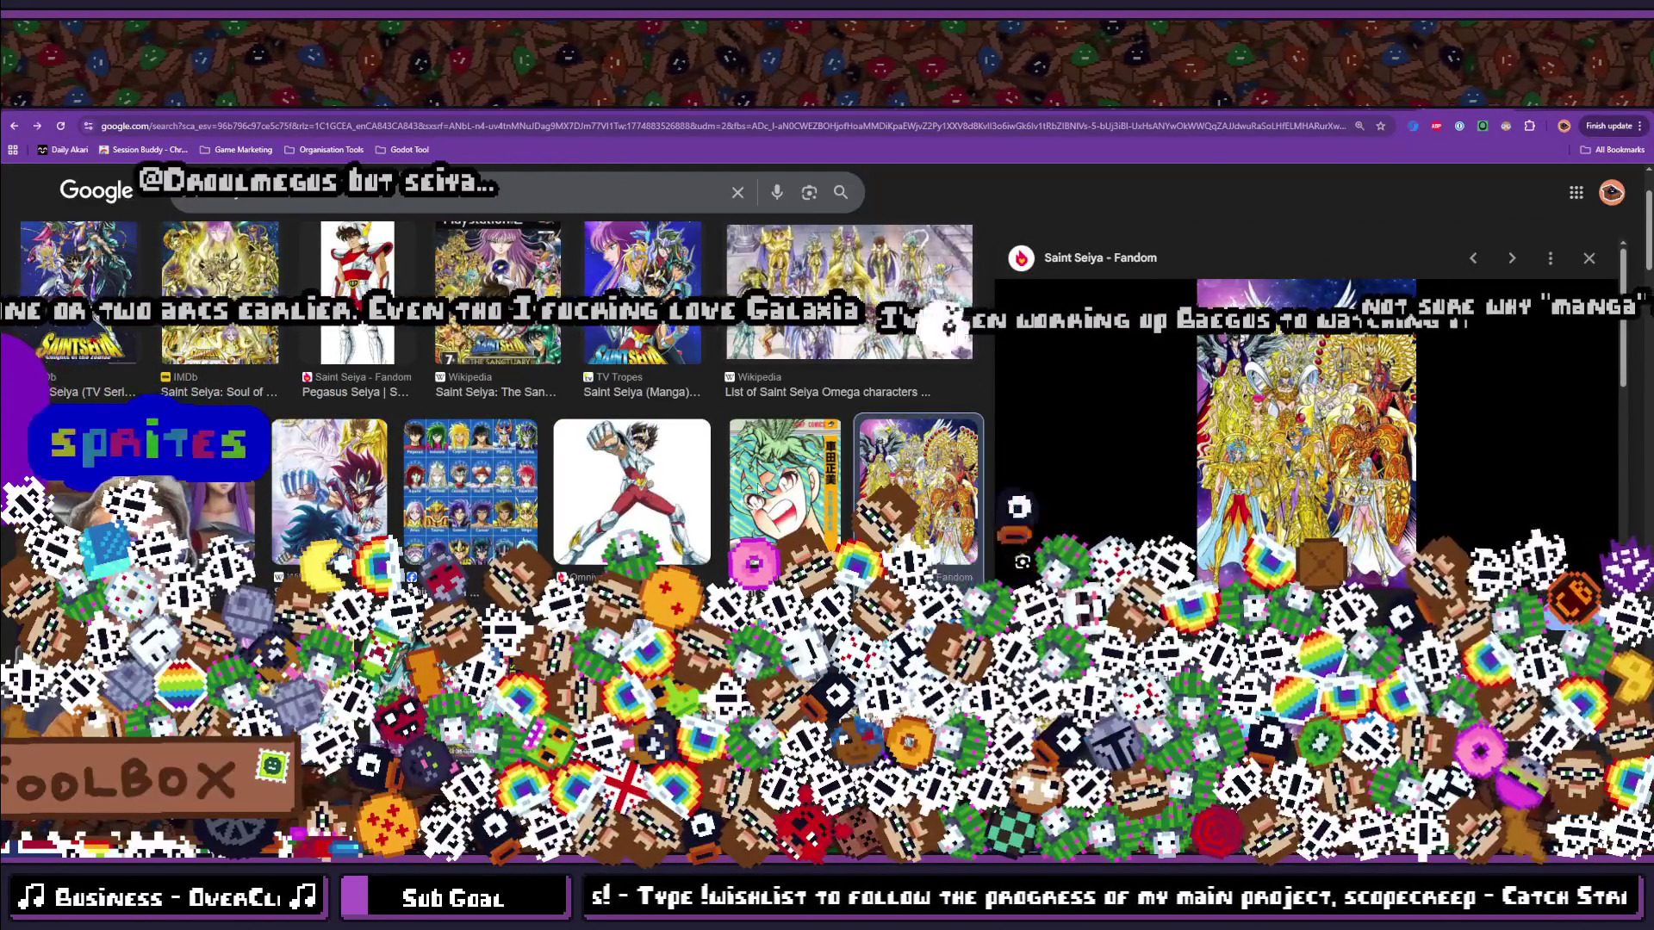
{"action": "left_click", "coordinate": [848, 293]}
{"action": "scroll", "coordinate": [1395, 386], "scroll_direction": "down", "scroll_amount": 5}
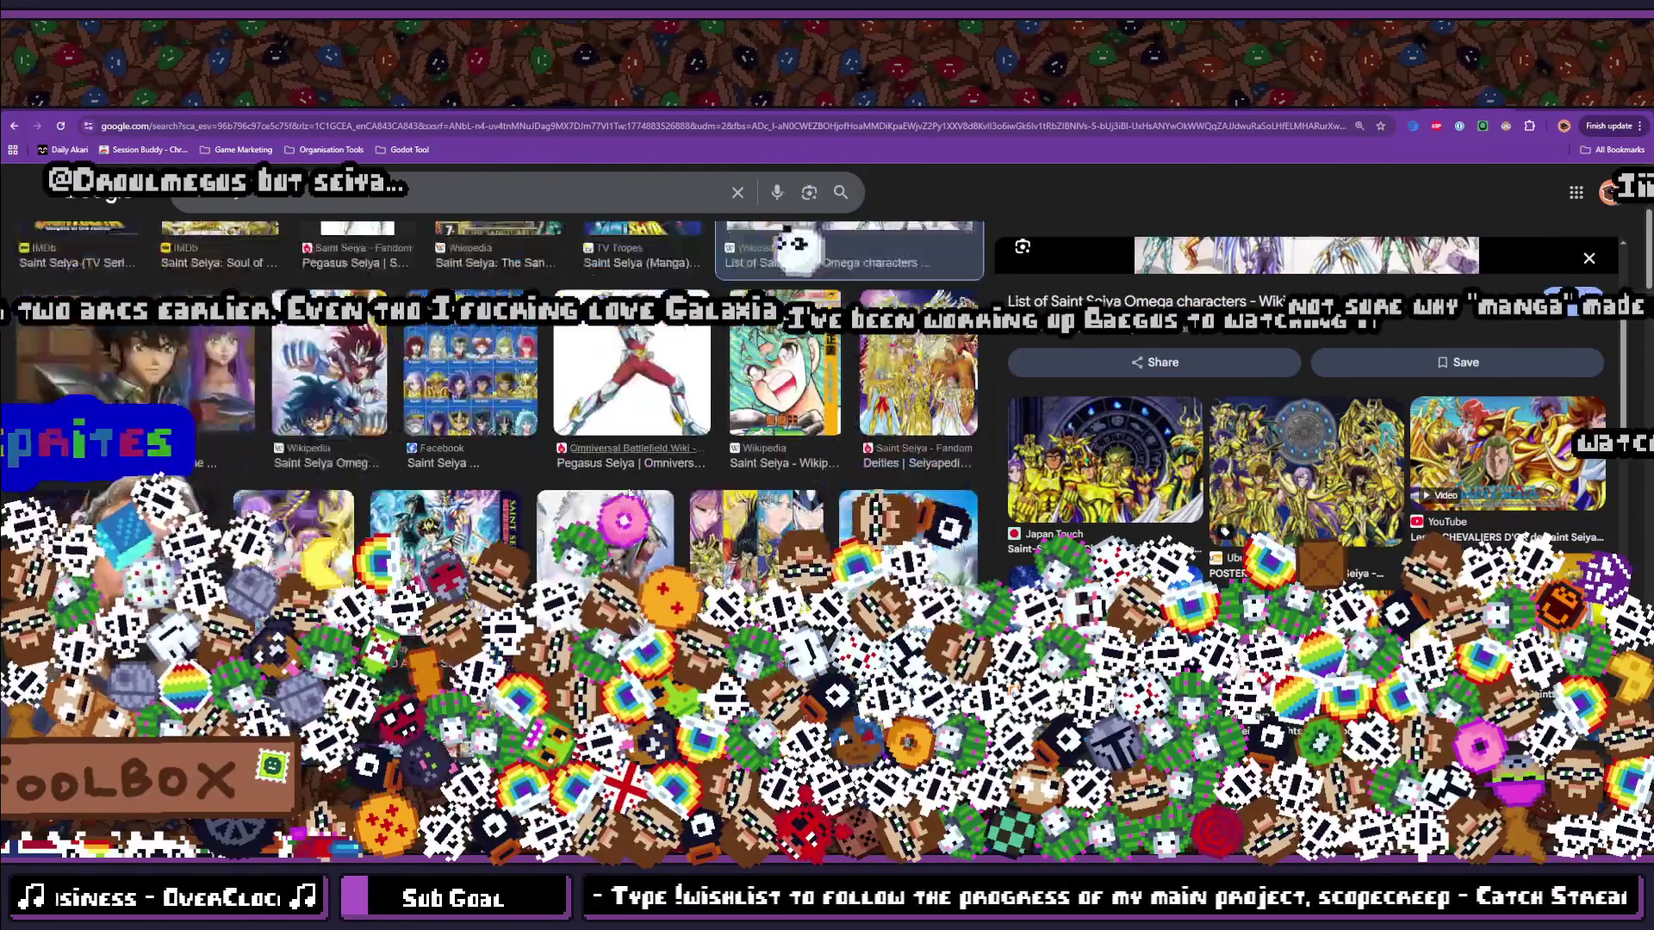
{"action": "scroll", "coordinate": [877, 385], "scroll_direction": "down", "scroll_amount": 5}
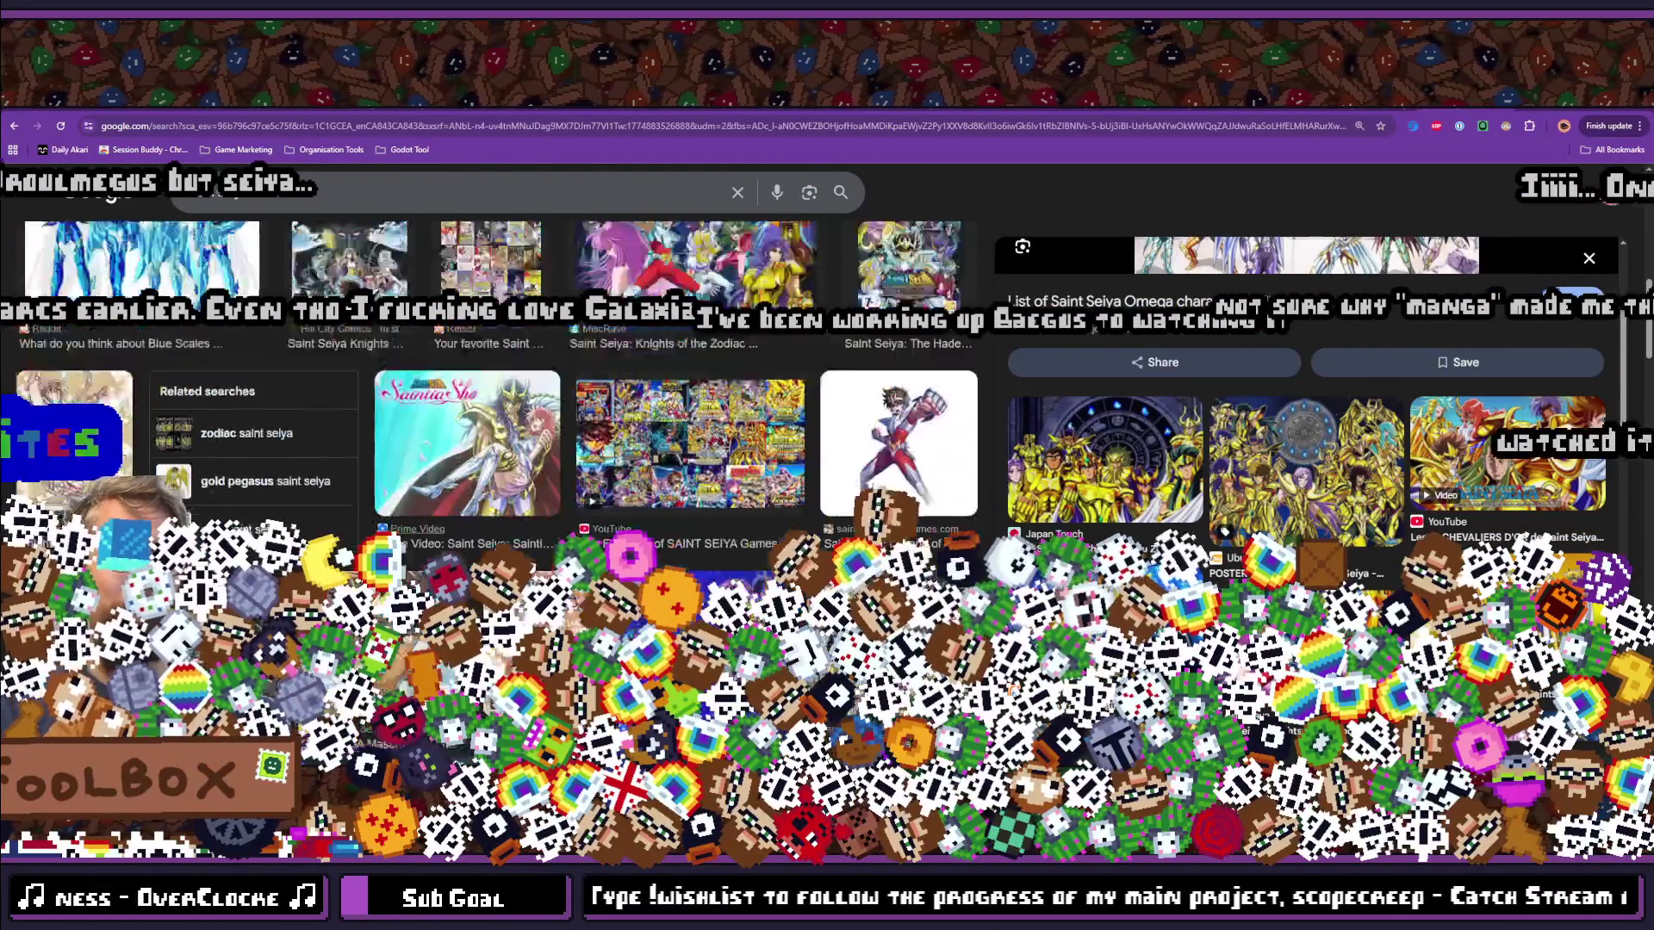
{"action": "scroll", "coordinate": [487, 362], "scroll_direction": "down", "scroll_amount": 5}
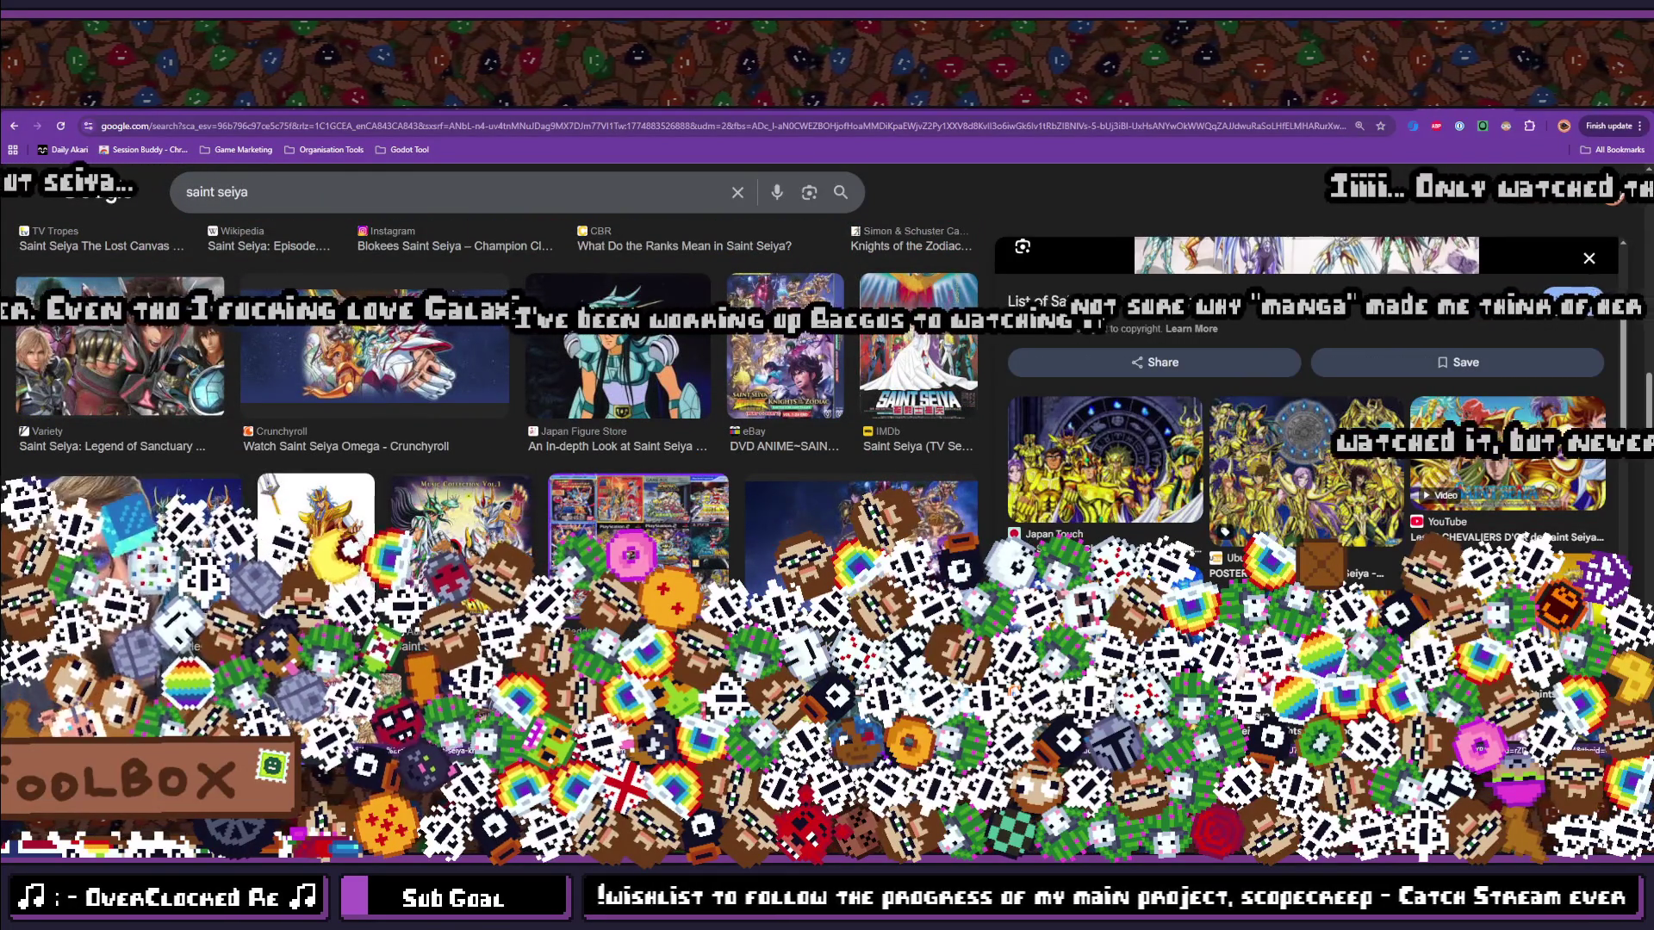
{"action": "scroll", "coordinate": [540, 504], "scroll_direction": "down", "scroll_amount": 2}
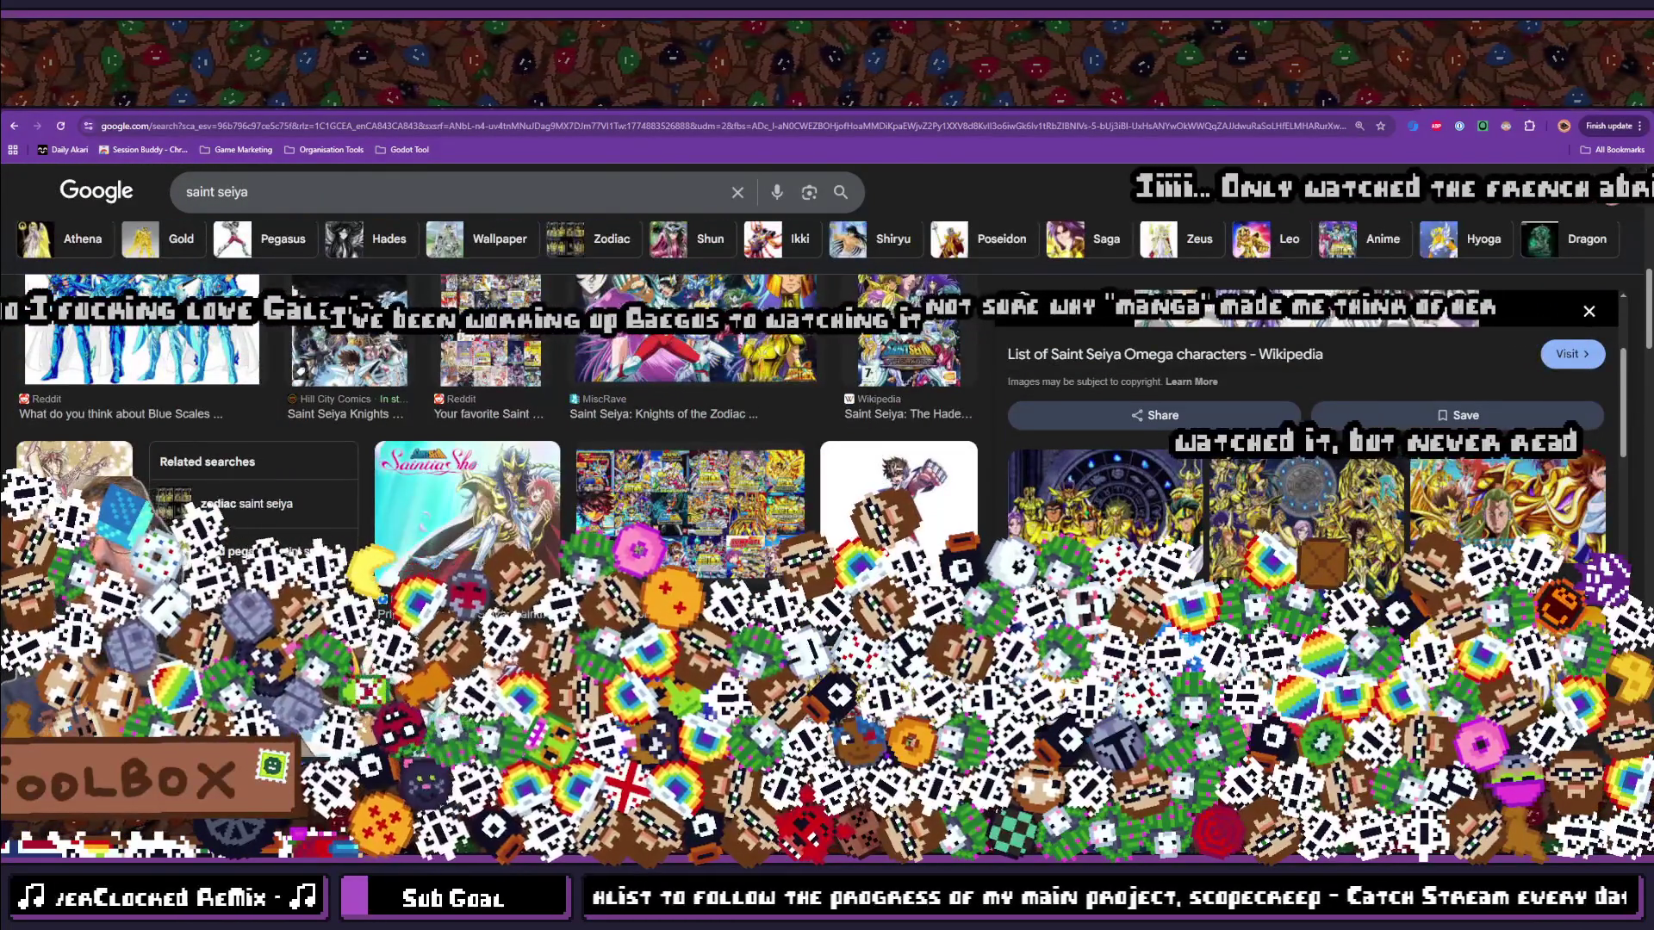
{"action": "key", "text": "alt+Tab"}
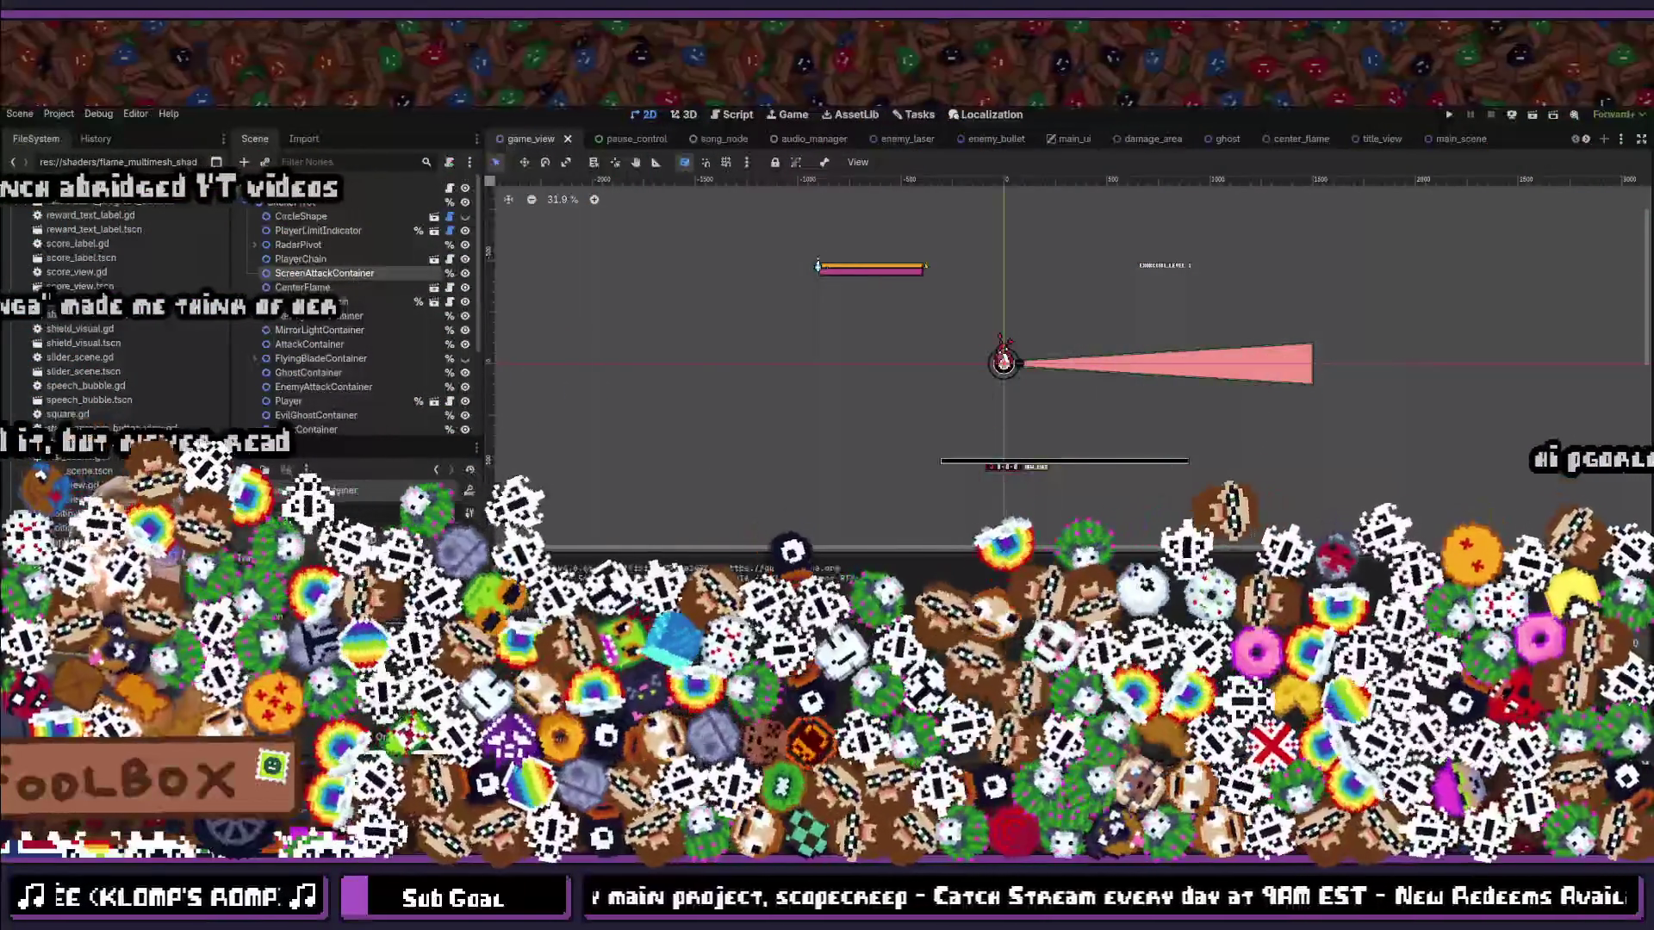
{"action": "key", "text": "shift+alt+o"}
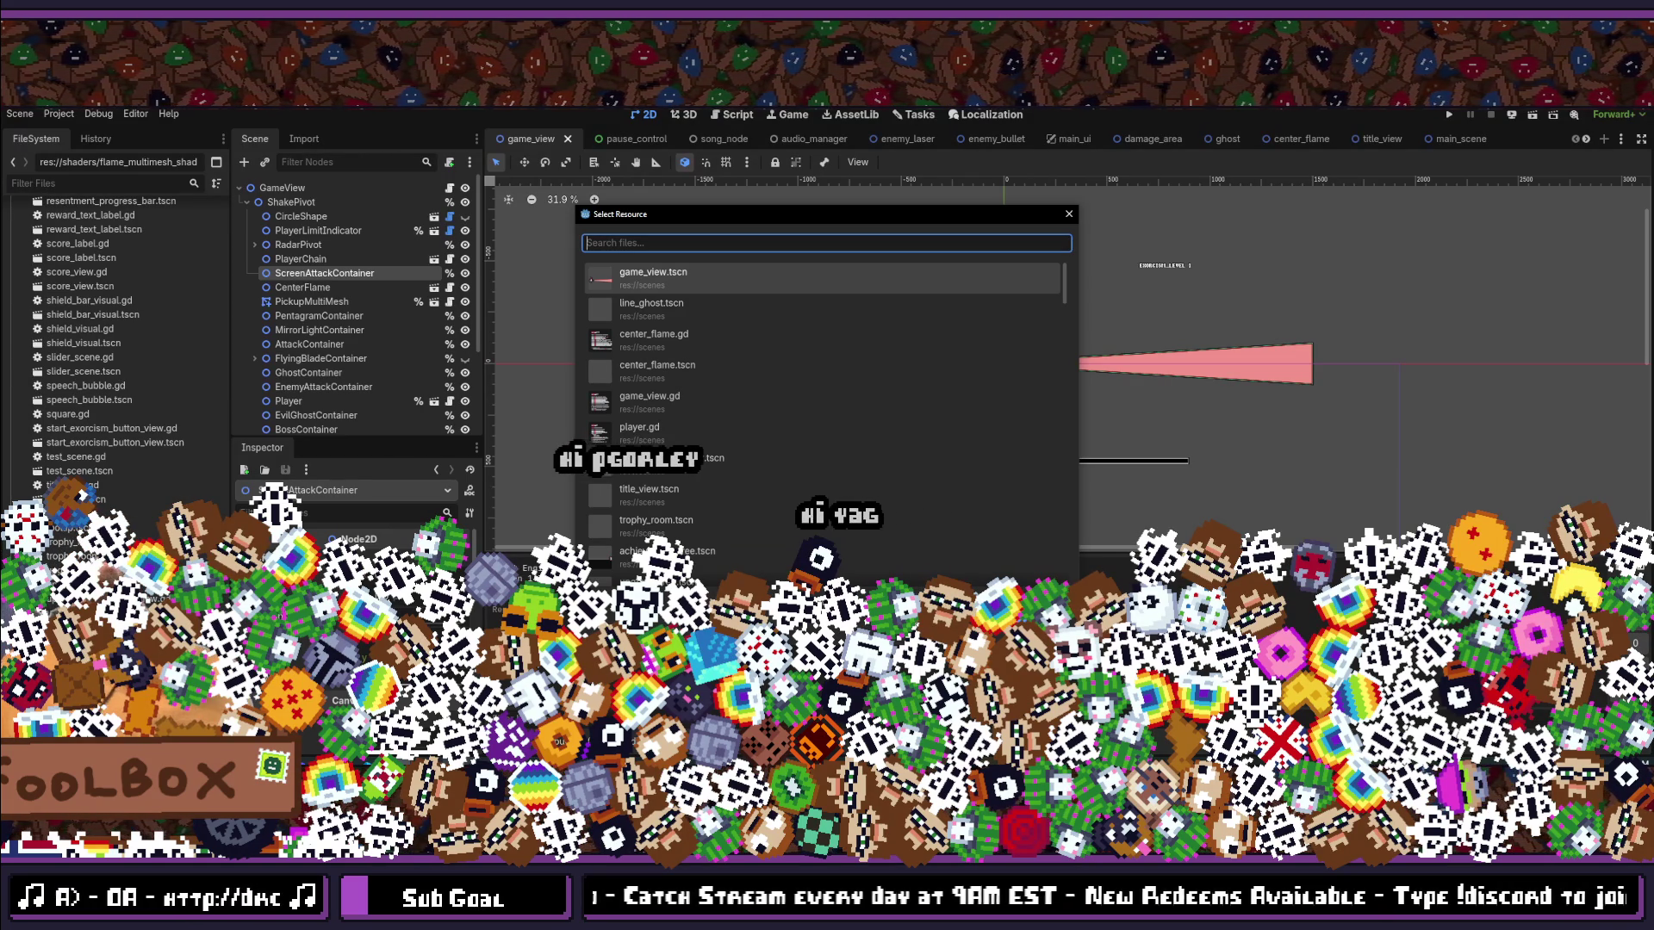
{"action": "left_click", "coordinate": [1068, 215]}
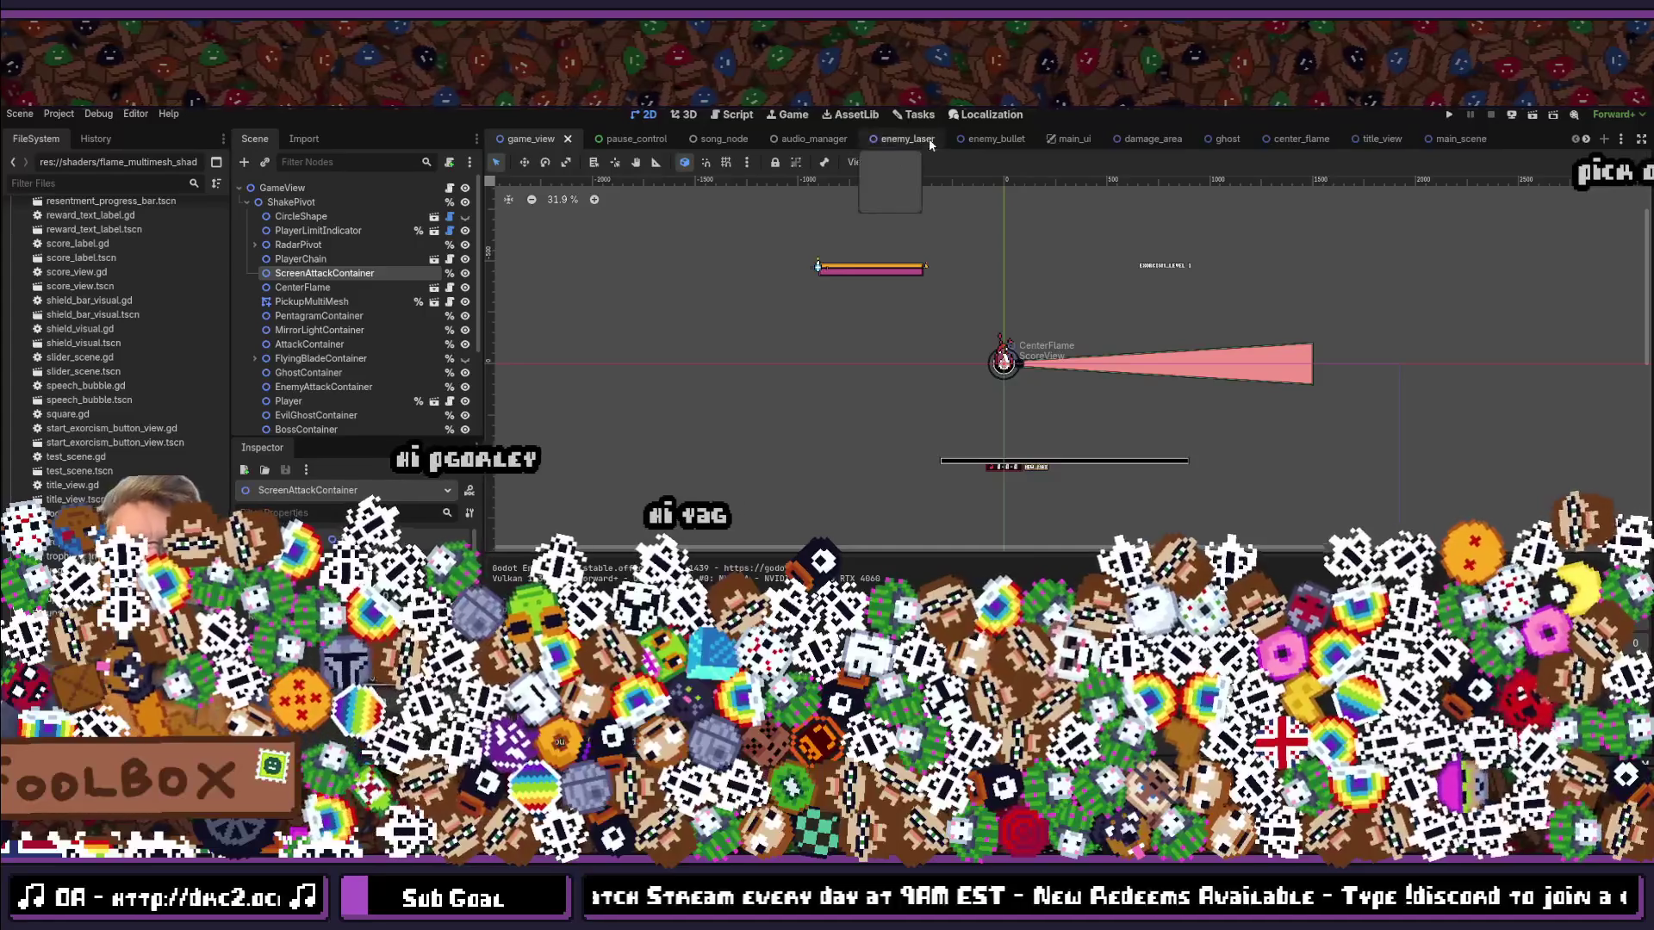
Step: On the project's Tasks board, begin a new Feature task in the Doing column
{"action": "left_click", "coordinate": [915, 115]}
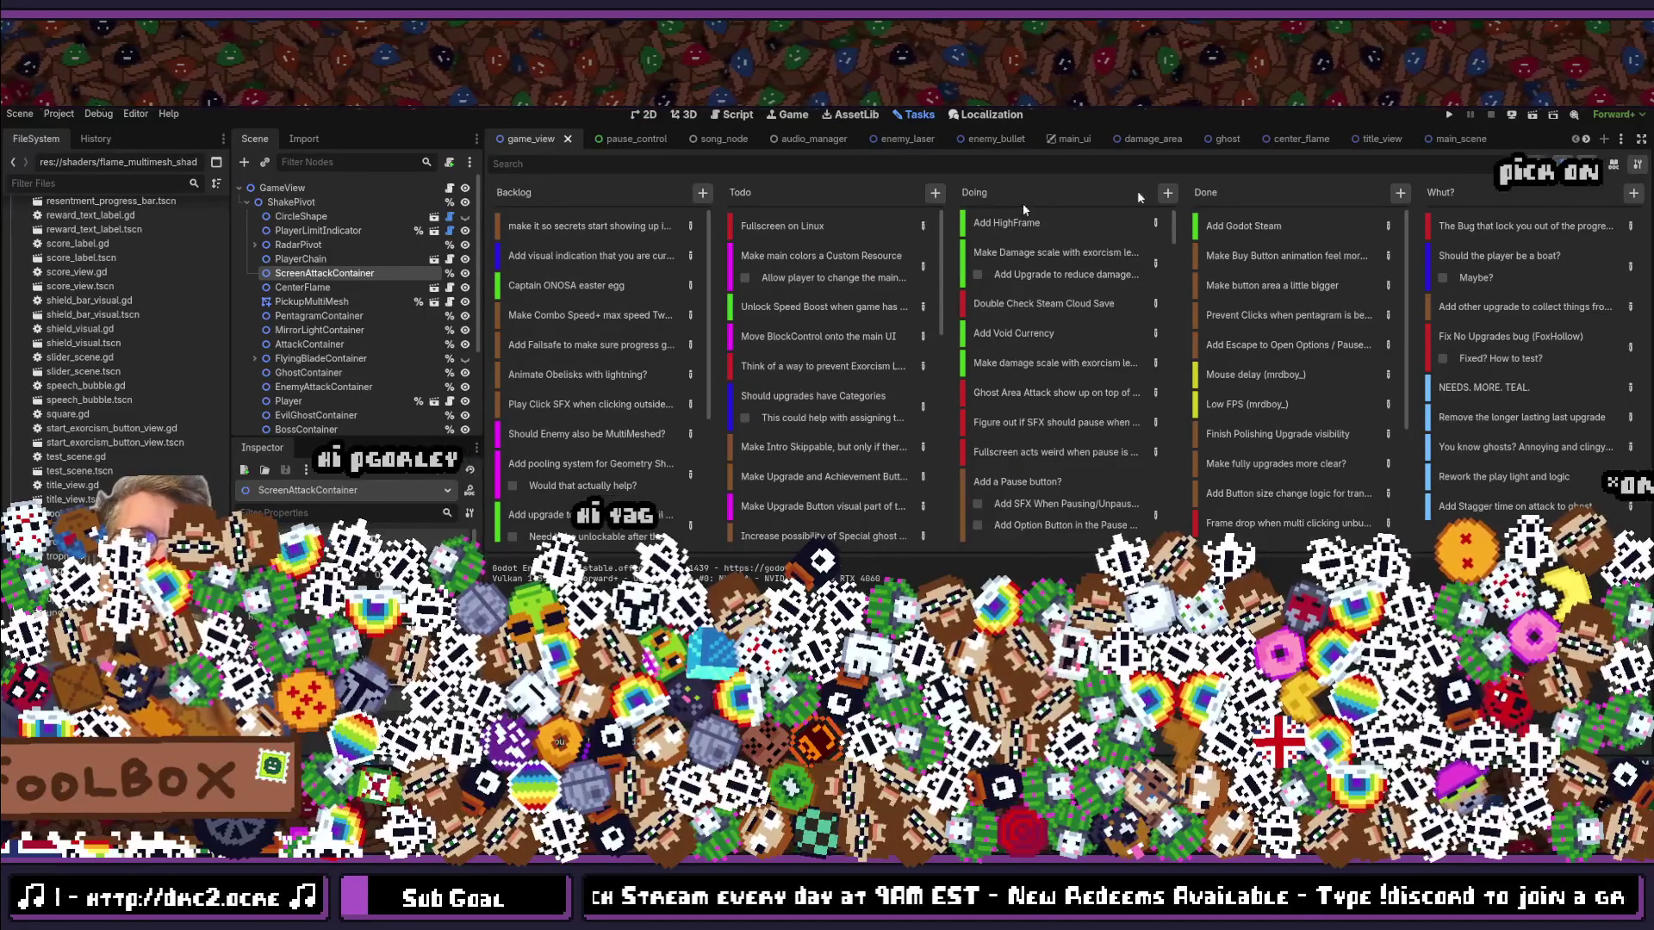
{"action": "left_click", "coordinate": [1167, 193]}
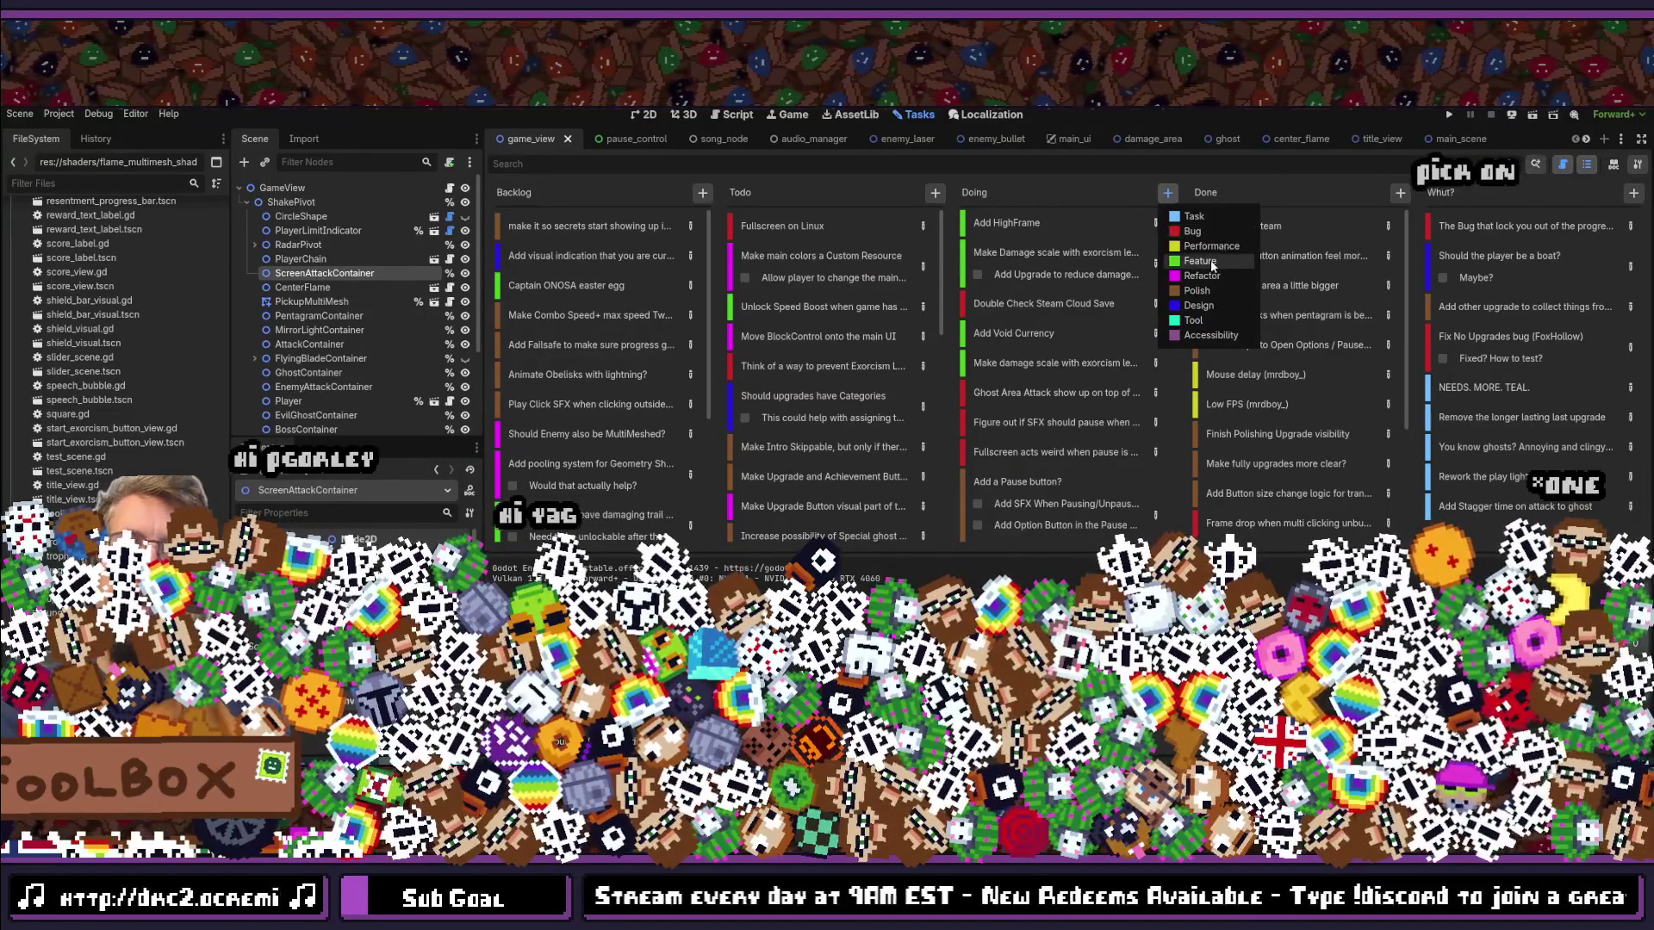
{"action": "left_click", "coordinate": [1211, 260]}
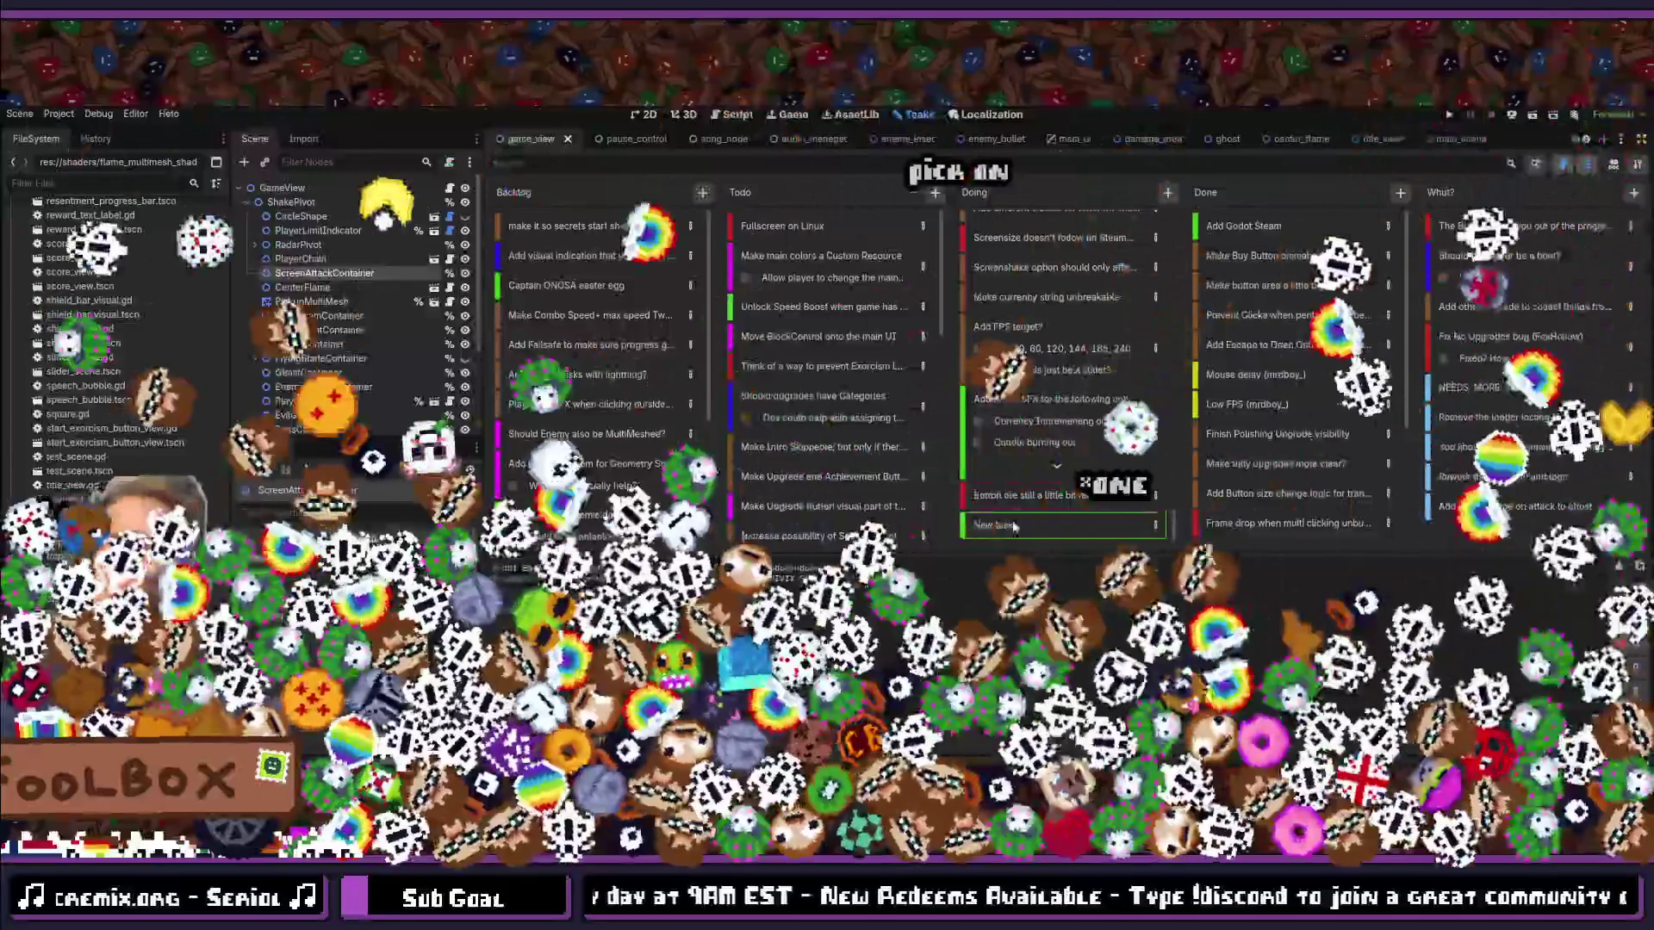
{"action": "left_click", "coordinate": [1015, 527]}
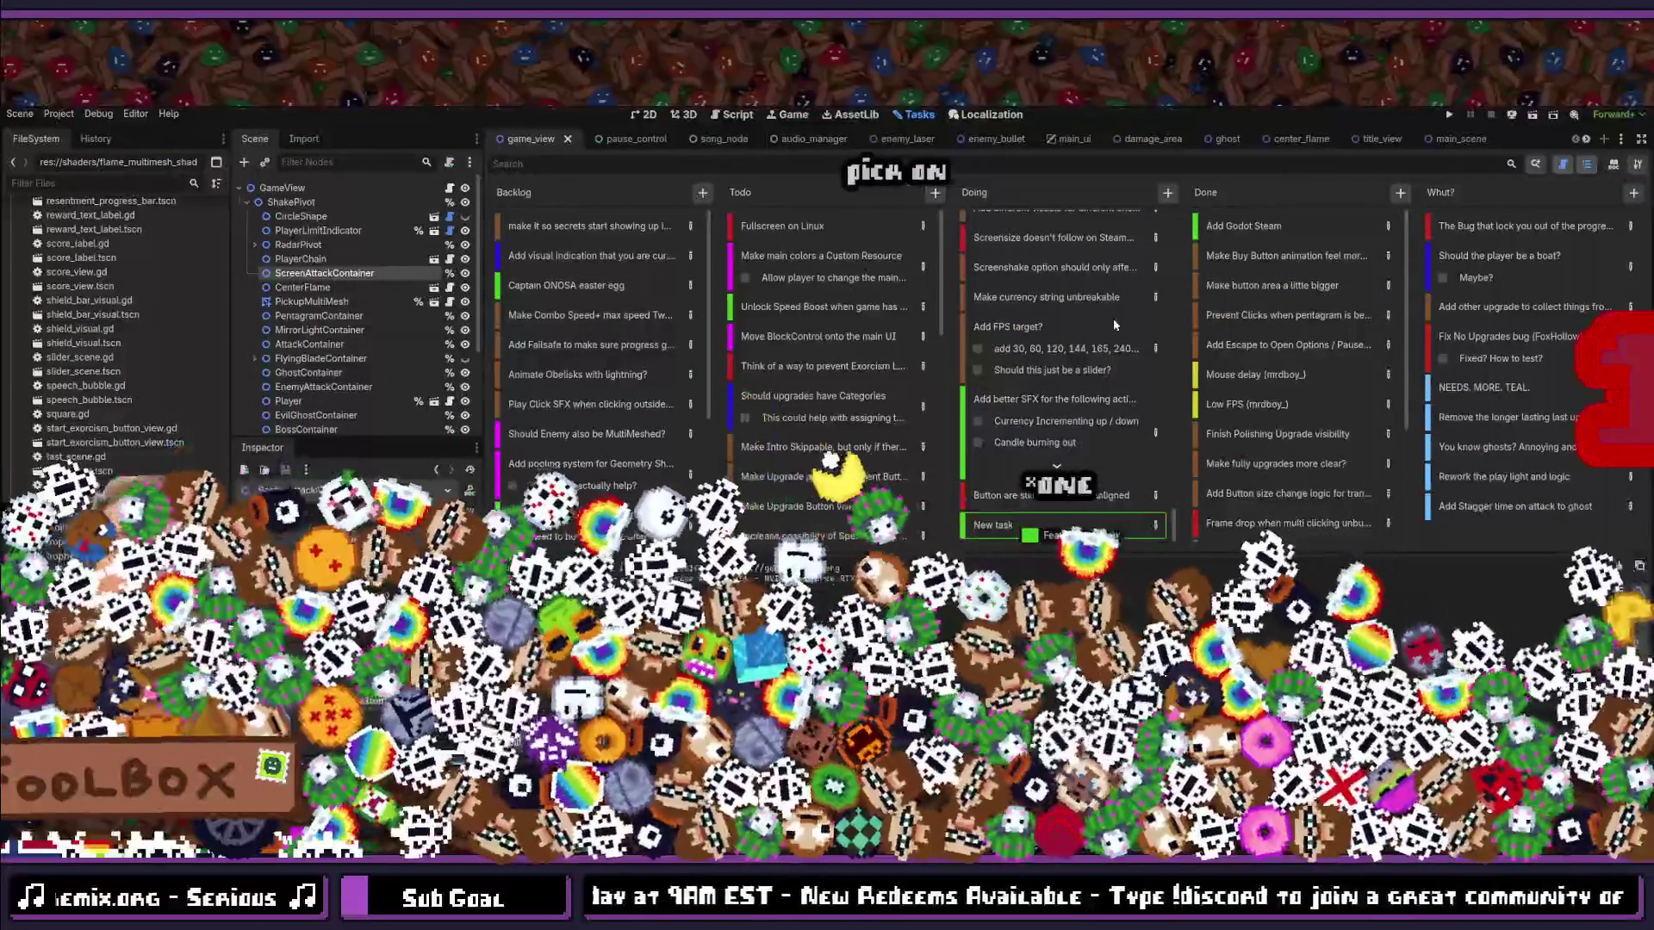
{"action": "scroll", "coordinate": [1150, 283], "scroll_direction": "up", "scroll_amount": 1}
Step: Add a 'Remake Projectiles system' card to Doing and drag it toward the top
{"action": "left_click", "coordinate": [1167, 192]}
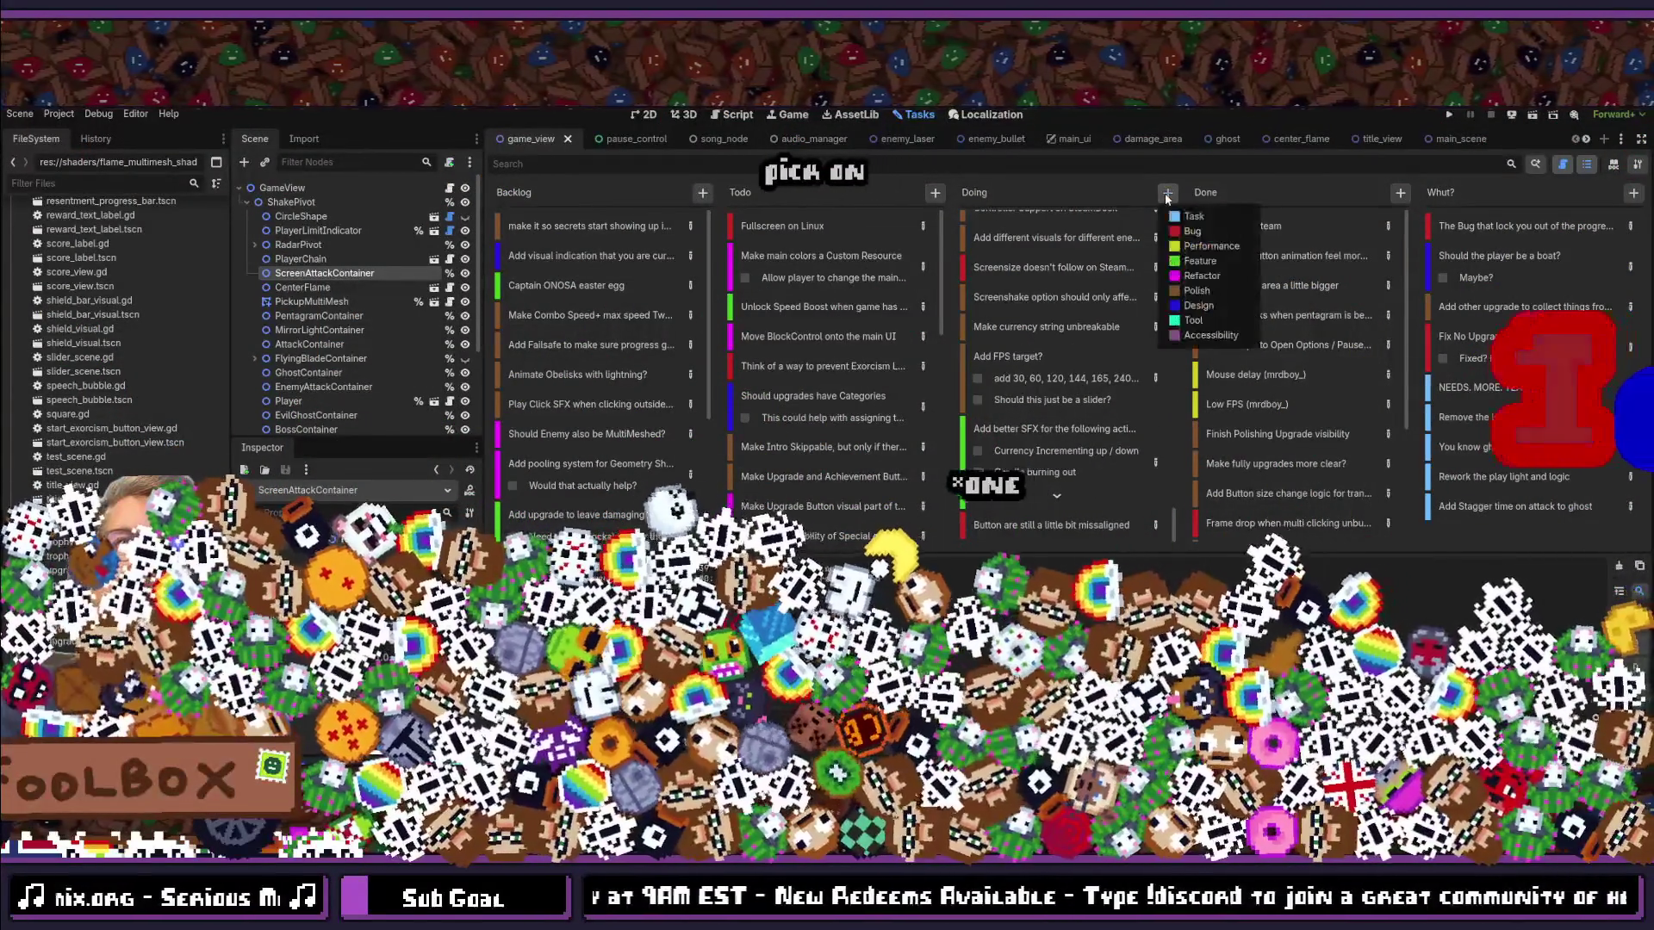
{"action": "key", "text": "Escape"}
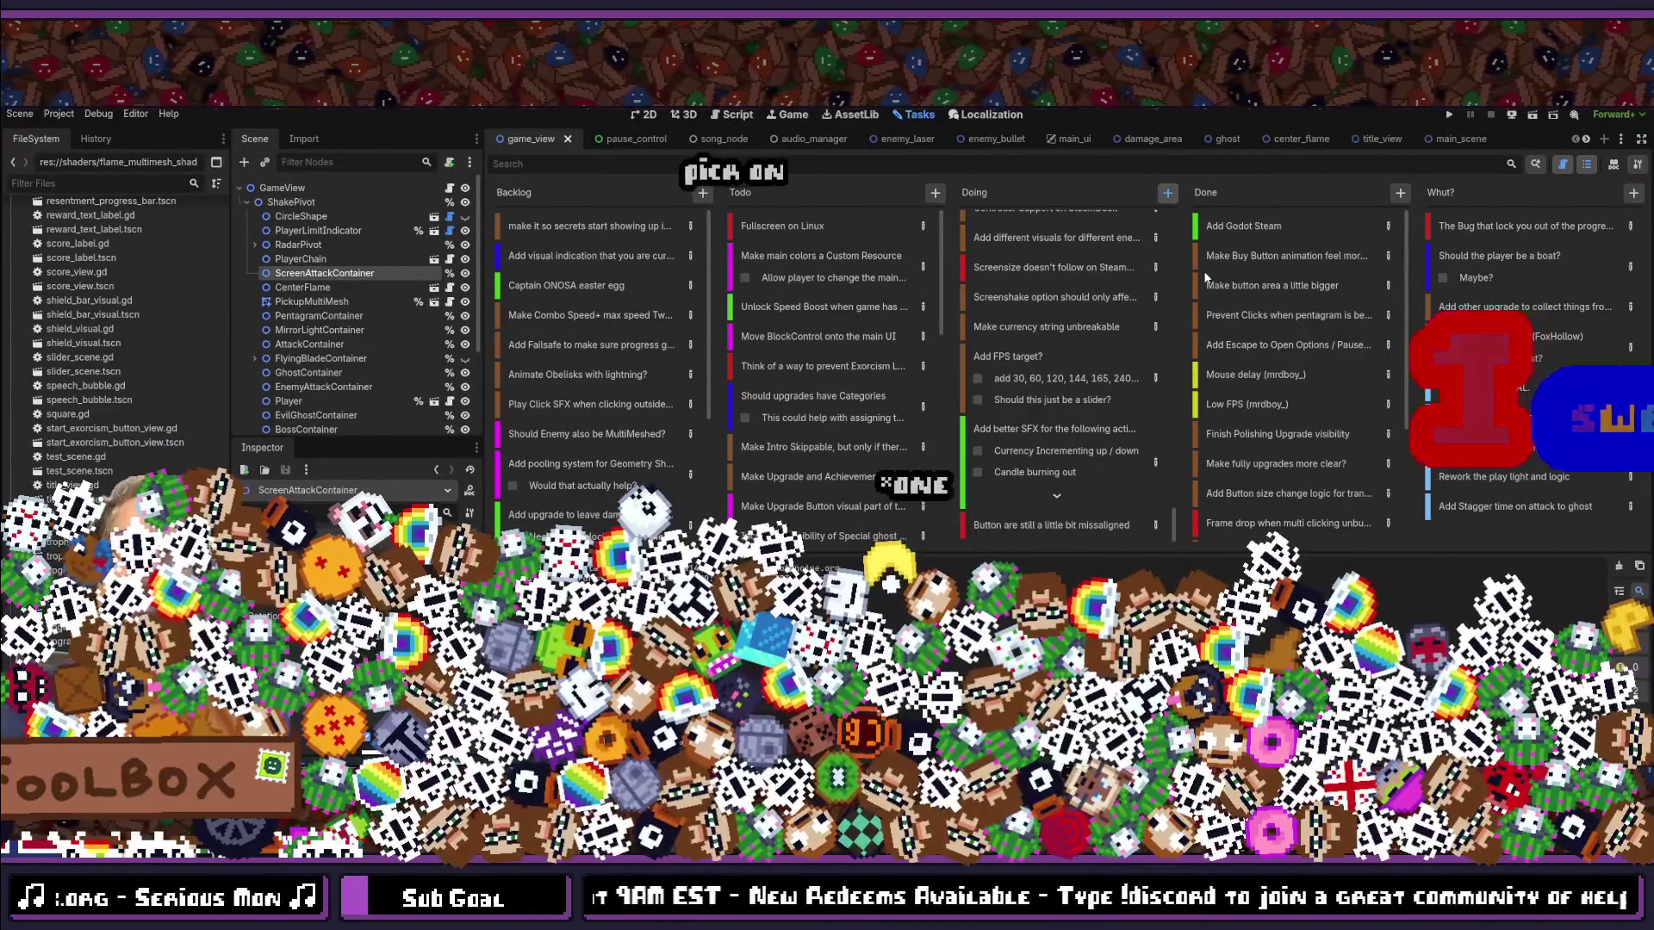
{"action": "key", "text": "Return"}
{"action": "type", "text": "Remak"}
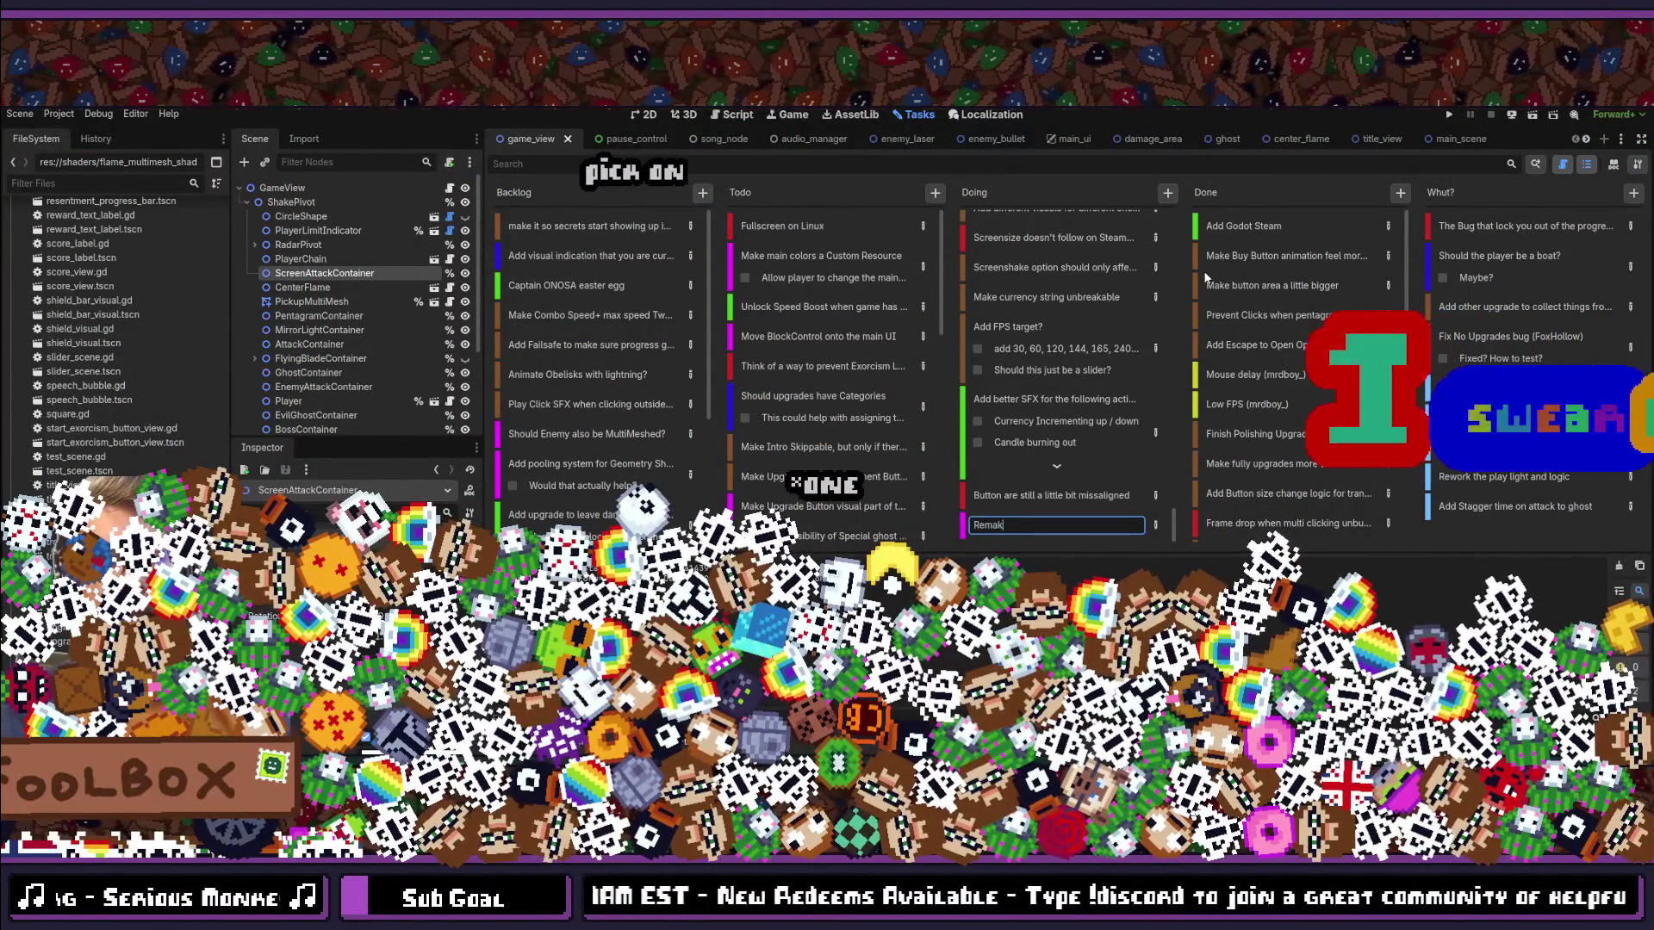
{"action": "type", "text": "e P"}
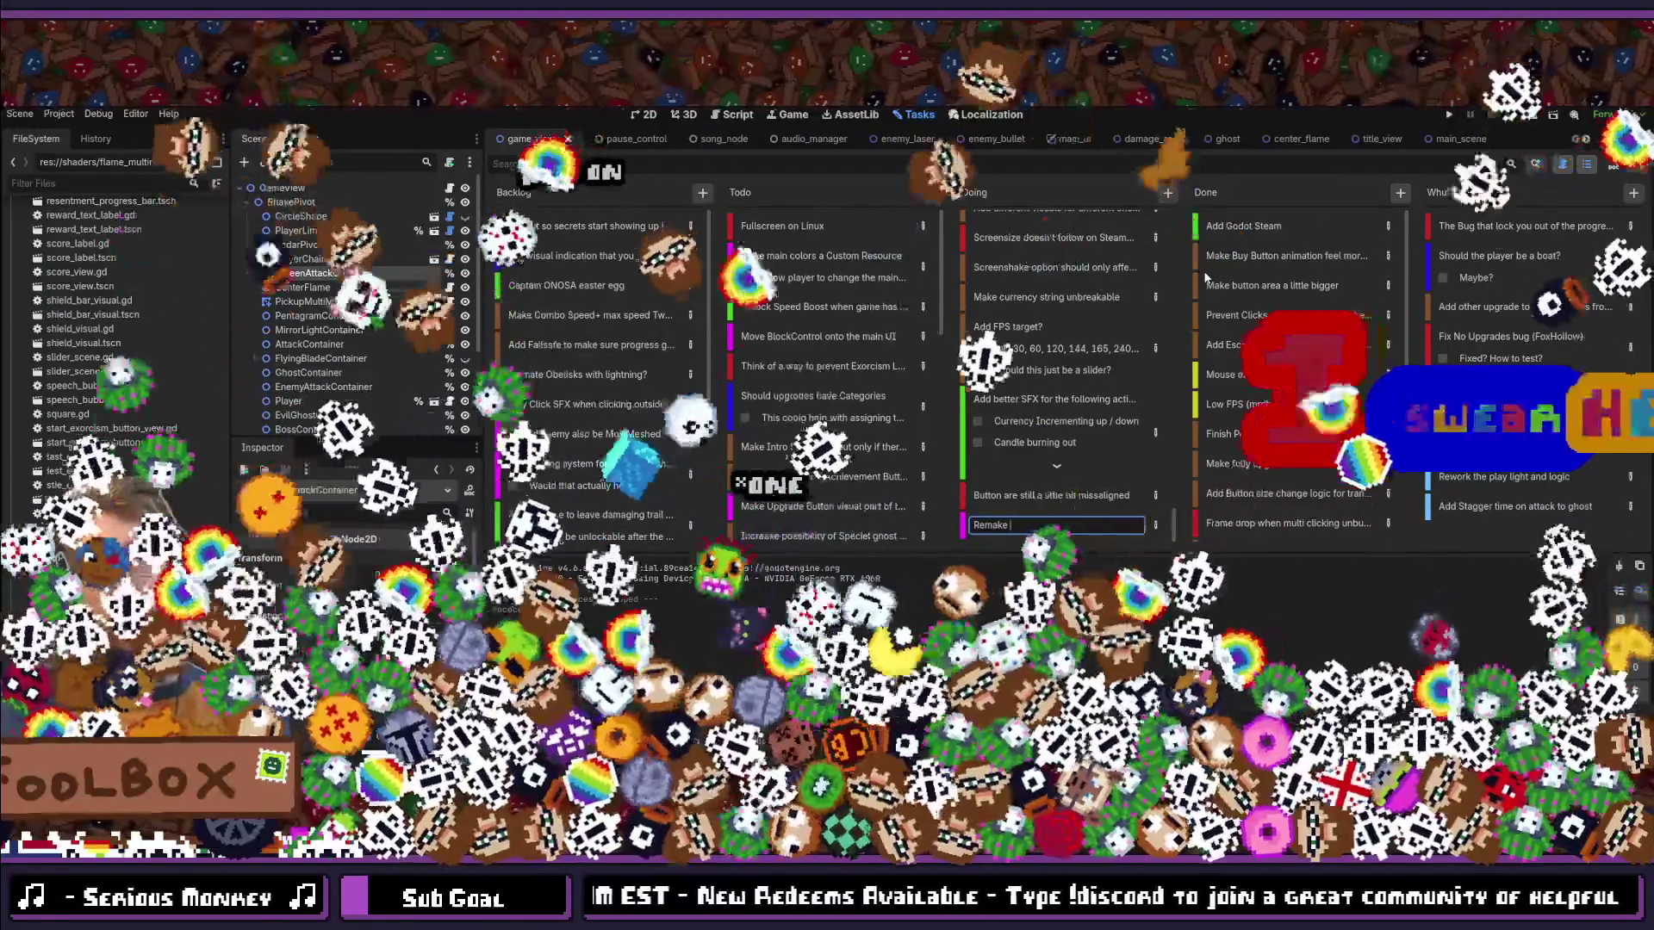
{"action": "type", "text": "rojectiles"}
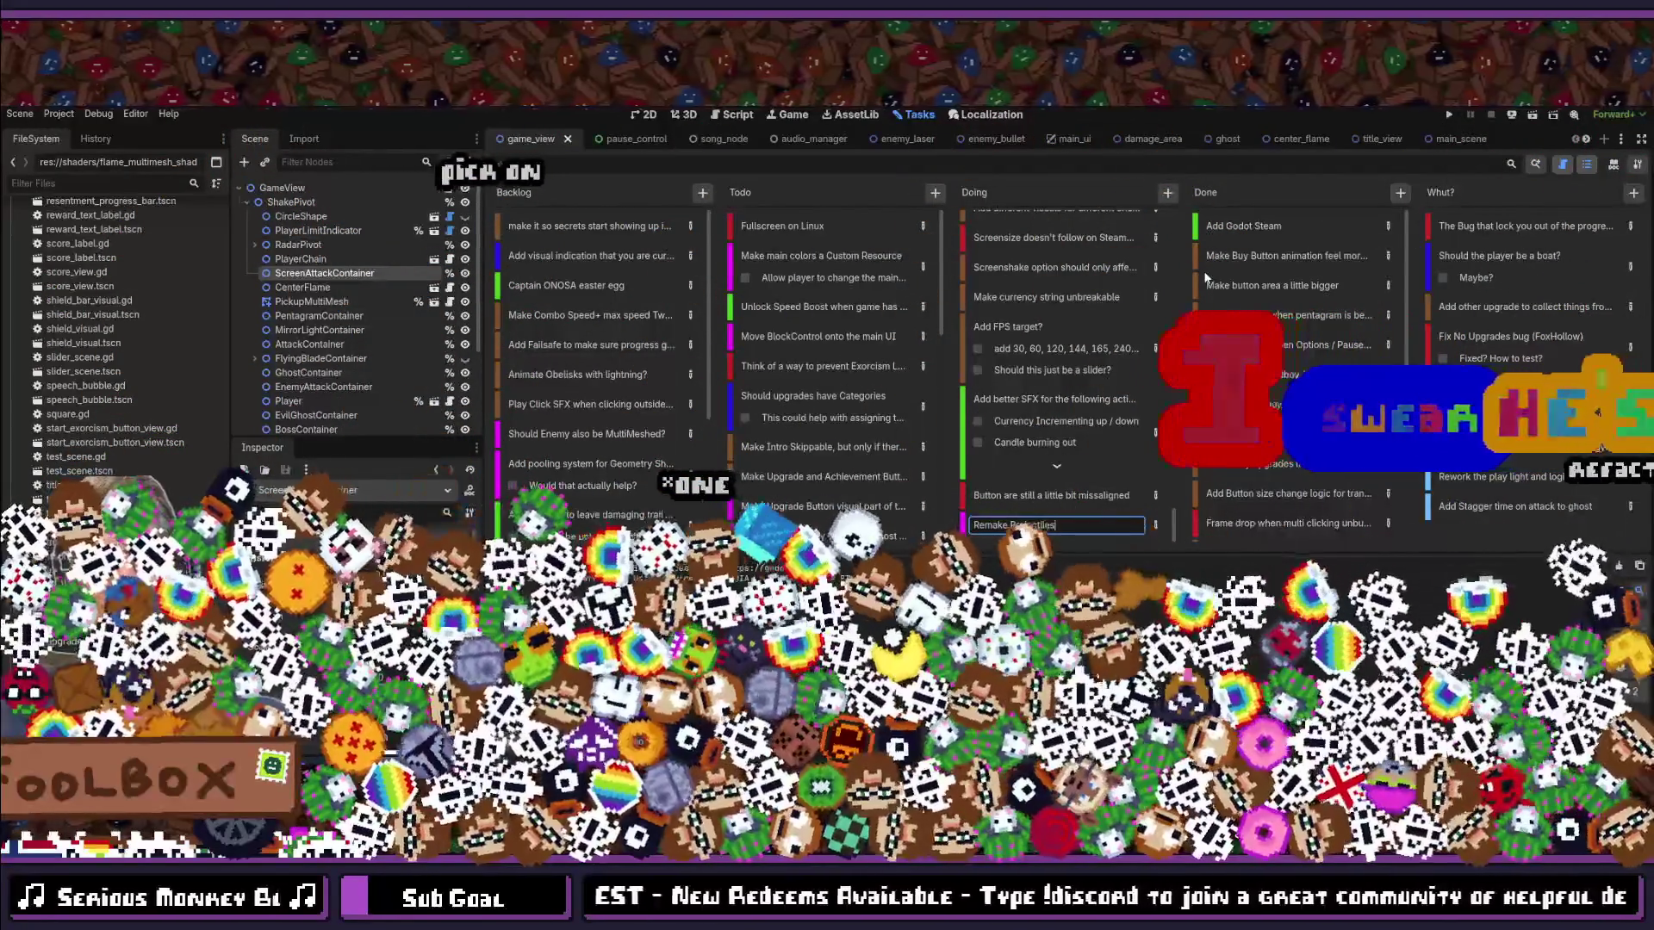
{"action": "type", "text": " system"}
{"action": "key", "text": "Return"}
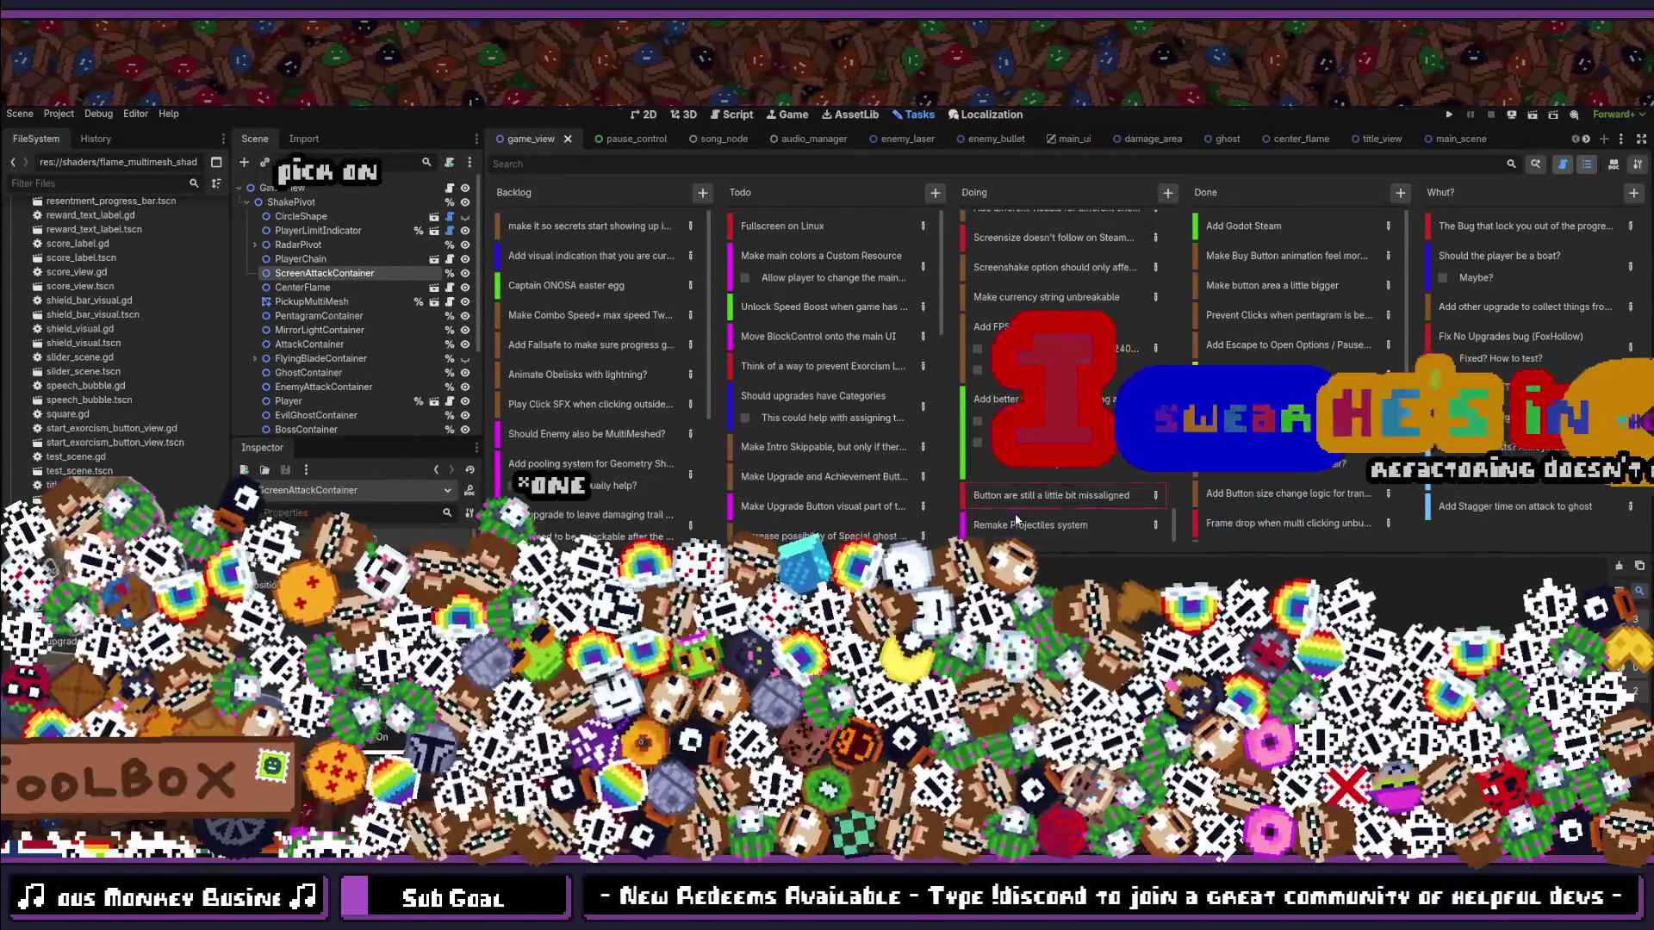
{"action": "left_click_drag", "start_coordinate": [1015, 529], "coordinate": [1025, 272]}
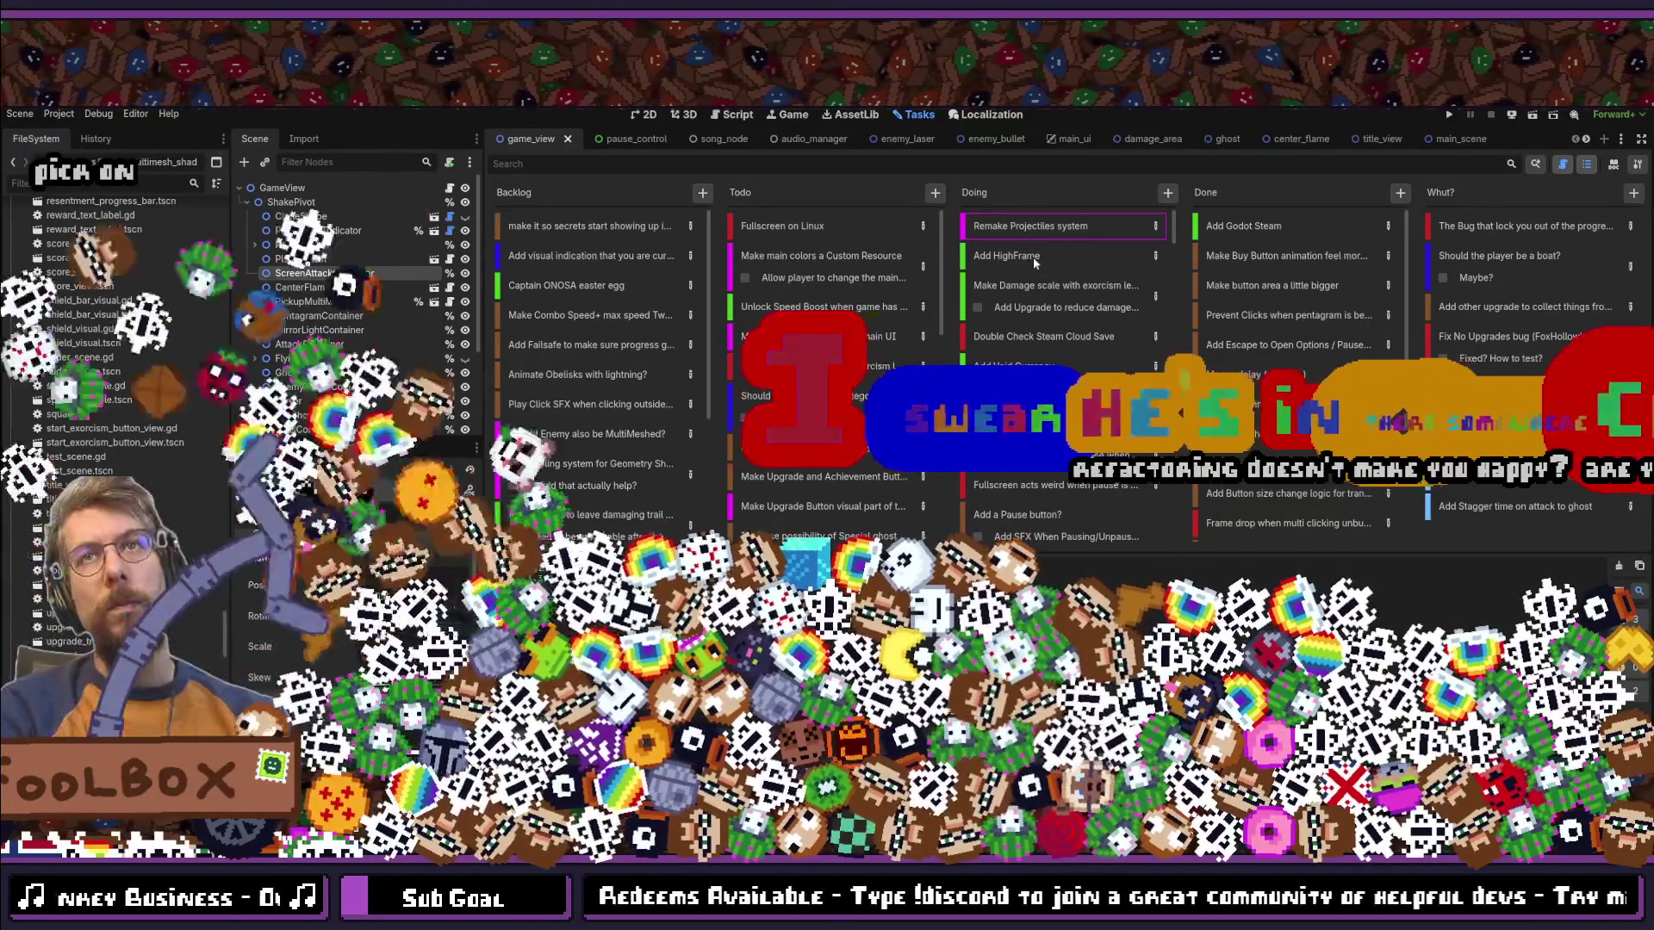
Step: Correct the task name to 'Add iFrame' and move the damage-scaling card to the top of Doing
{"action": "key", "text": "BackSpace"}
{"action": "key", "text": "BackSpace"}
{"action": "key", "text": "BackSpace"}
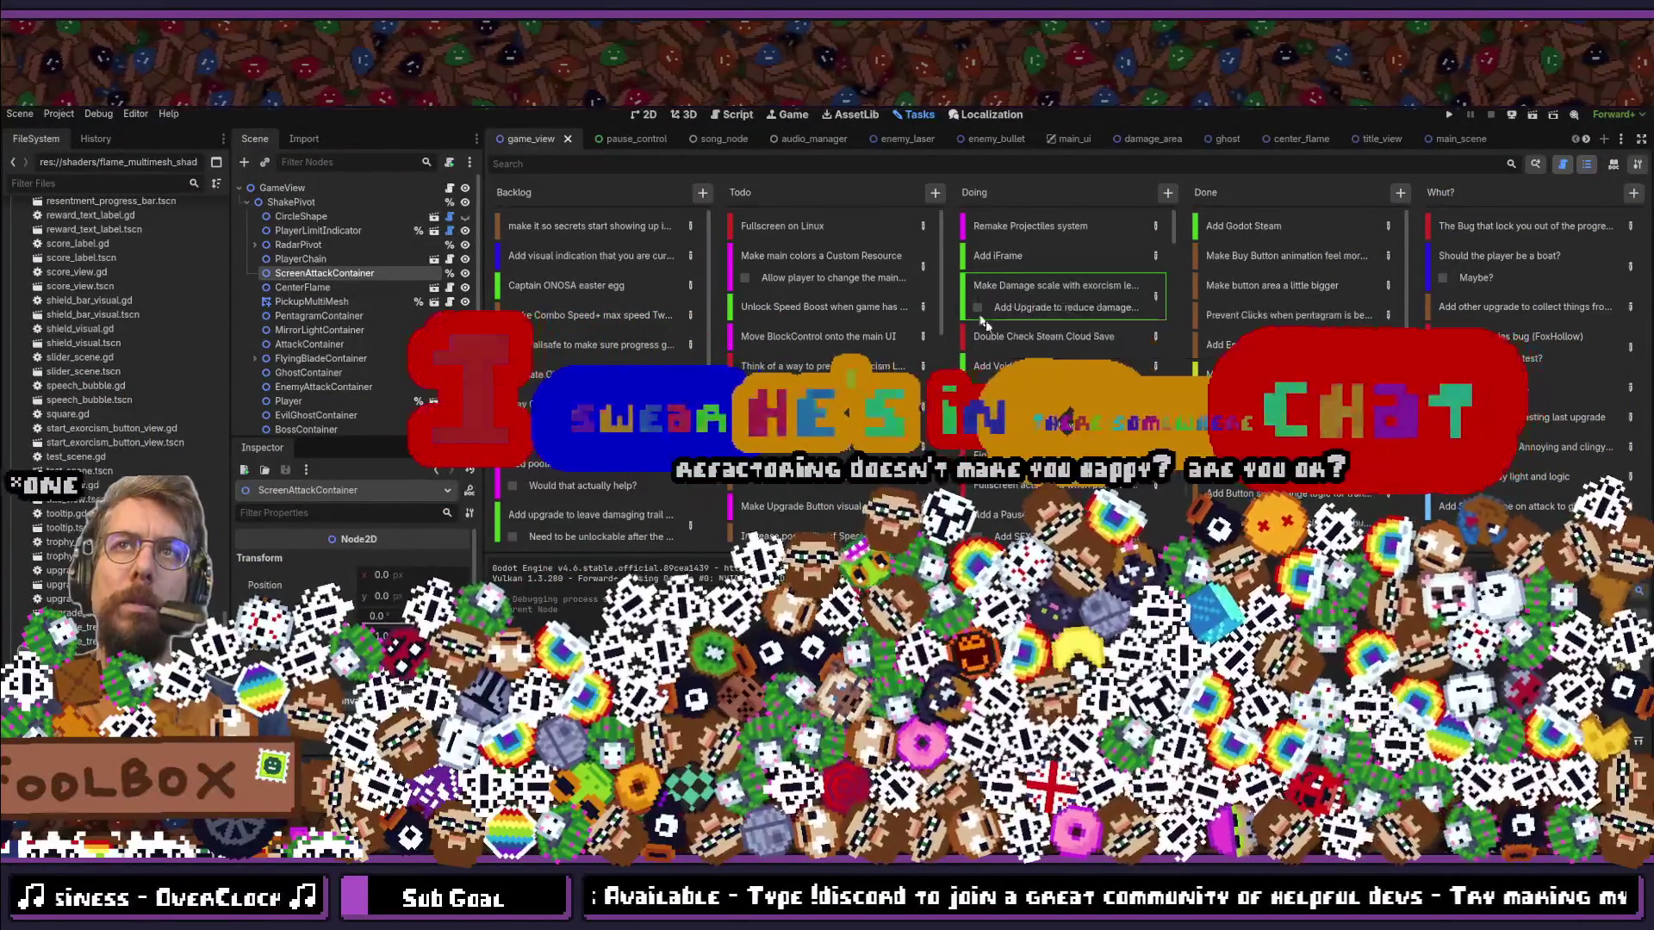
{"action": "left_click_drag", "start_coordinate": [999, 288], "coordinate": [1060, 203]}
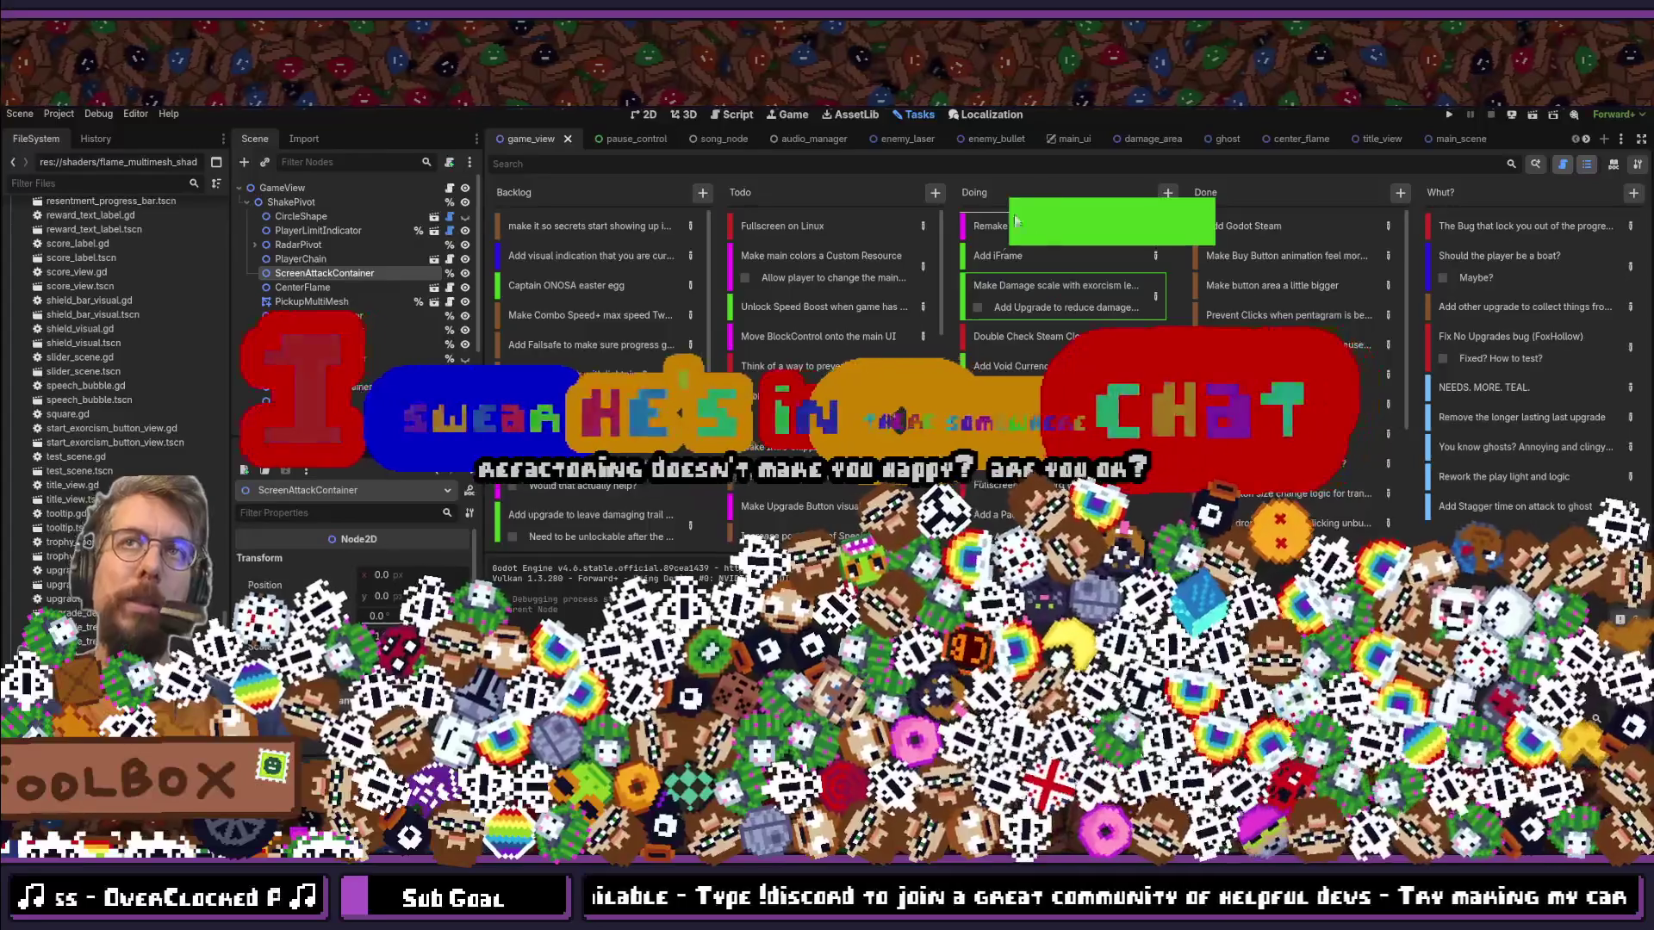
{"action": "left_click_drag", "start_coordinate": [1010, 243], "coordinate": [1042, 231]}
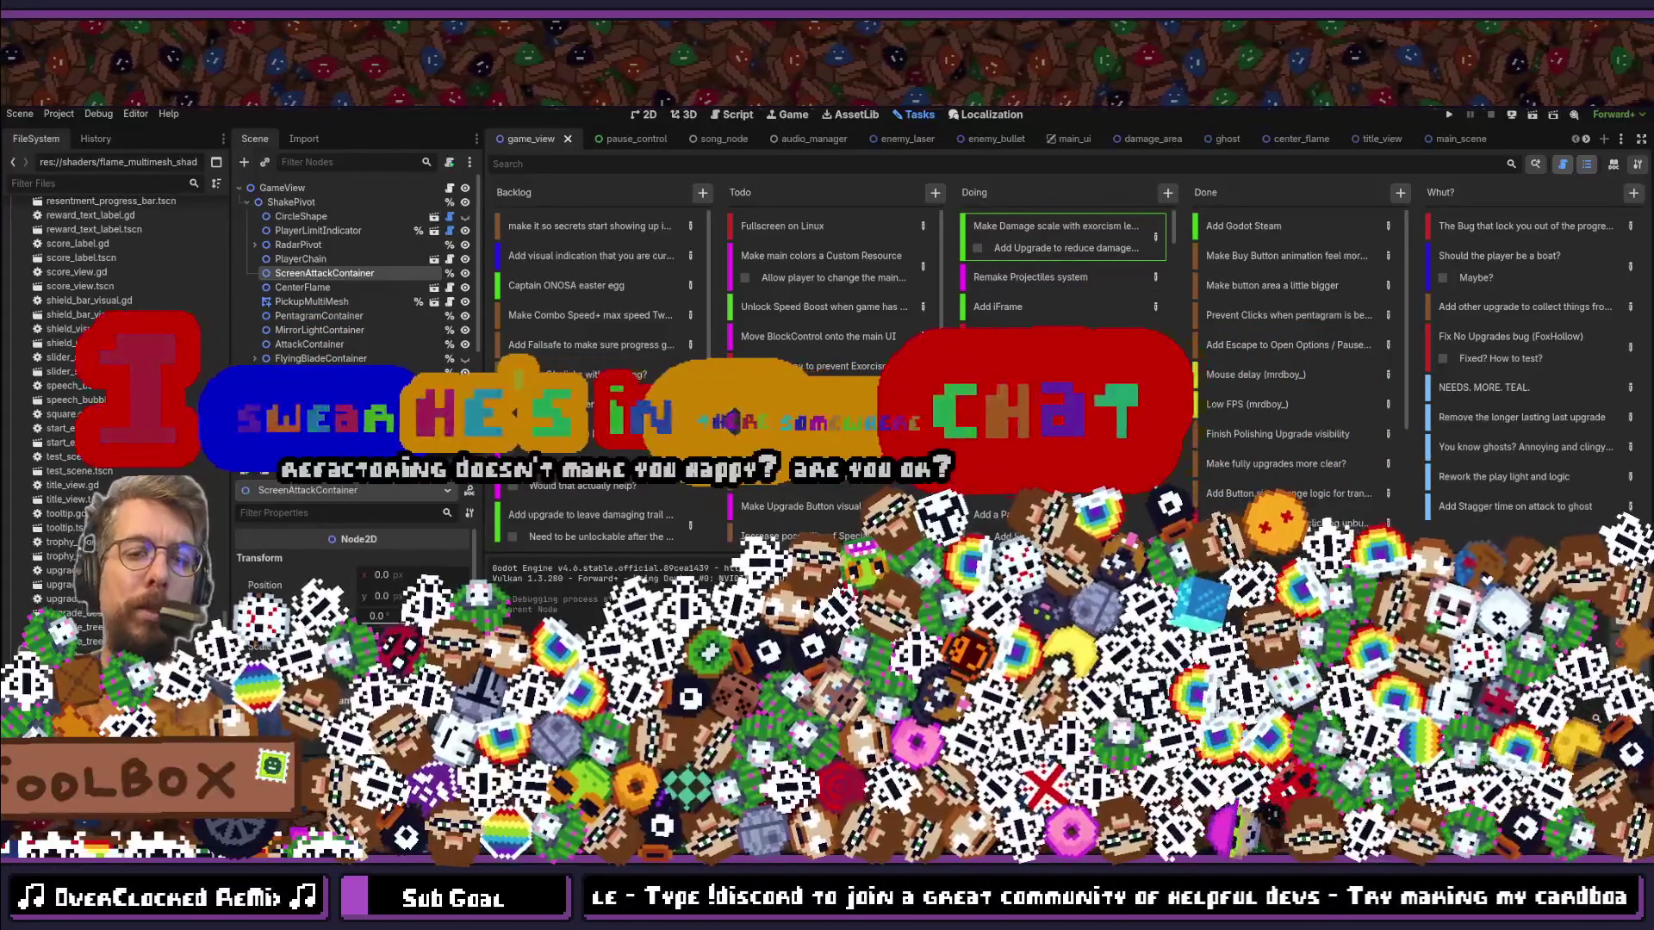
{"action": "key", "text": "shift+alt+o"}
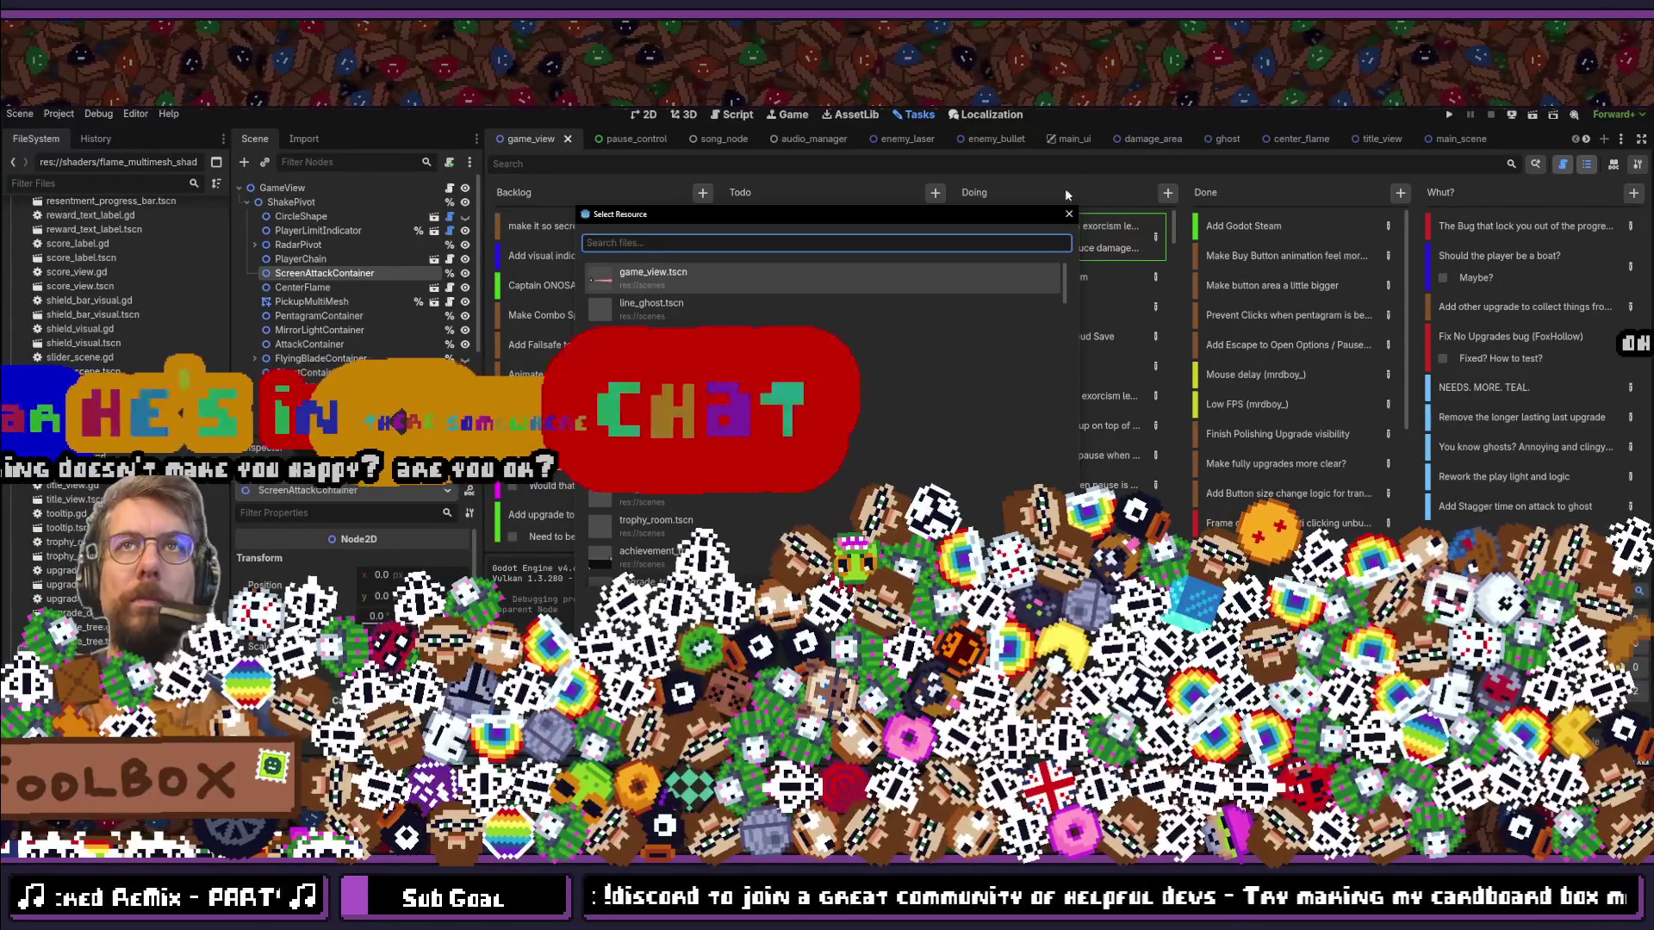
{"action": "left_click", "coordinate": [1068, 215]}
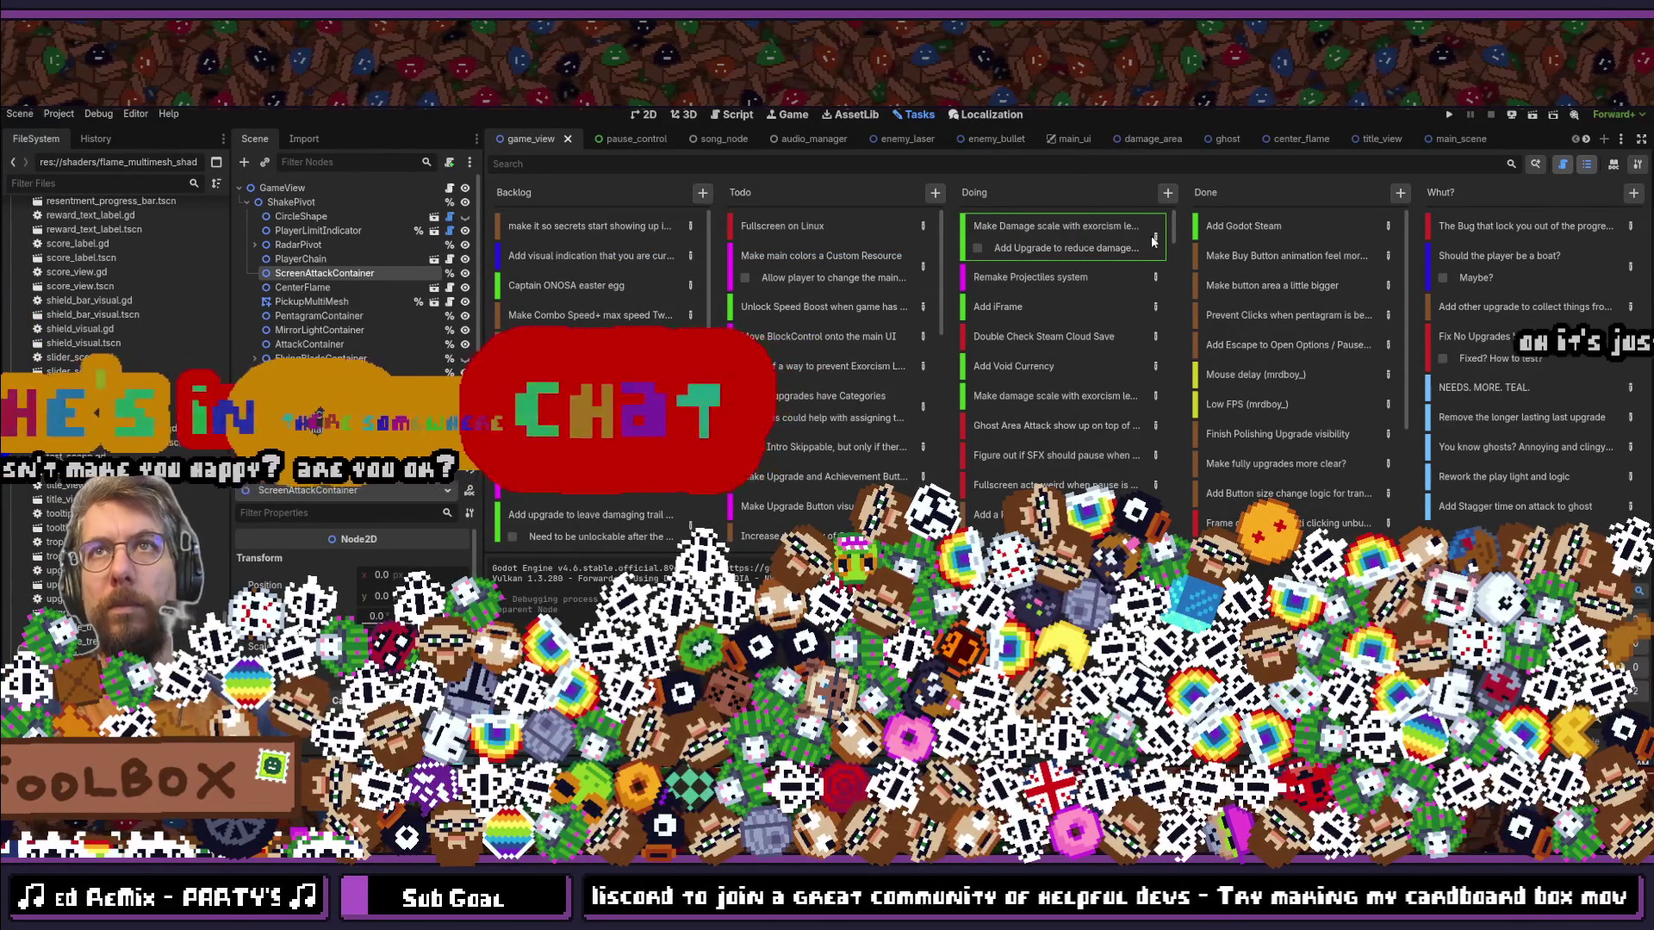
Step: Give the damage-scaling task a new step, 'Add Currency that's only for damage reduction?'
{"action": "left_click", "coordinate": [1154, 238]}
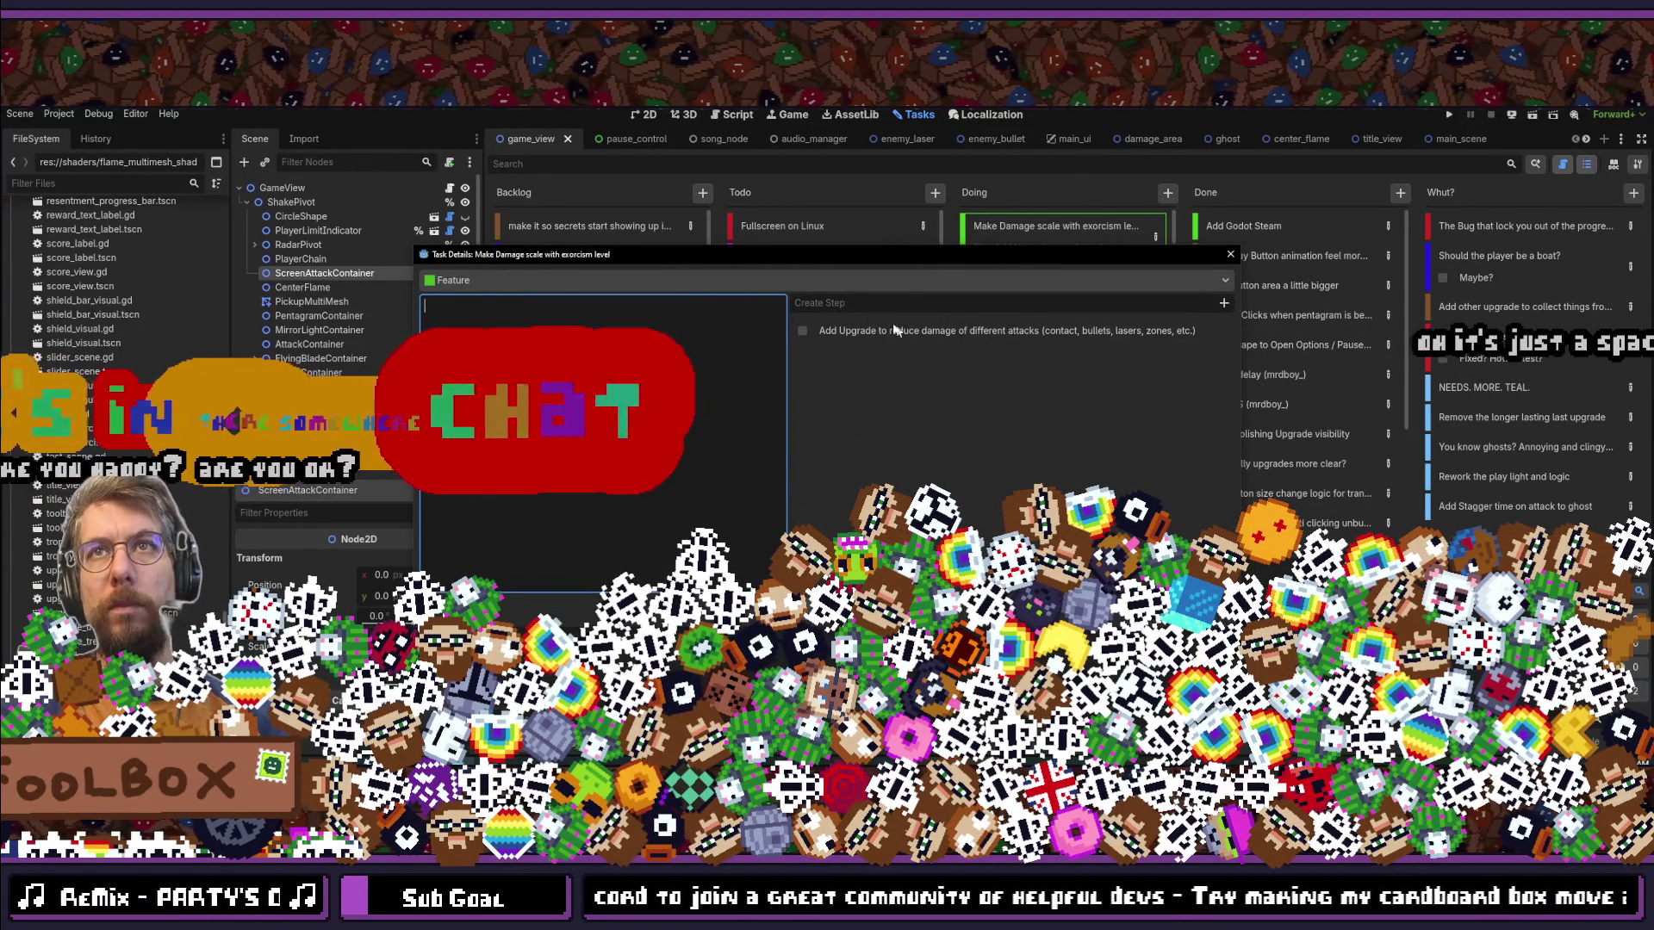
{"action": "left_click", "coordinate": [830, 303]}
{"action": "type", "text": "Add "}
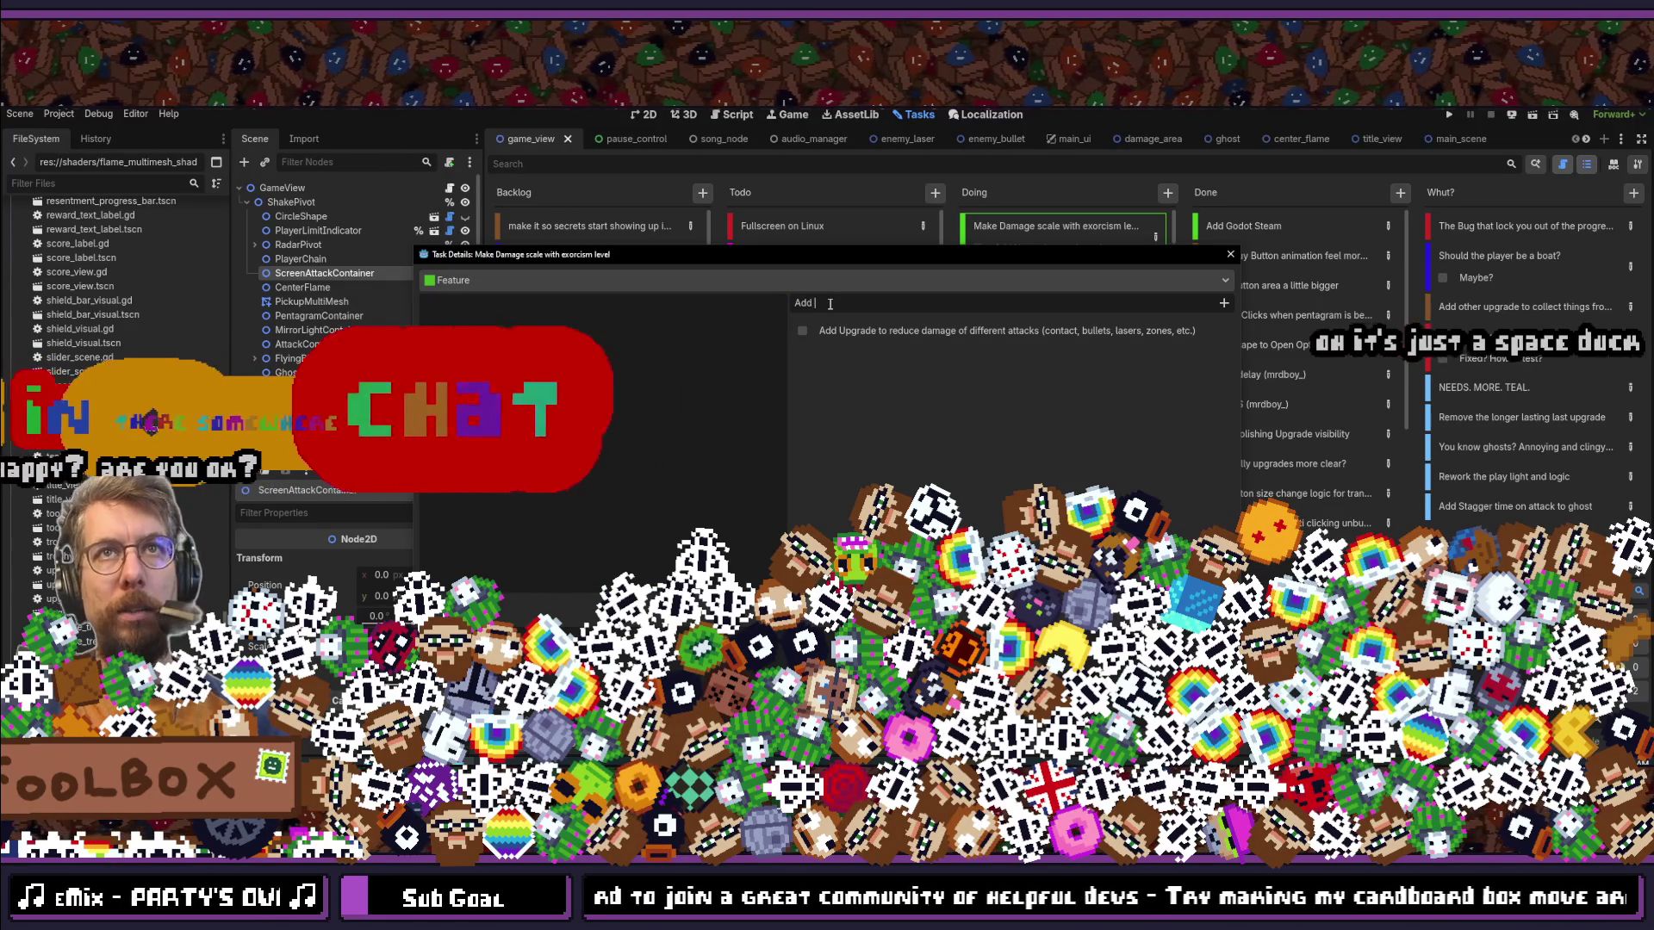
{"action": "type", "text": "Currency that"}
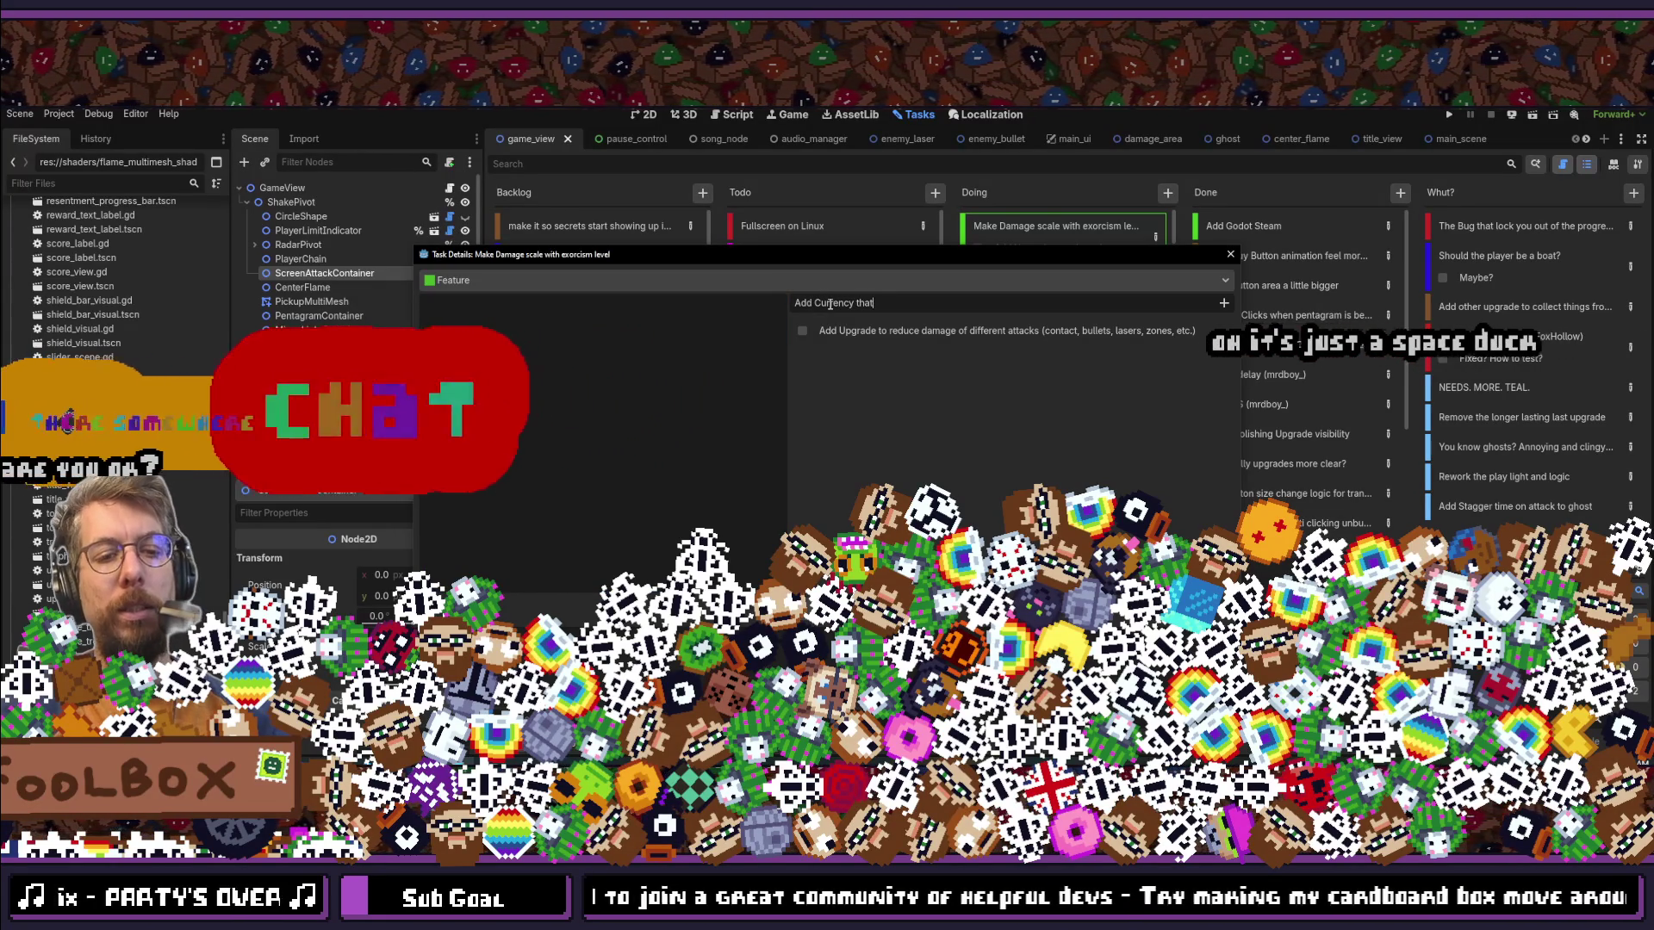
{"action": "type", "text": "<s only for "}
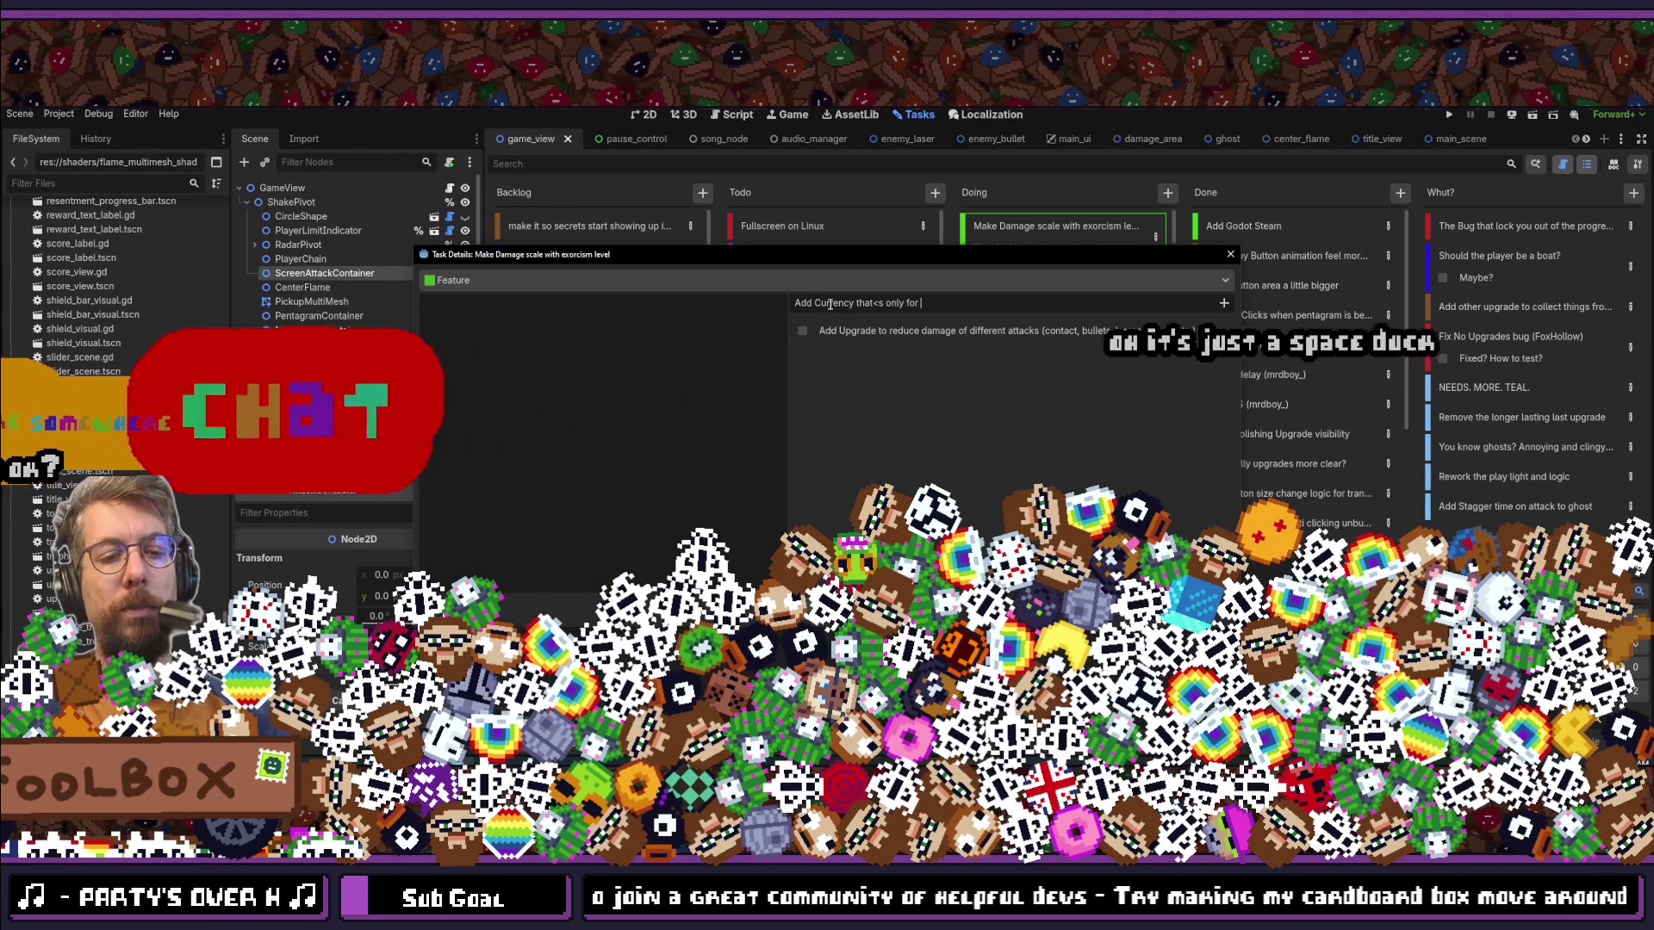
{"action": "type", "text": "damage "}
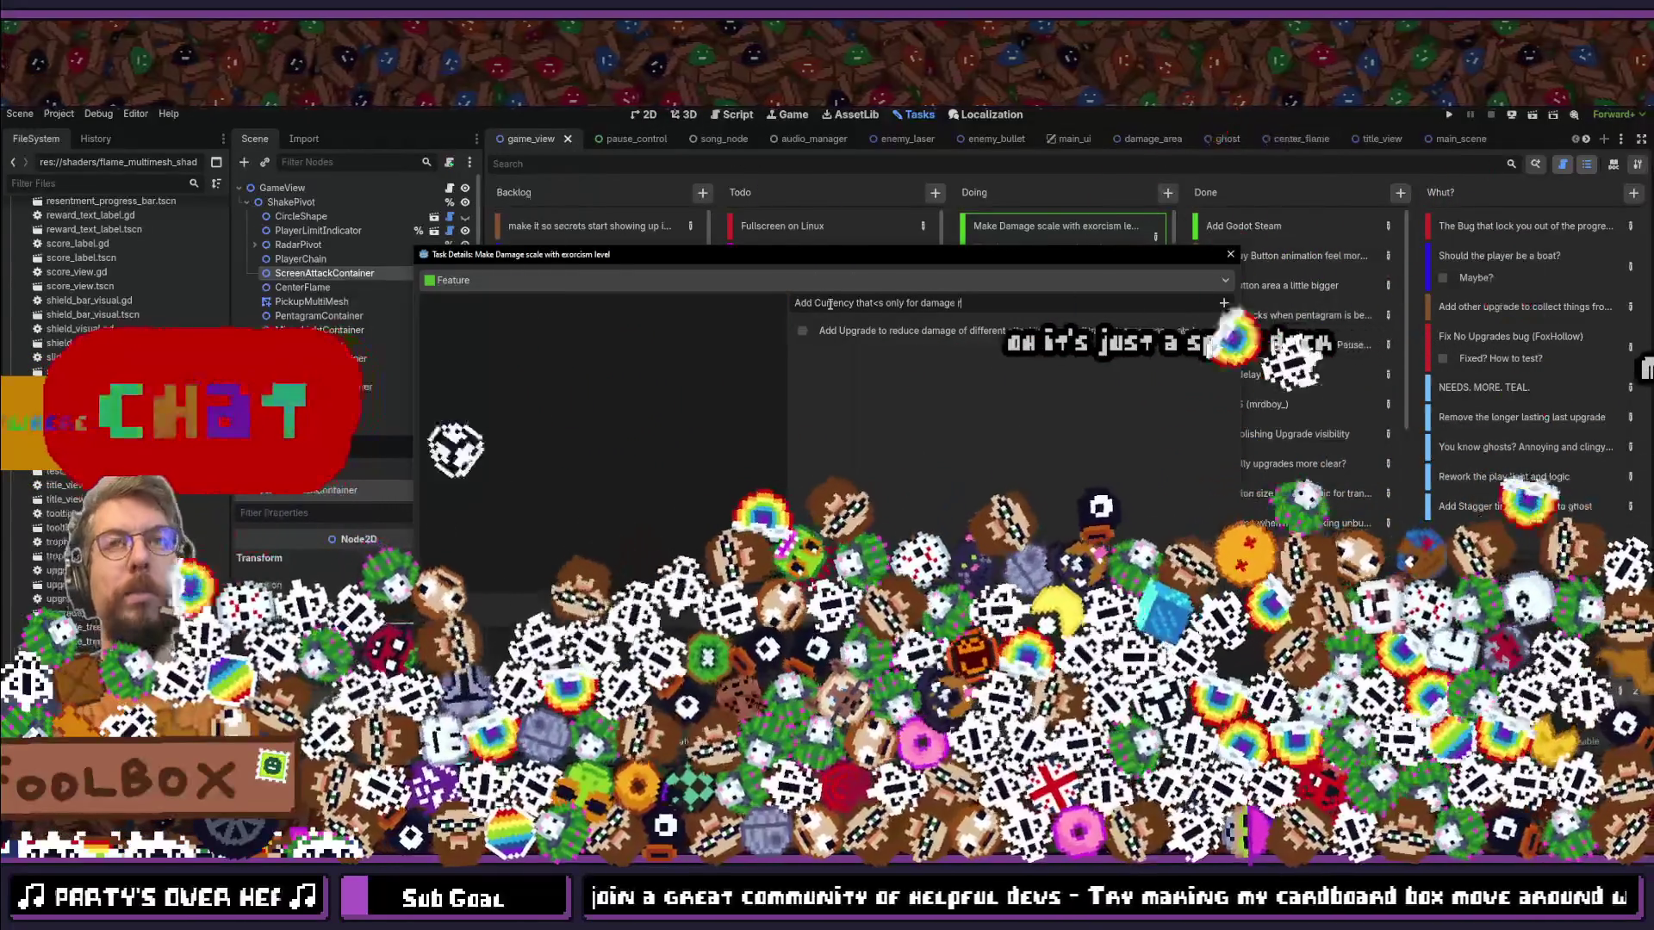
{"action": "type", "text": "reduction"}
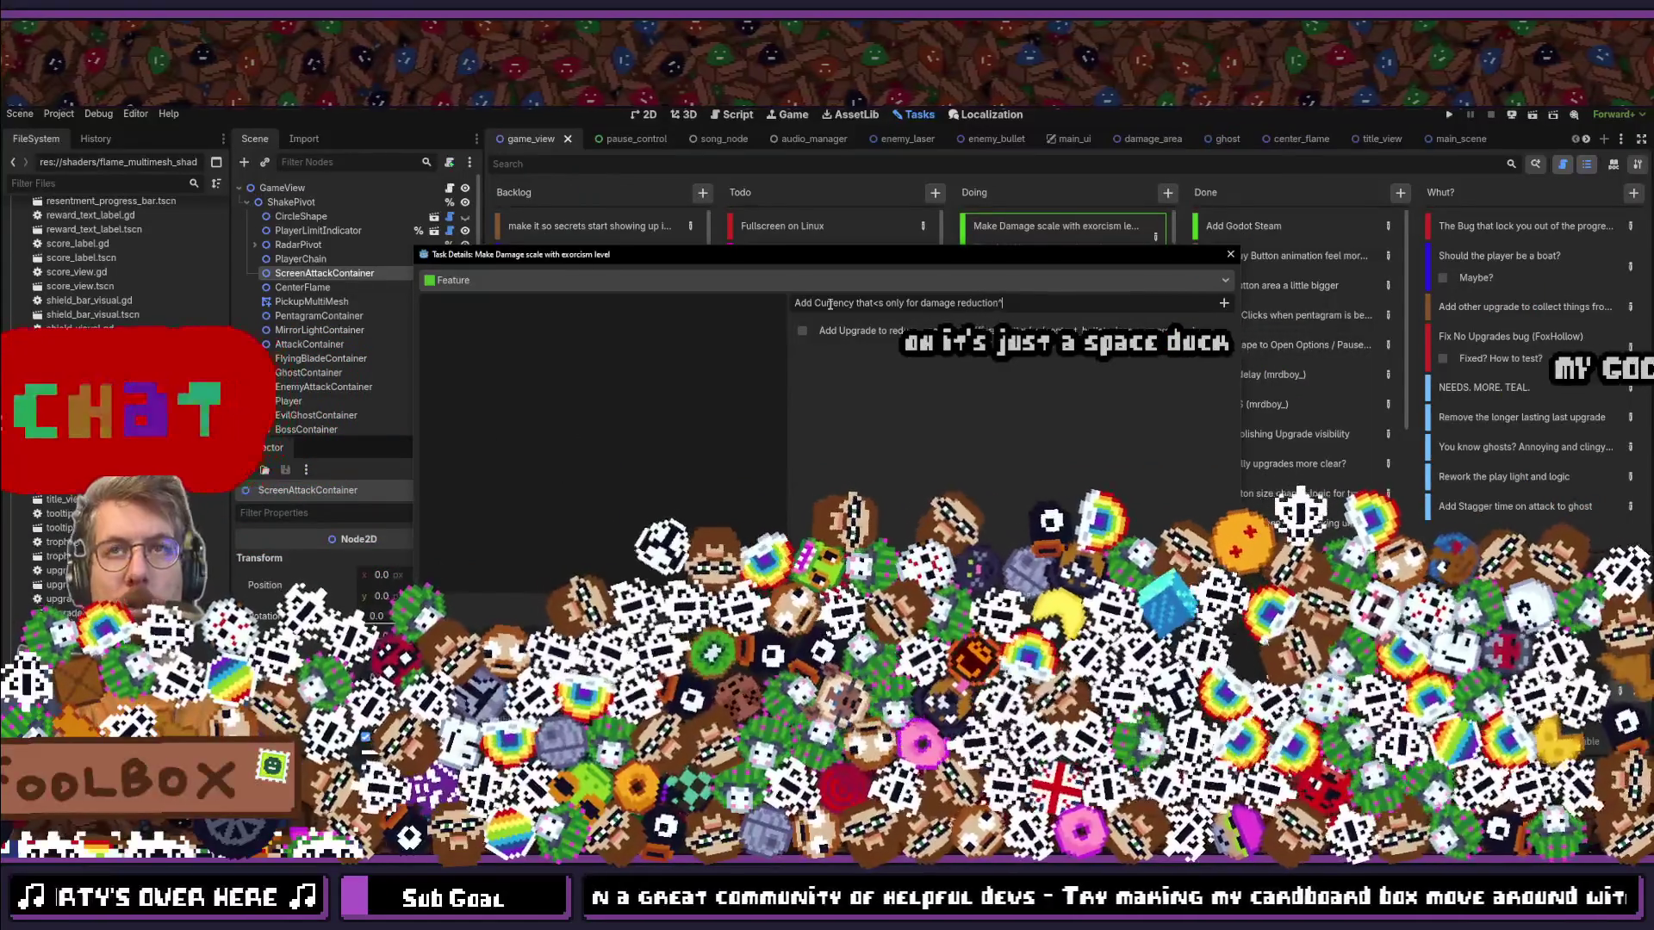
{"action": "key", "text": "Return"}
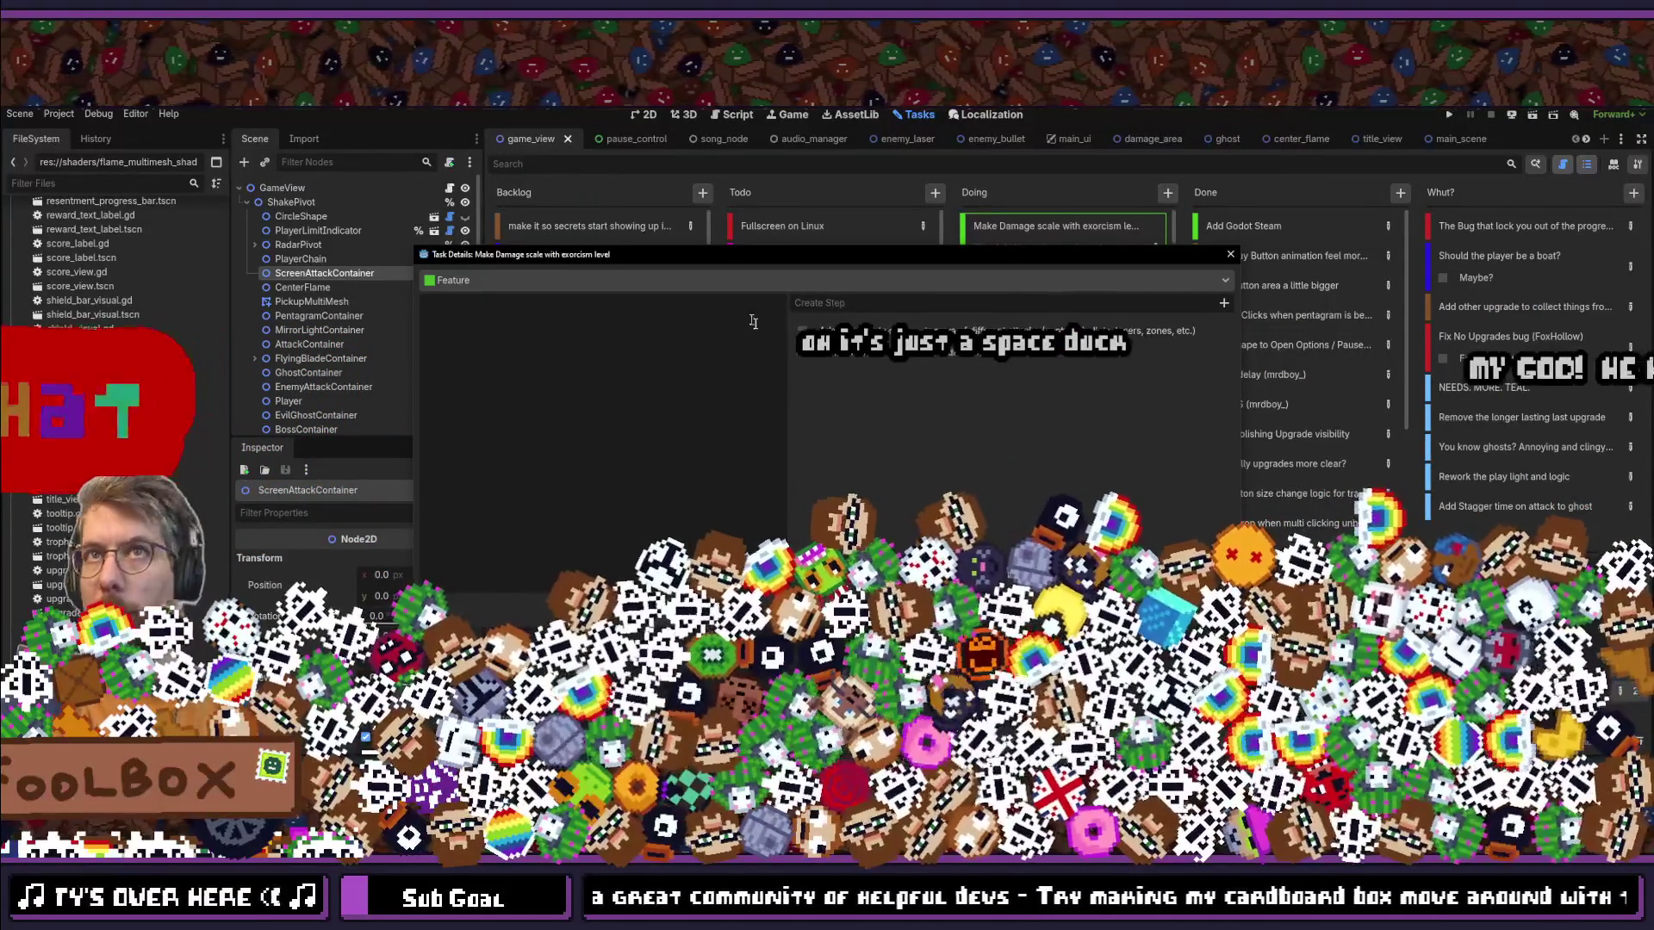
{"action": "left_click", "coordinate": [827, 352]}
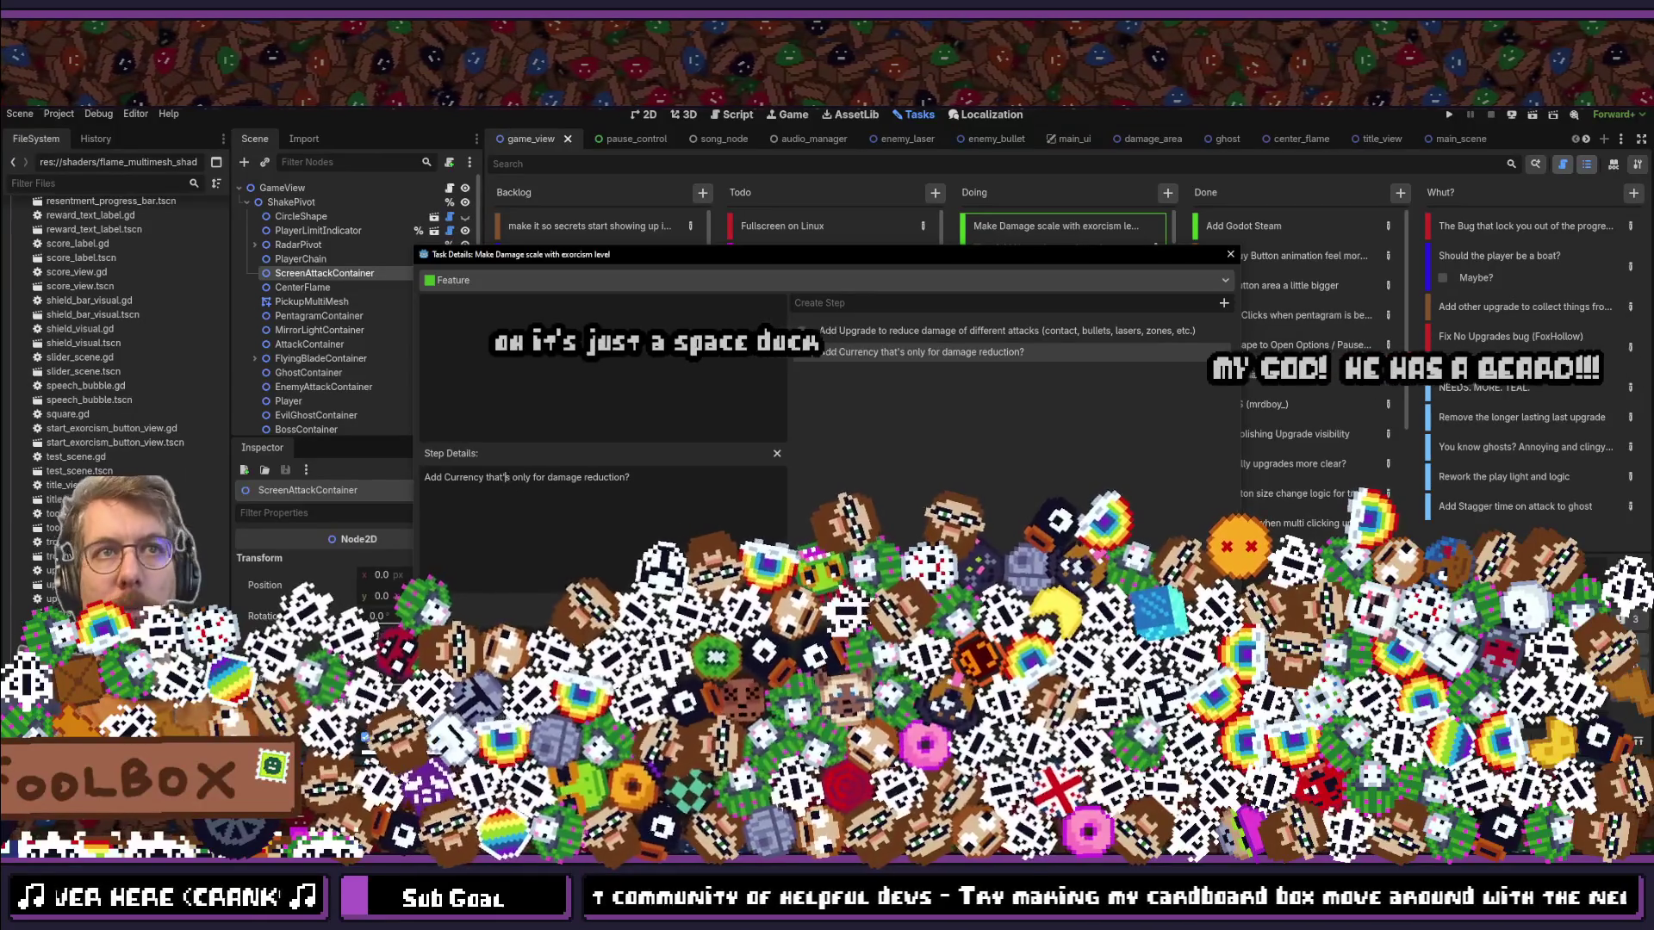
{"action": "key", "text": "Escape"}
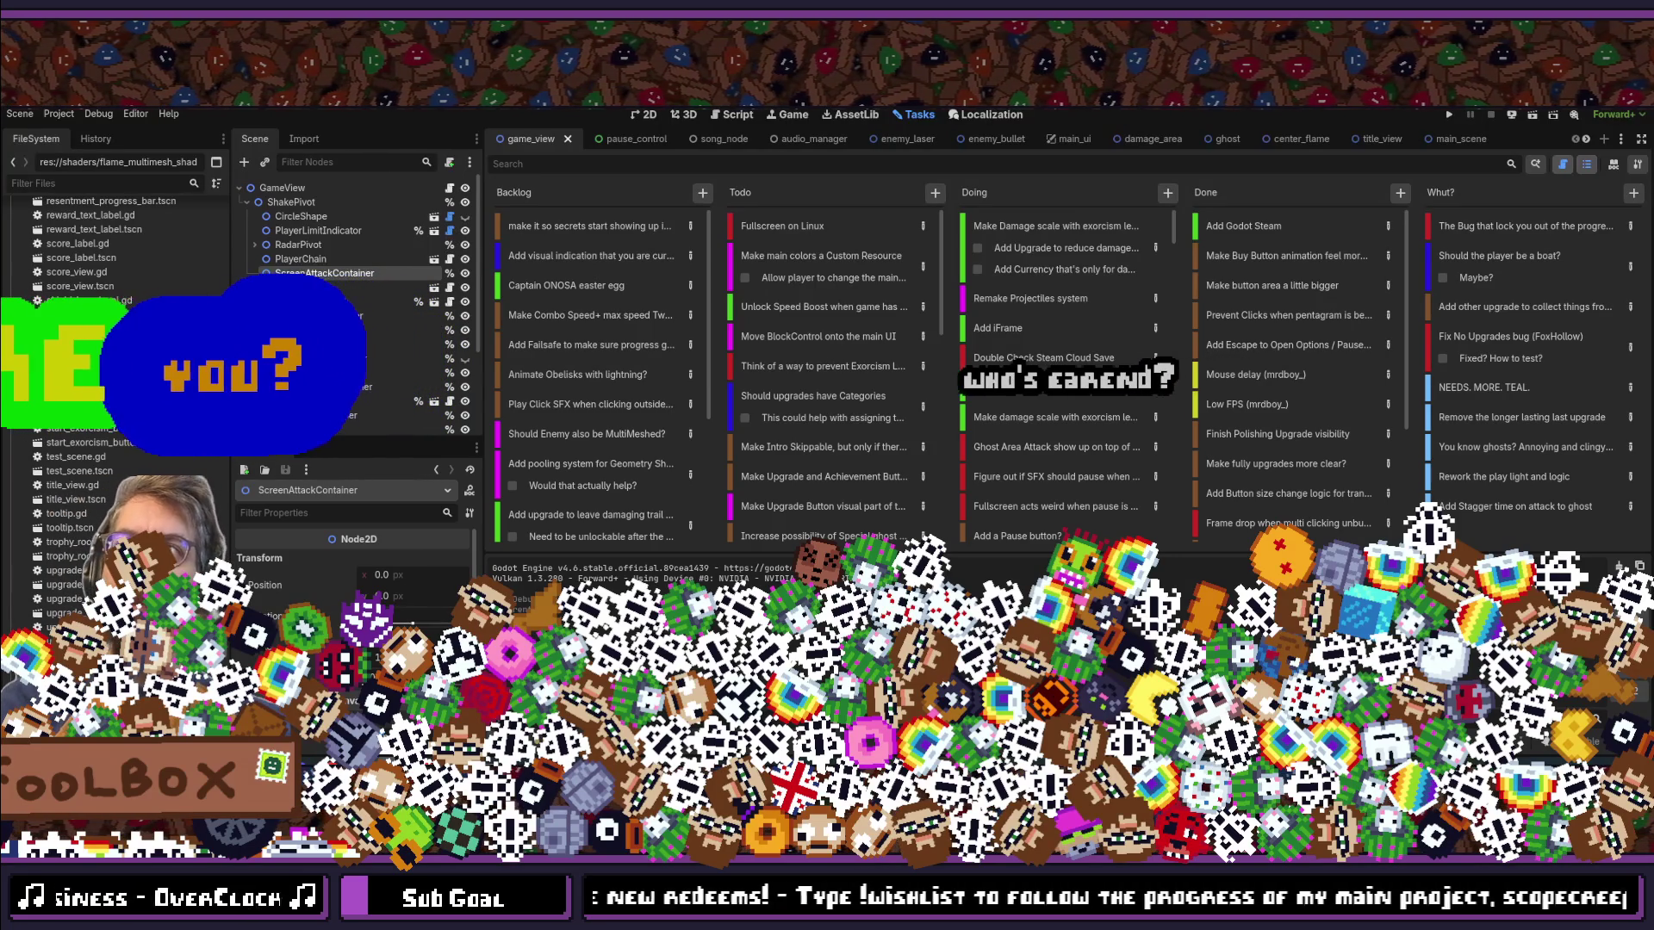
Step: Bring up the quick file search listing game_view.gd, player.gd and the recent scenes
{"action": "key", "text": "alt+shift+o"}
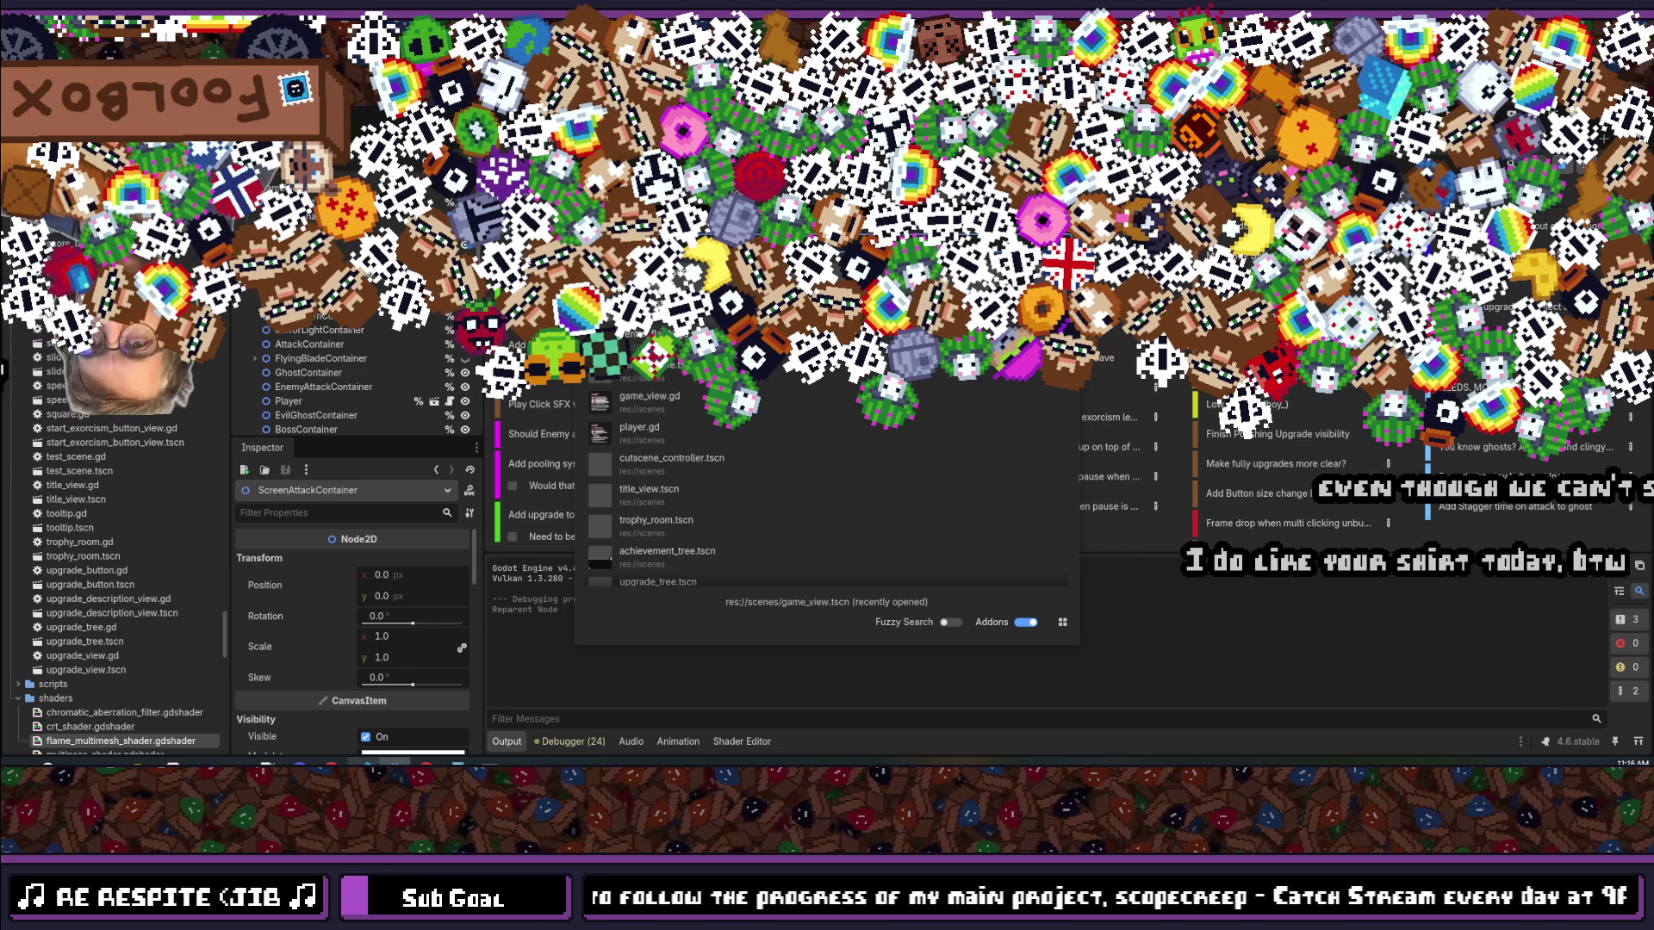
Step: Save the current scene while checking the quick file and scene lists
{"action": "key", "text": "Escape"}
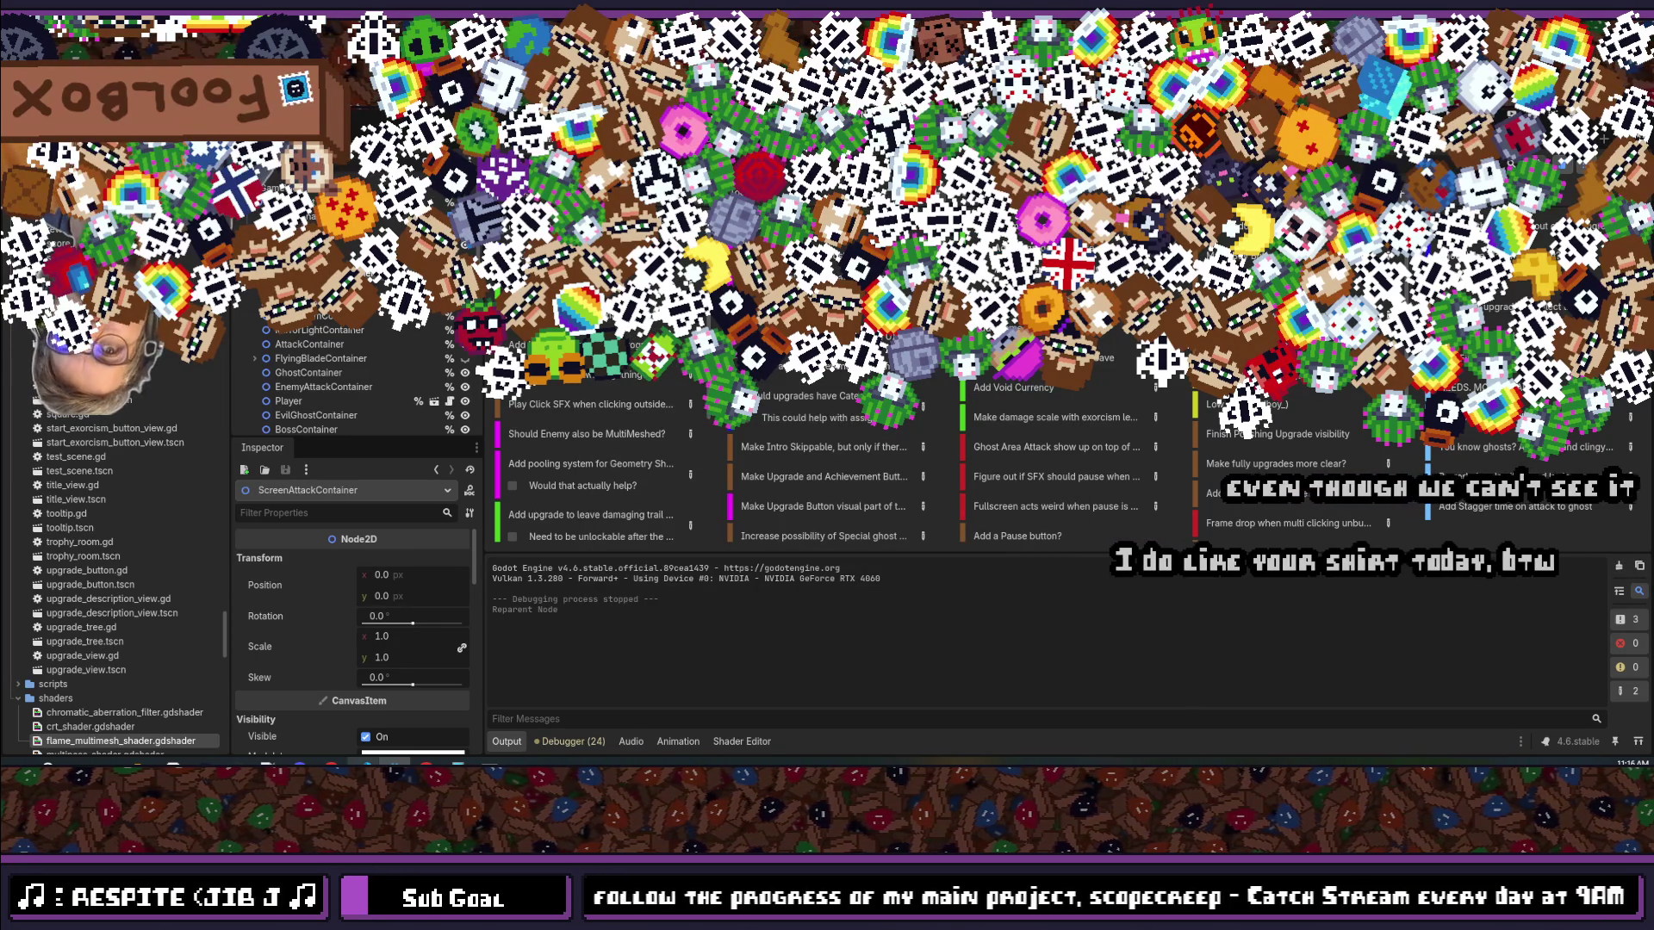
{"action": "key", "text": "shift+alt+o"}
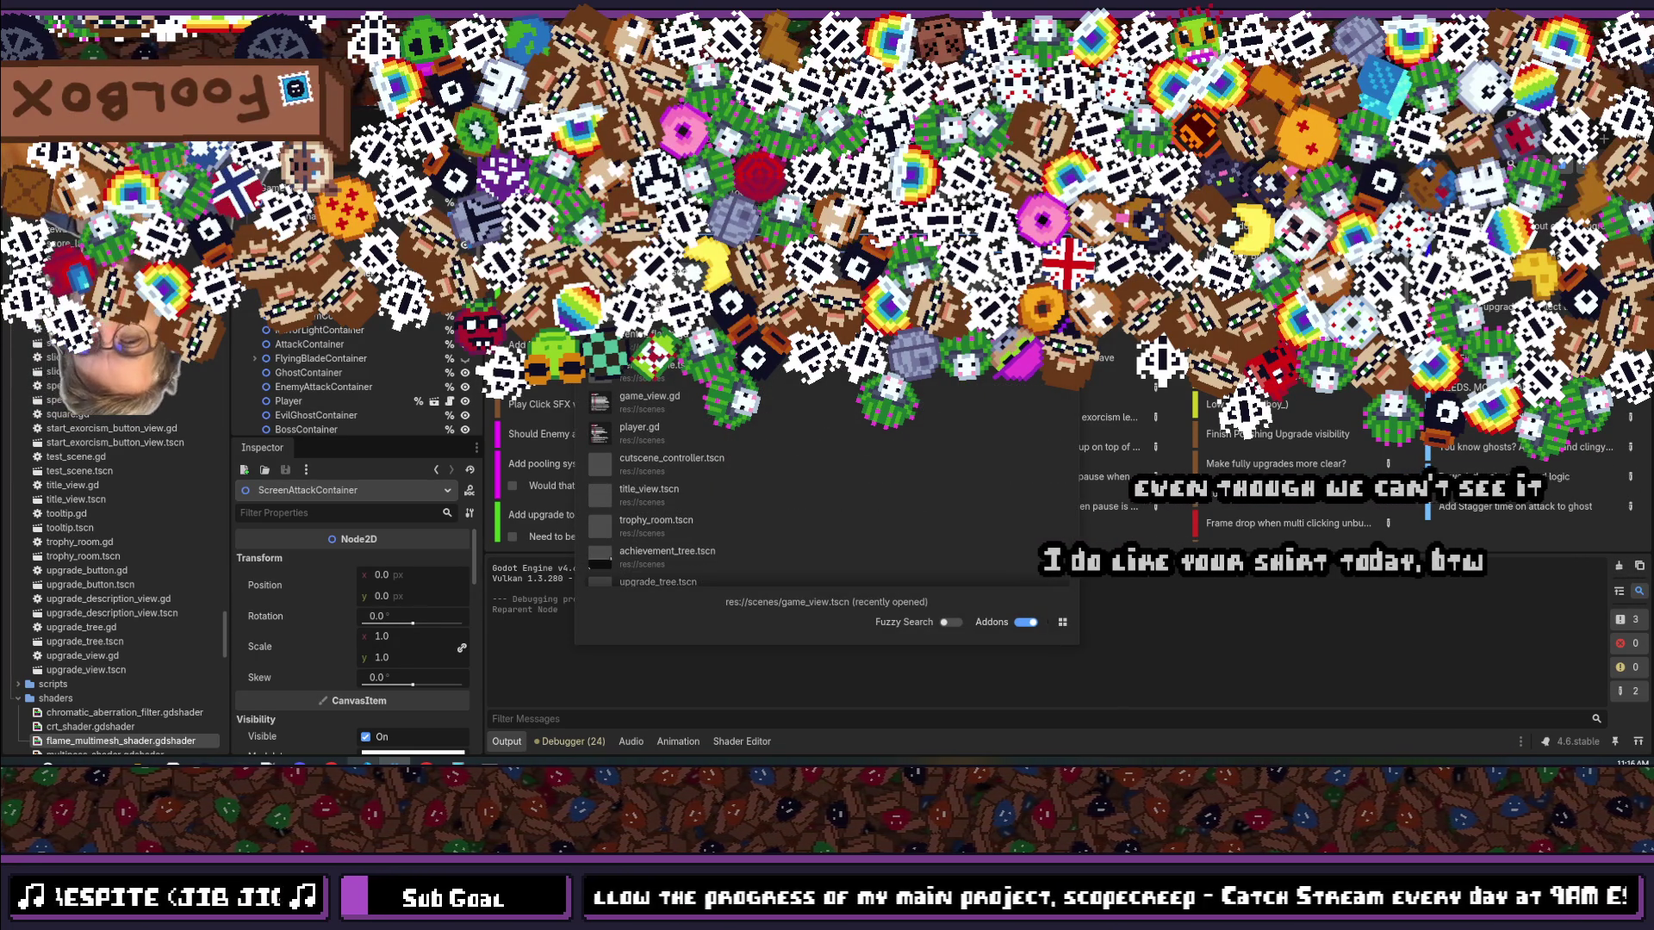
{"action": "key", "text": "Escape"}
{"action": "key", "text": "shift+alt+o"}
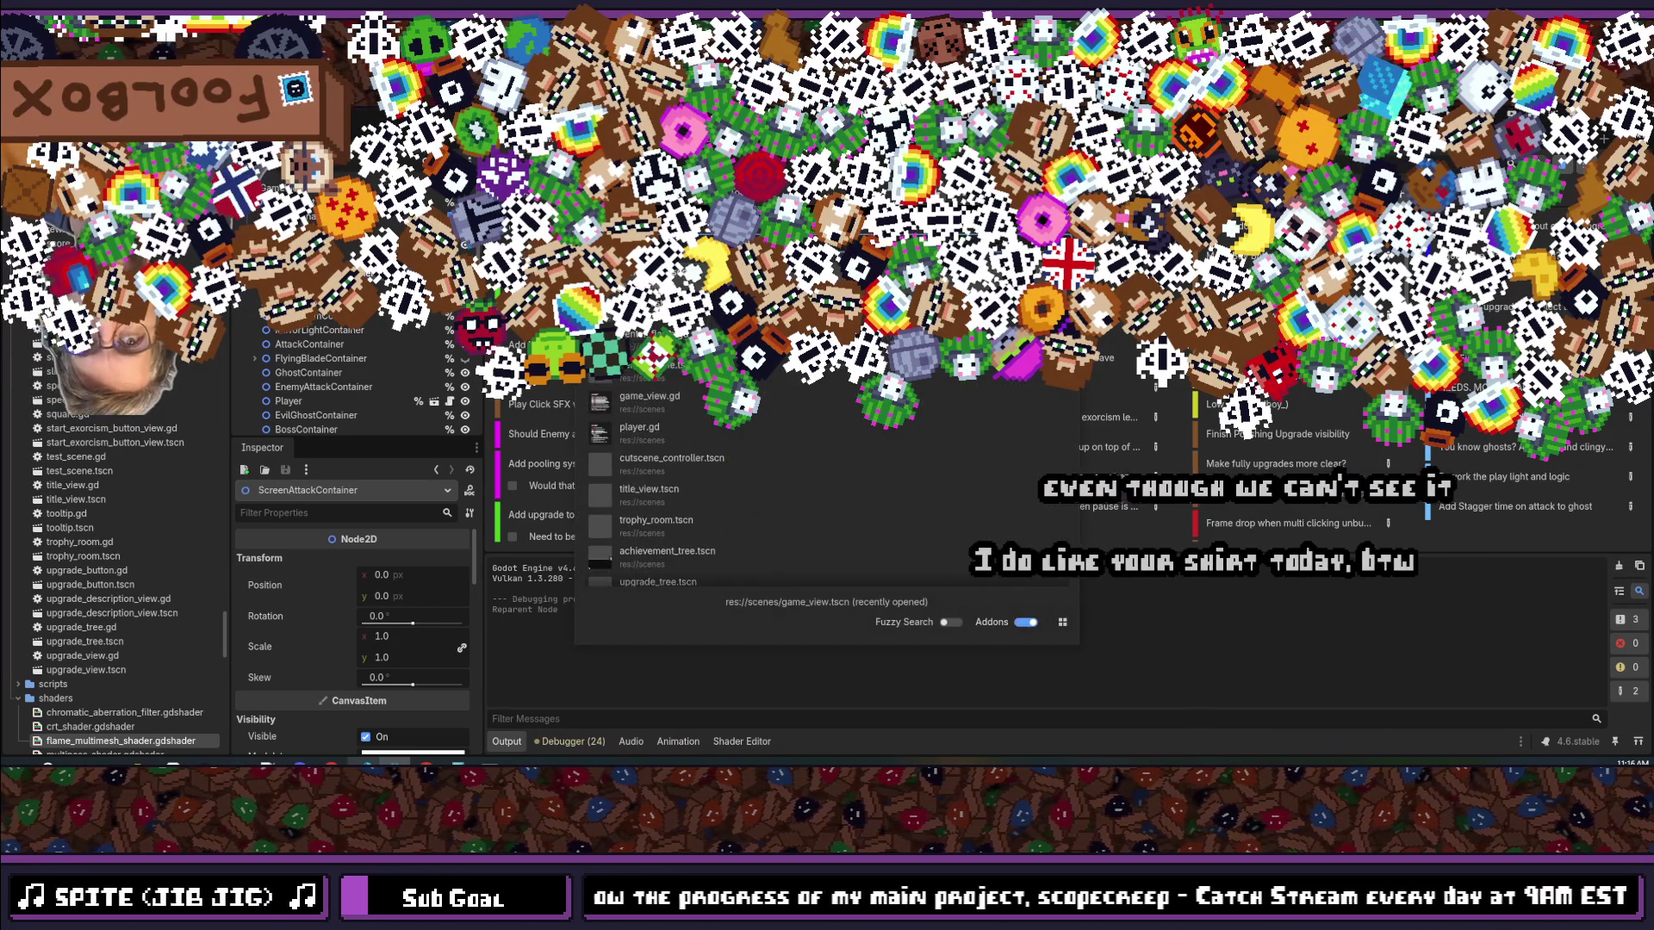
{"action": "key", "text": "Escape"}
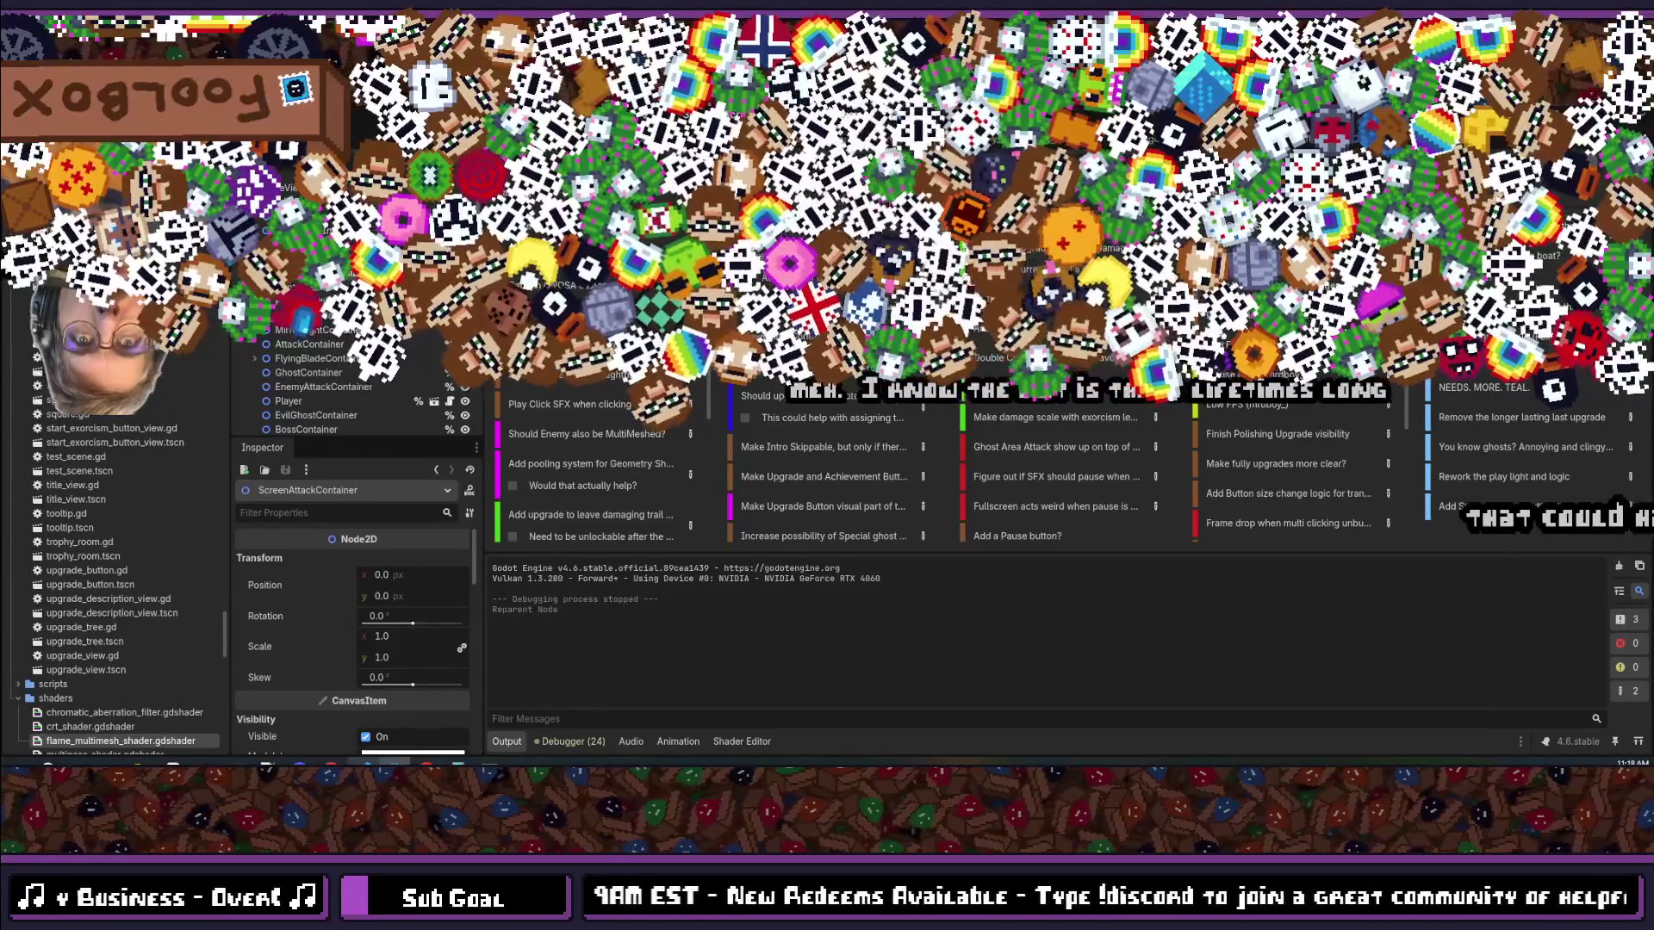
{"action": "key", "text": "ctrl+s"}
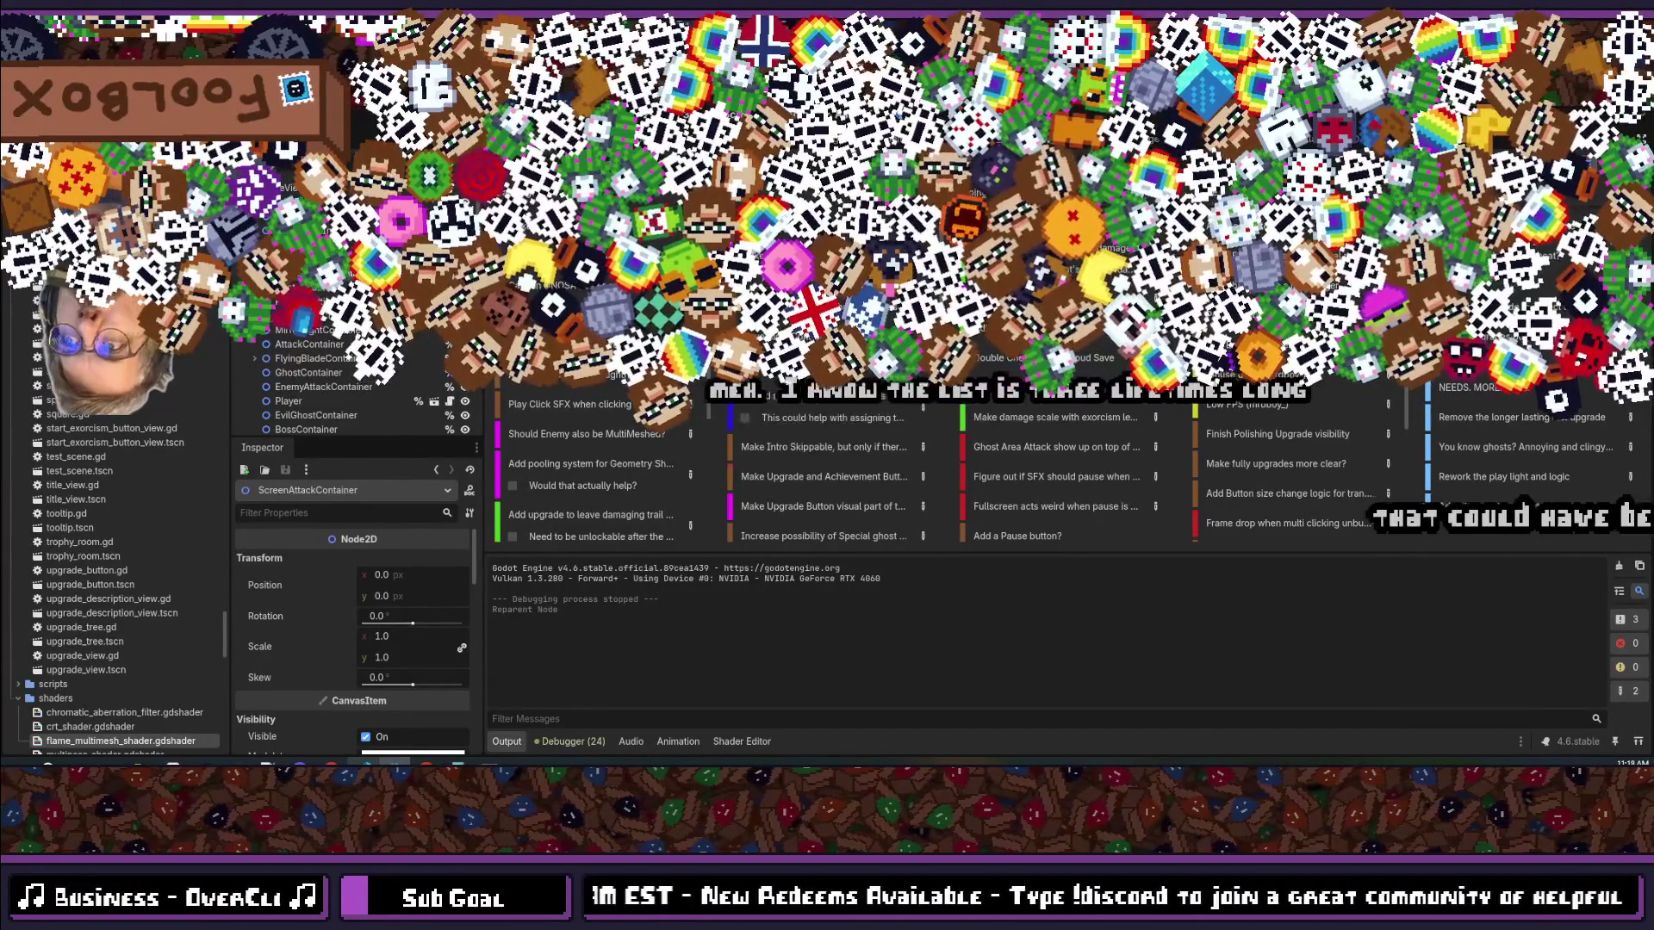
{"action": "key", "text": "ctrl+shift+o"}
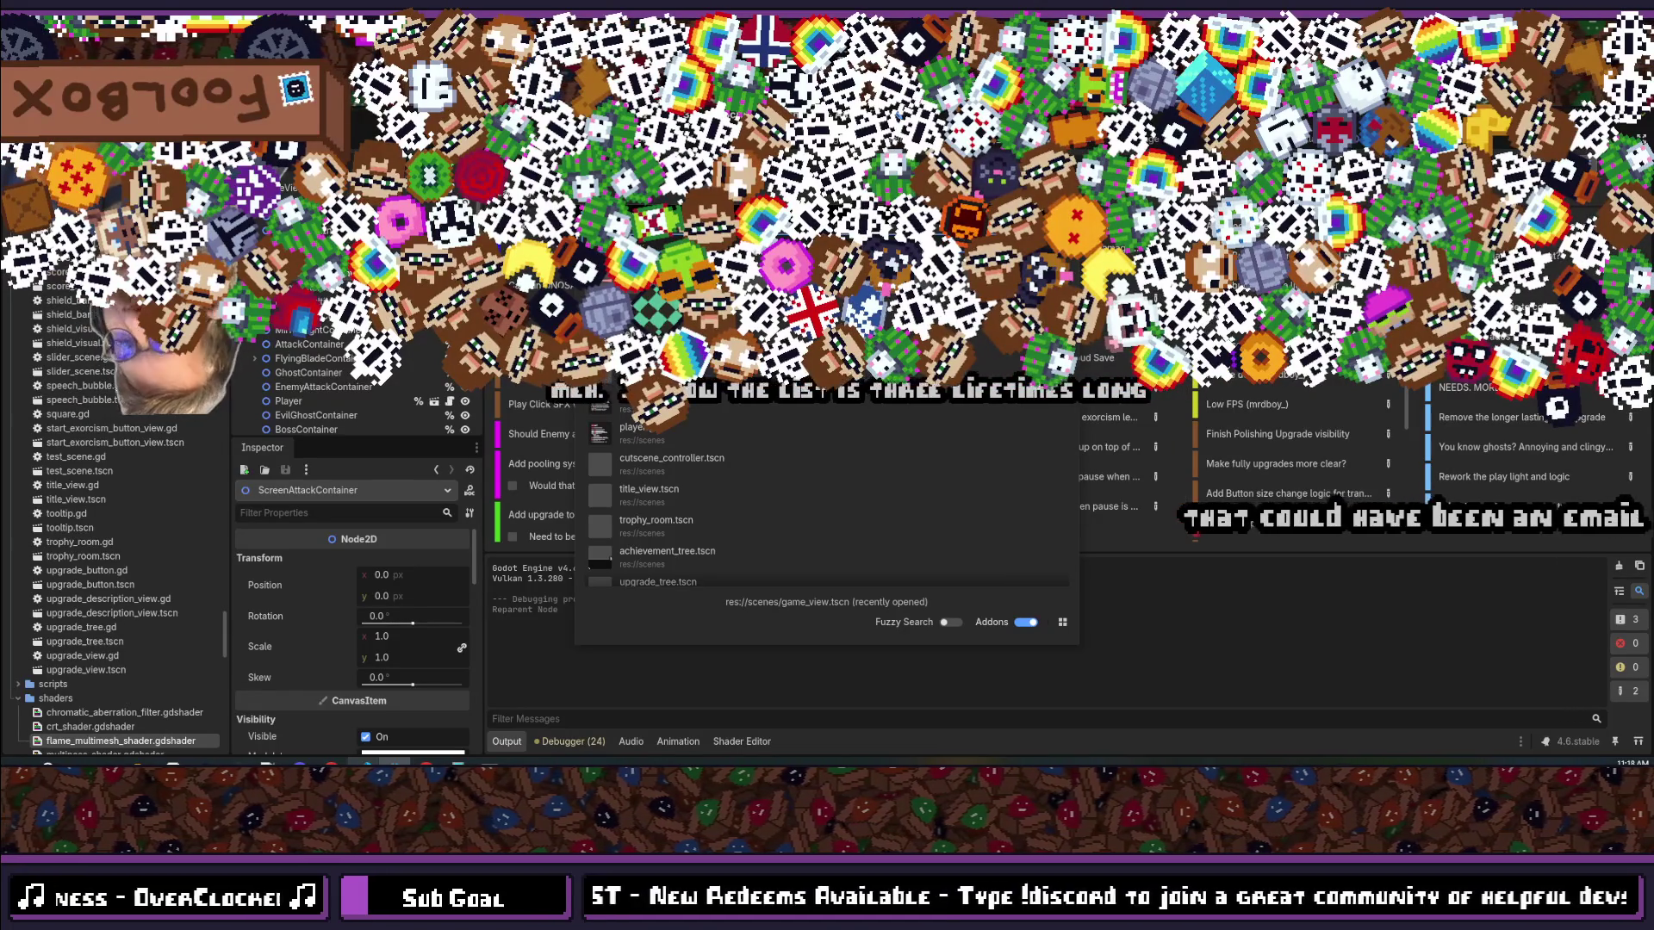
{"action": "key", "text": "Escape"}
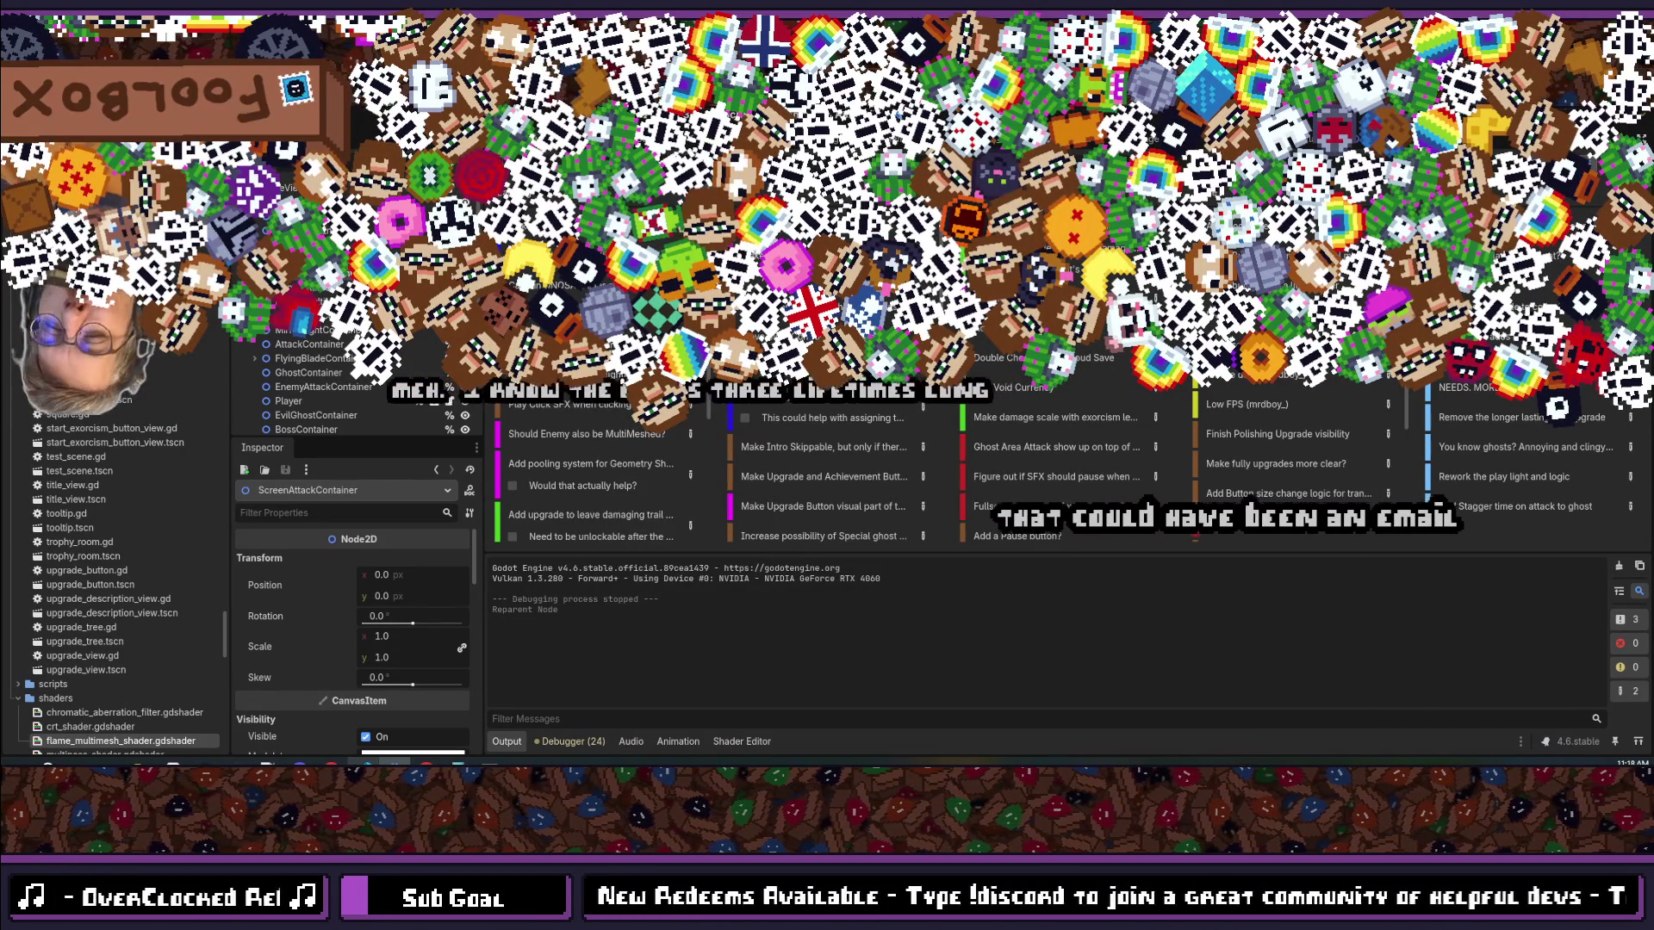
{"action": "key", "text": "ctrl+shift+o"}
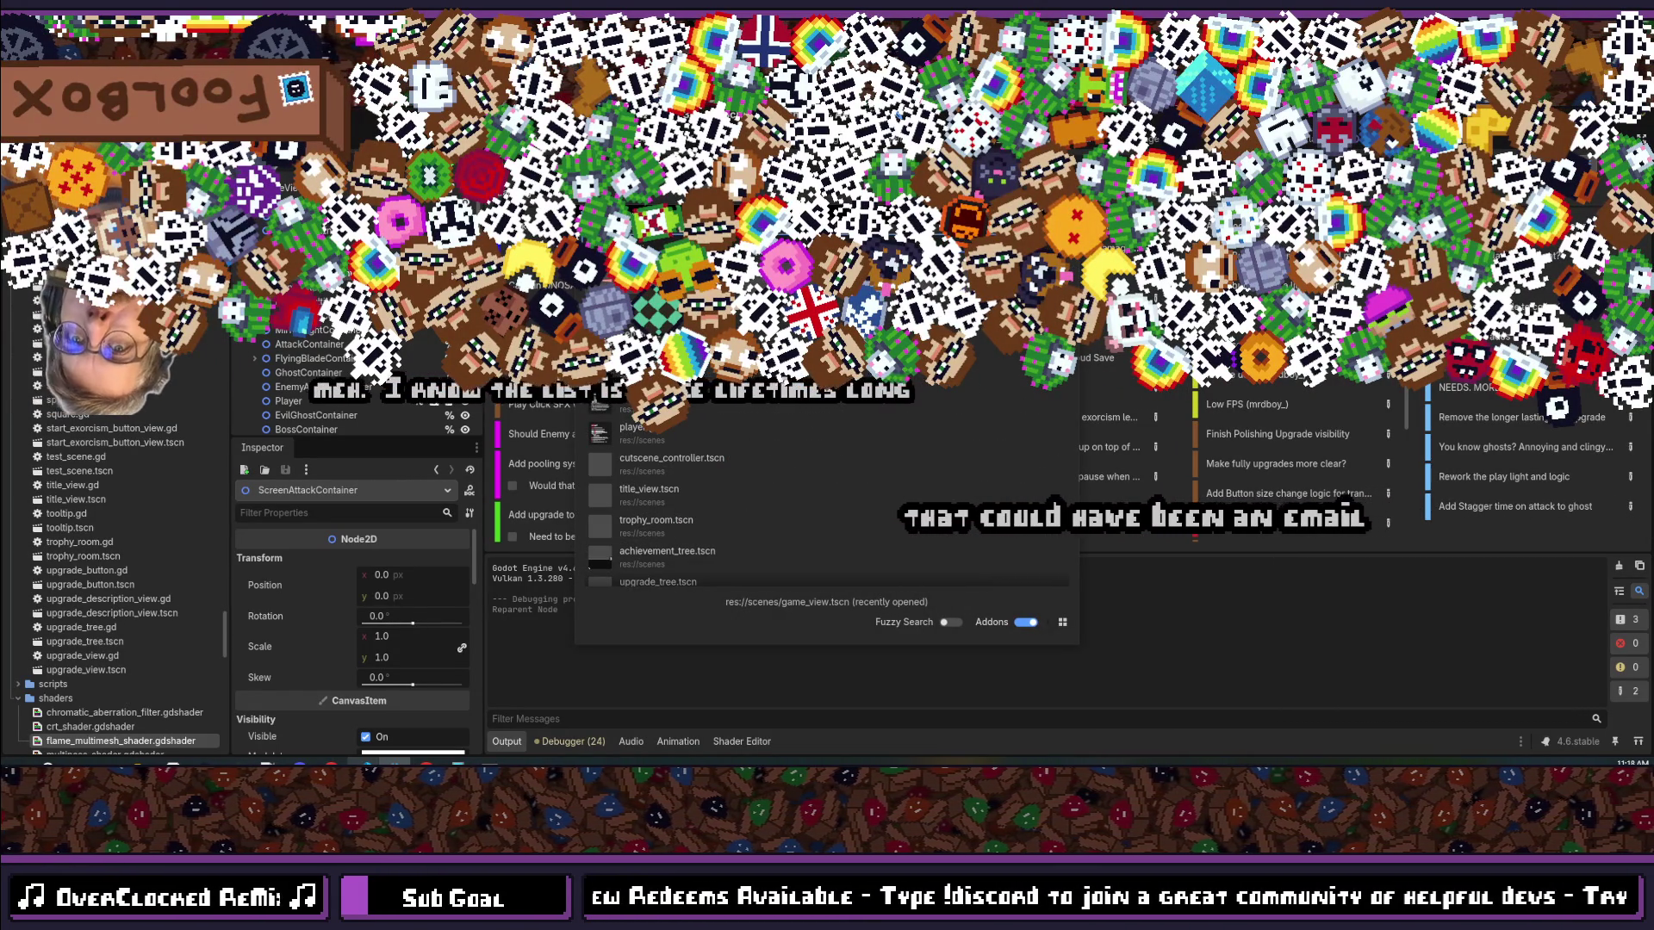
{"action": "key", "text": "Escape"}
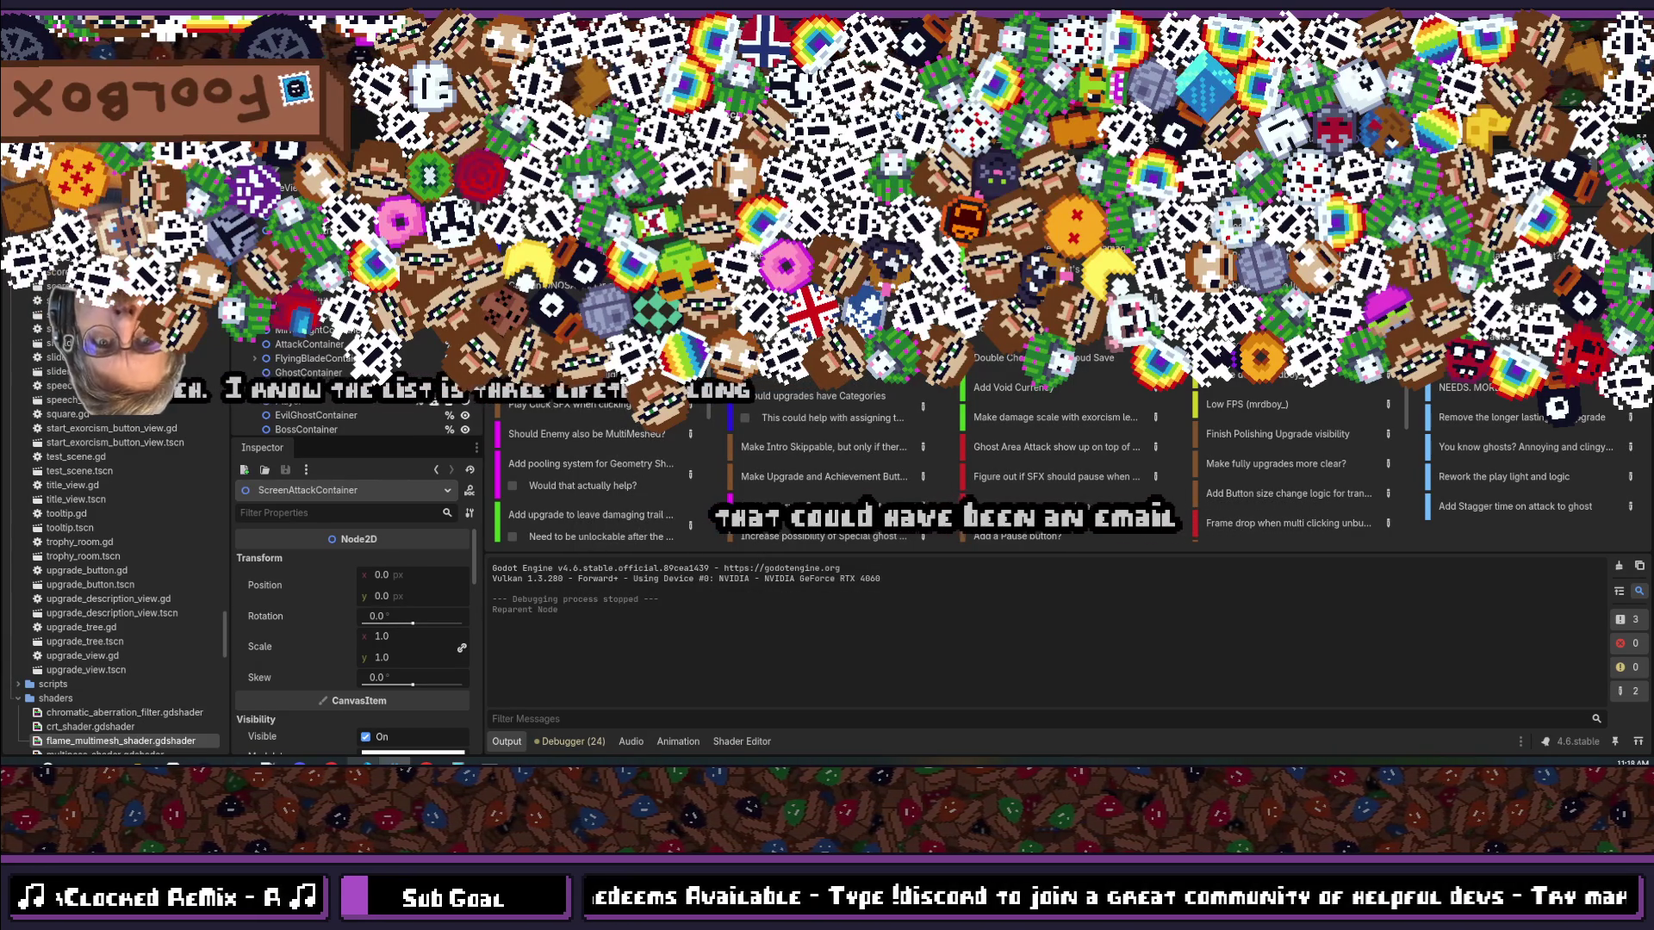
Step: Open player.gd by searching 'play' and place the caret on line 15
{"action": "key", "text": "alt+shift+o"}
{"action": "type", "text": "pl"}
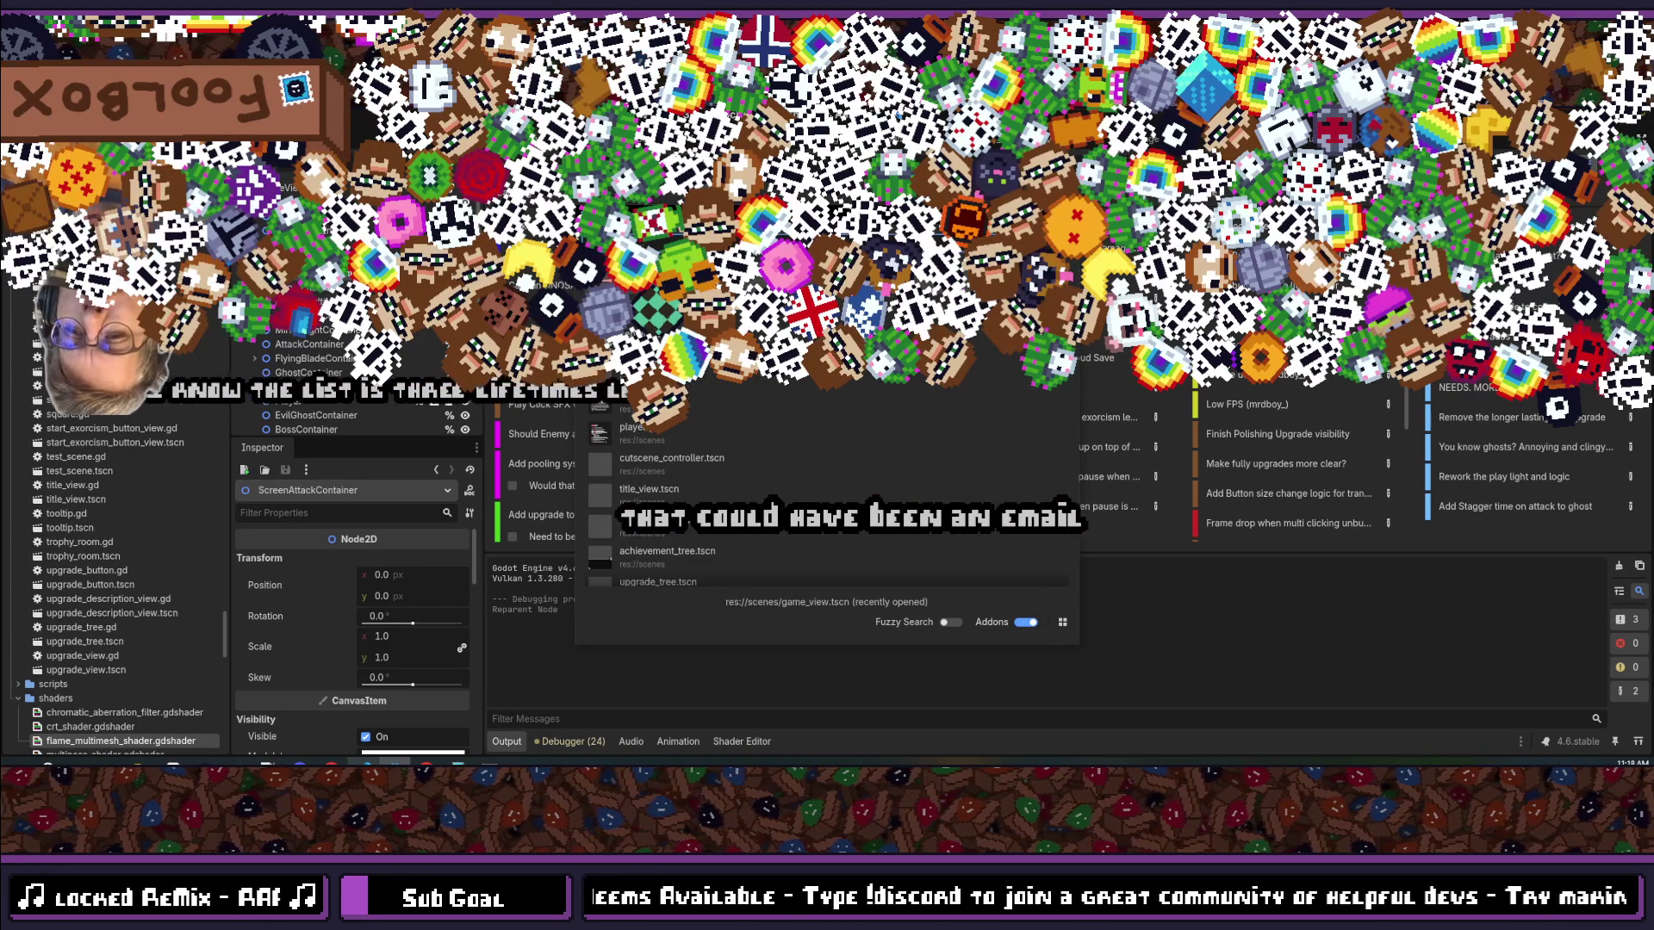
{"action": "type", "text": "ay"}
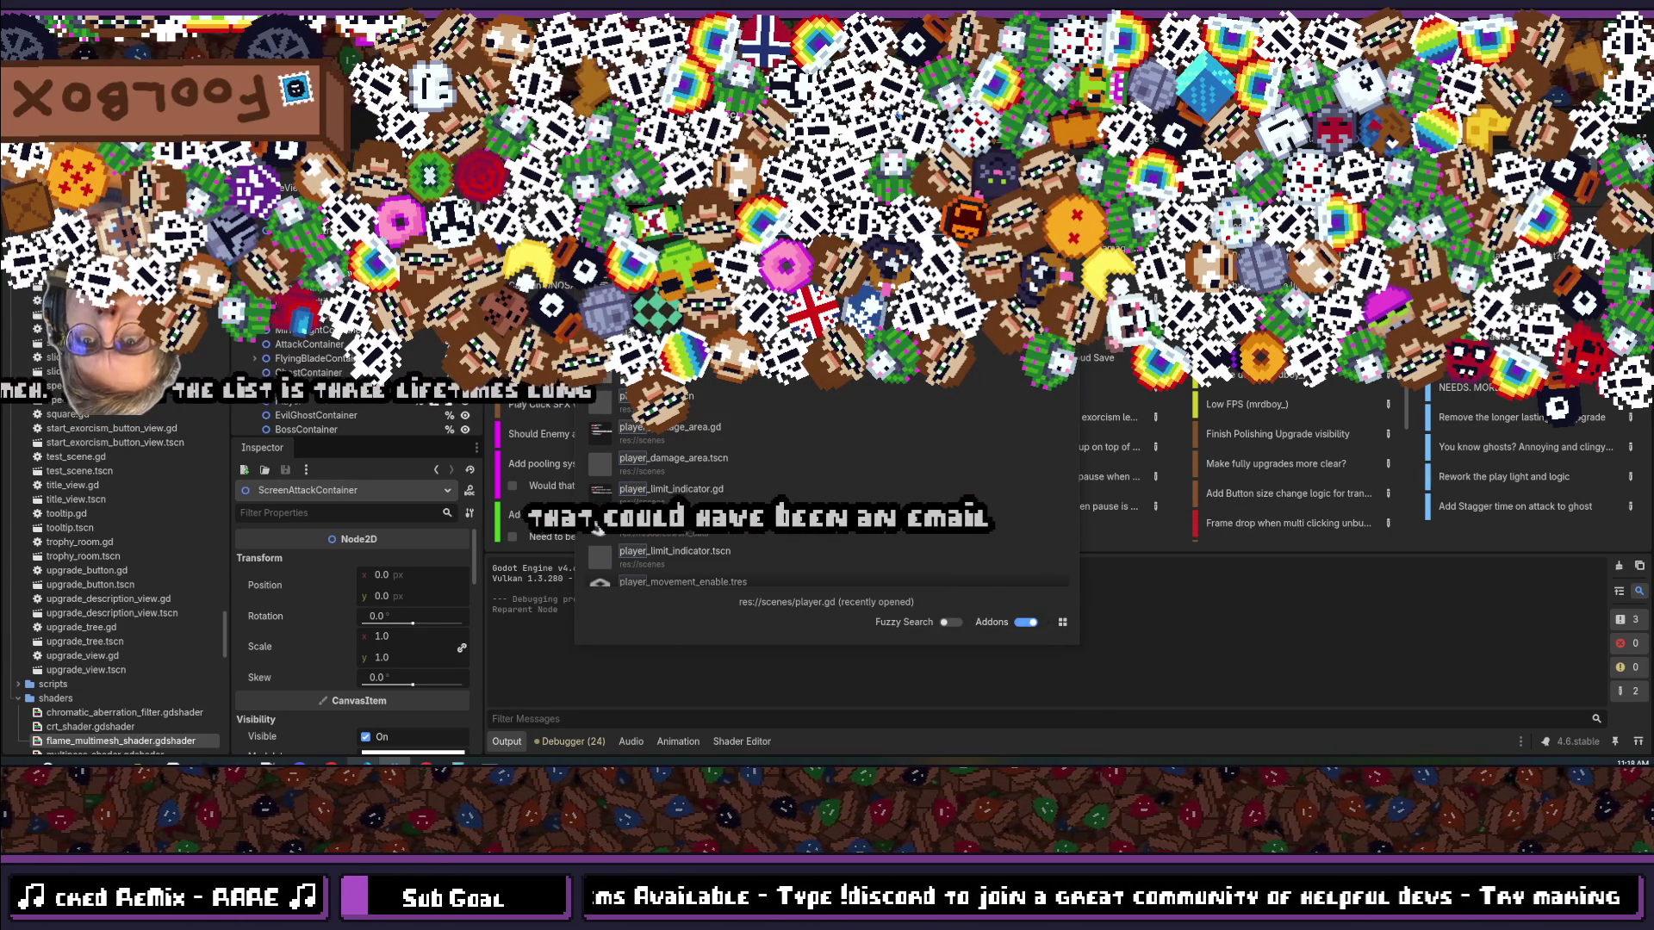
{"action": "key", "text": "Return"}
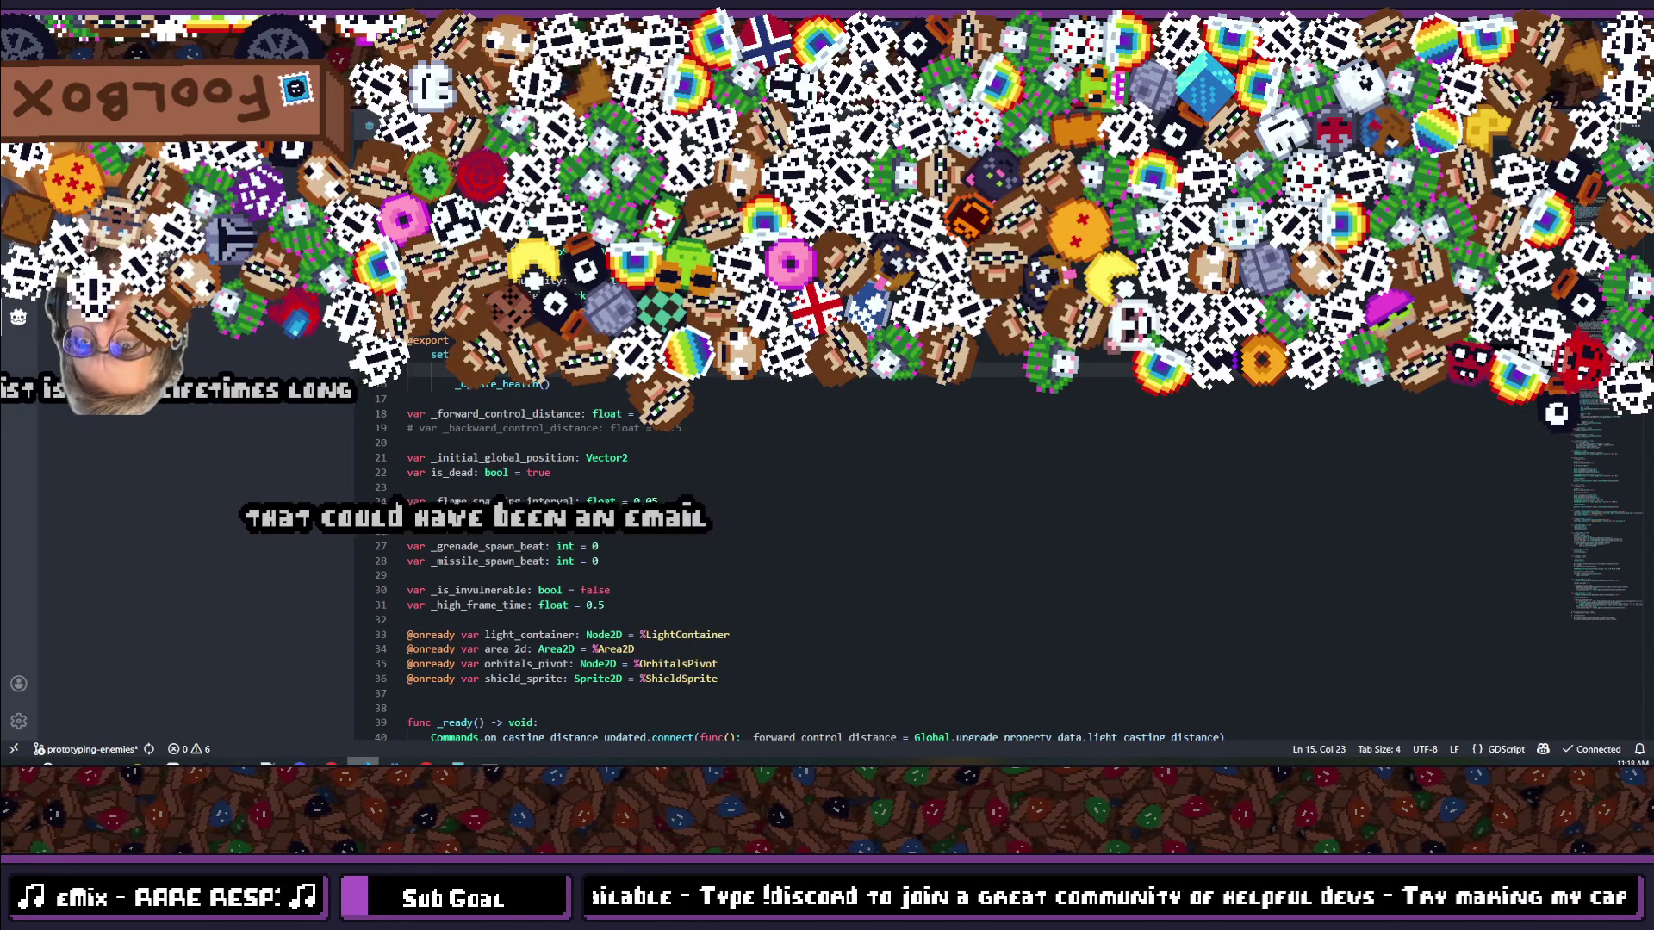
{"action": "left_click", "coordinate": [1187, 370]}
Step: Search player.gd for 'damage' and stop at _on_player_take_damage on line 90
{"action": "scroll", "coordinate": [872, 426], "scroll_direction": "down", "scroll_amount": 8}
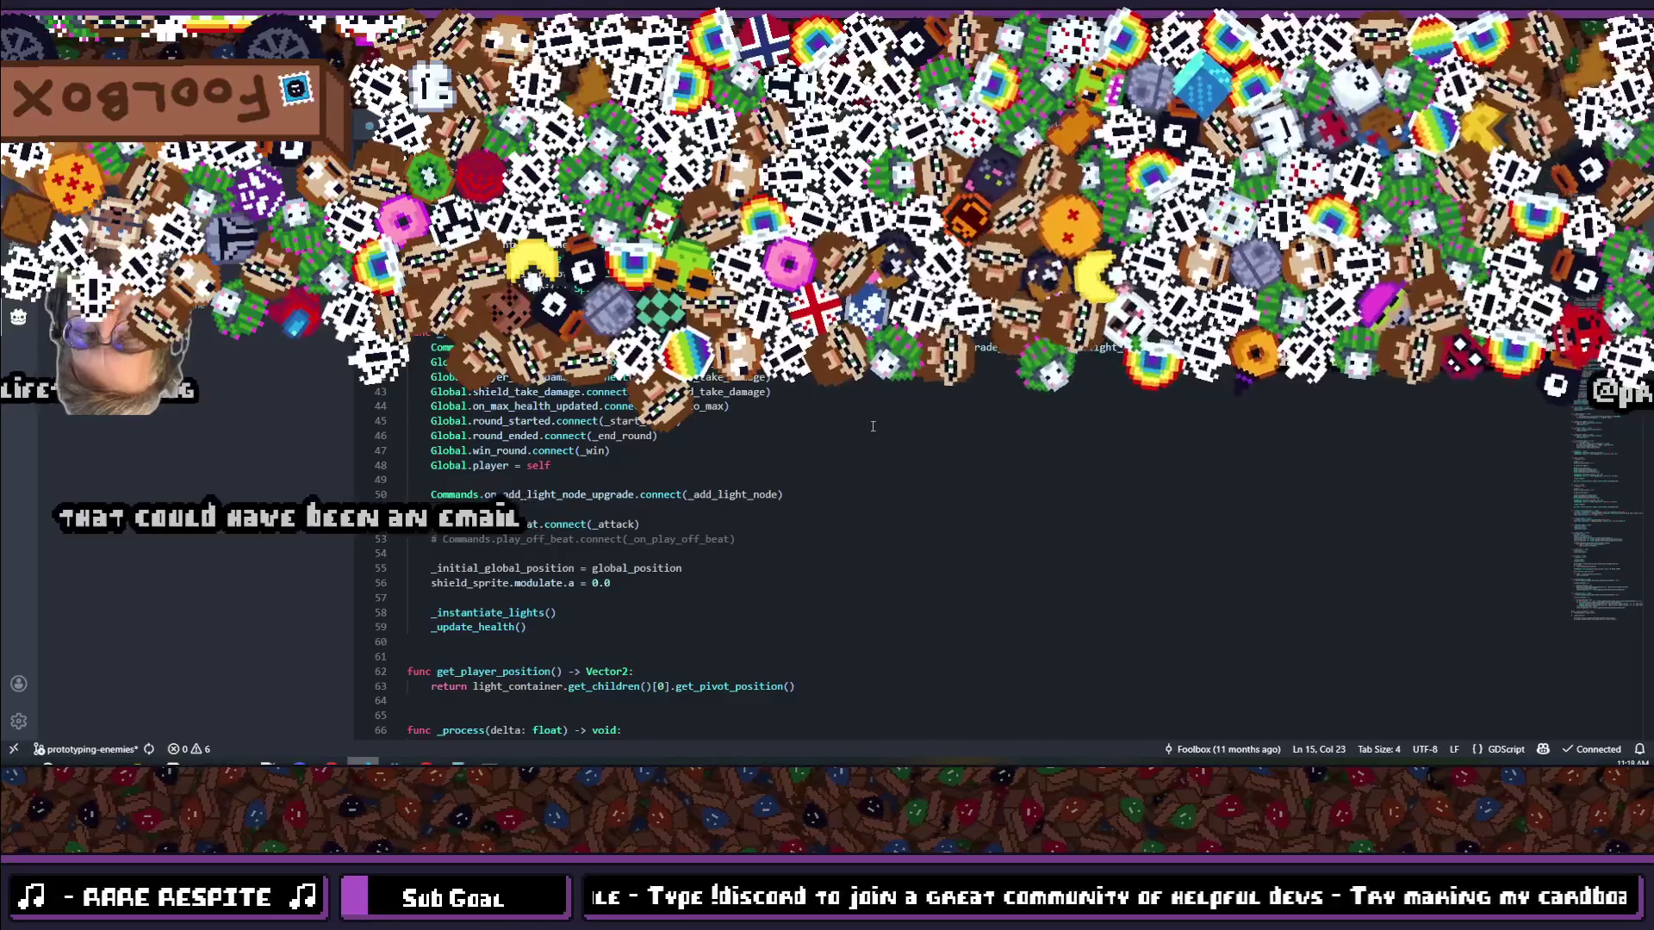
{"action": "scroll", "coordinate": [872, 427], "scroll_direction": "up", "scroll_amount": 8}
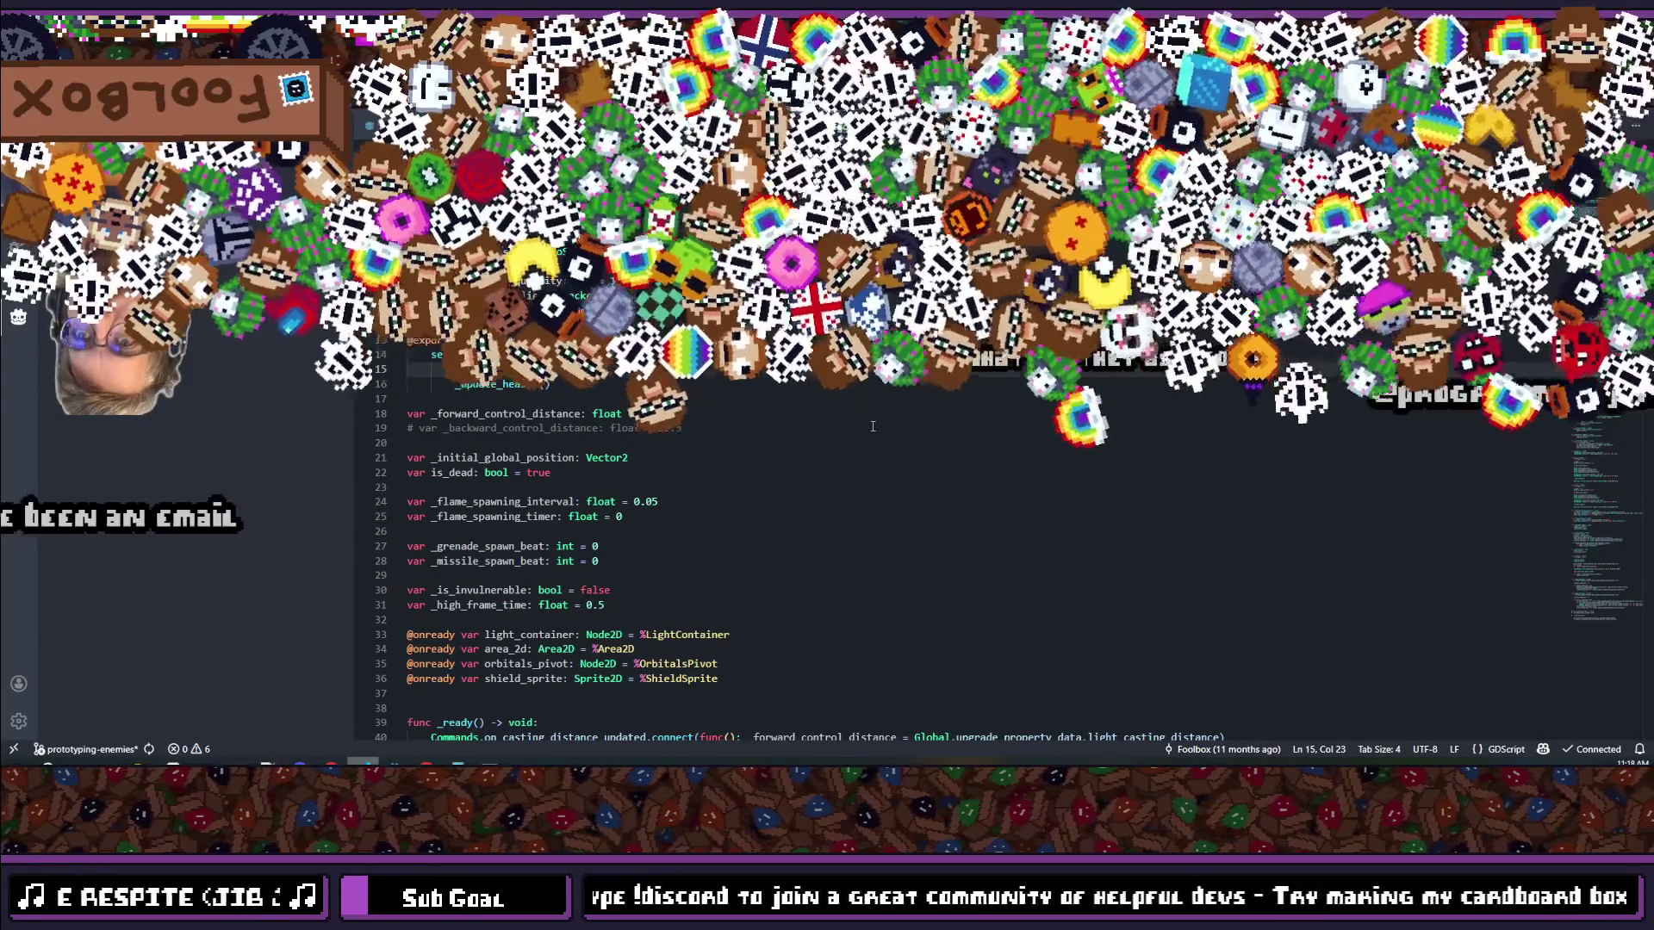
{"action": "type", "text": "mage_"}
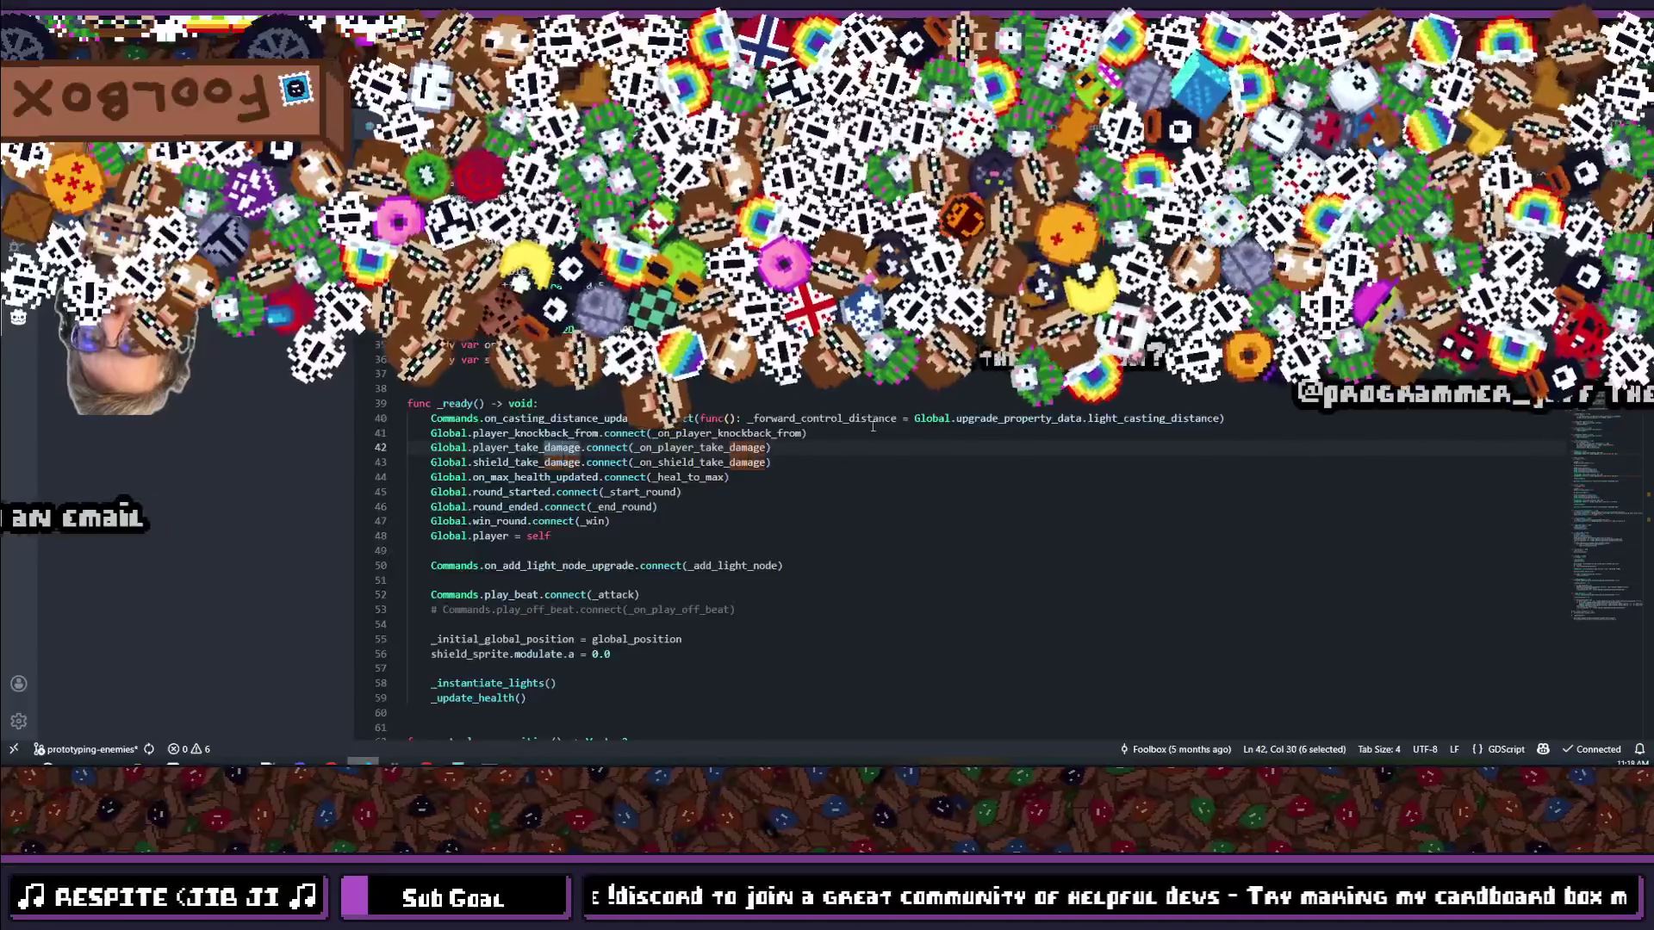
{"action": "key", "text": "BackSpace"}
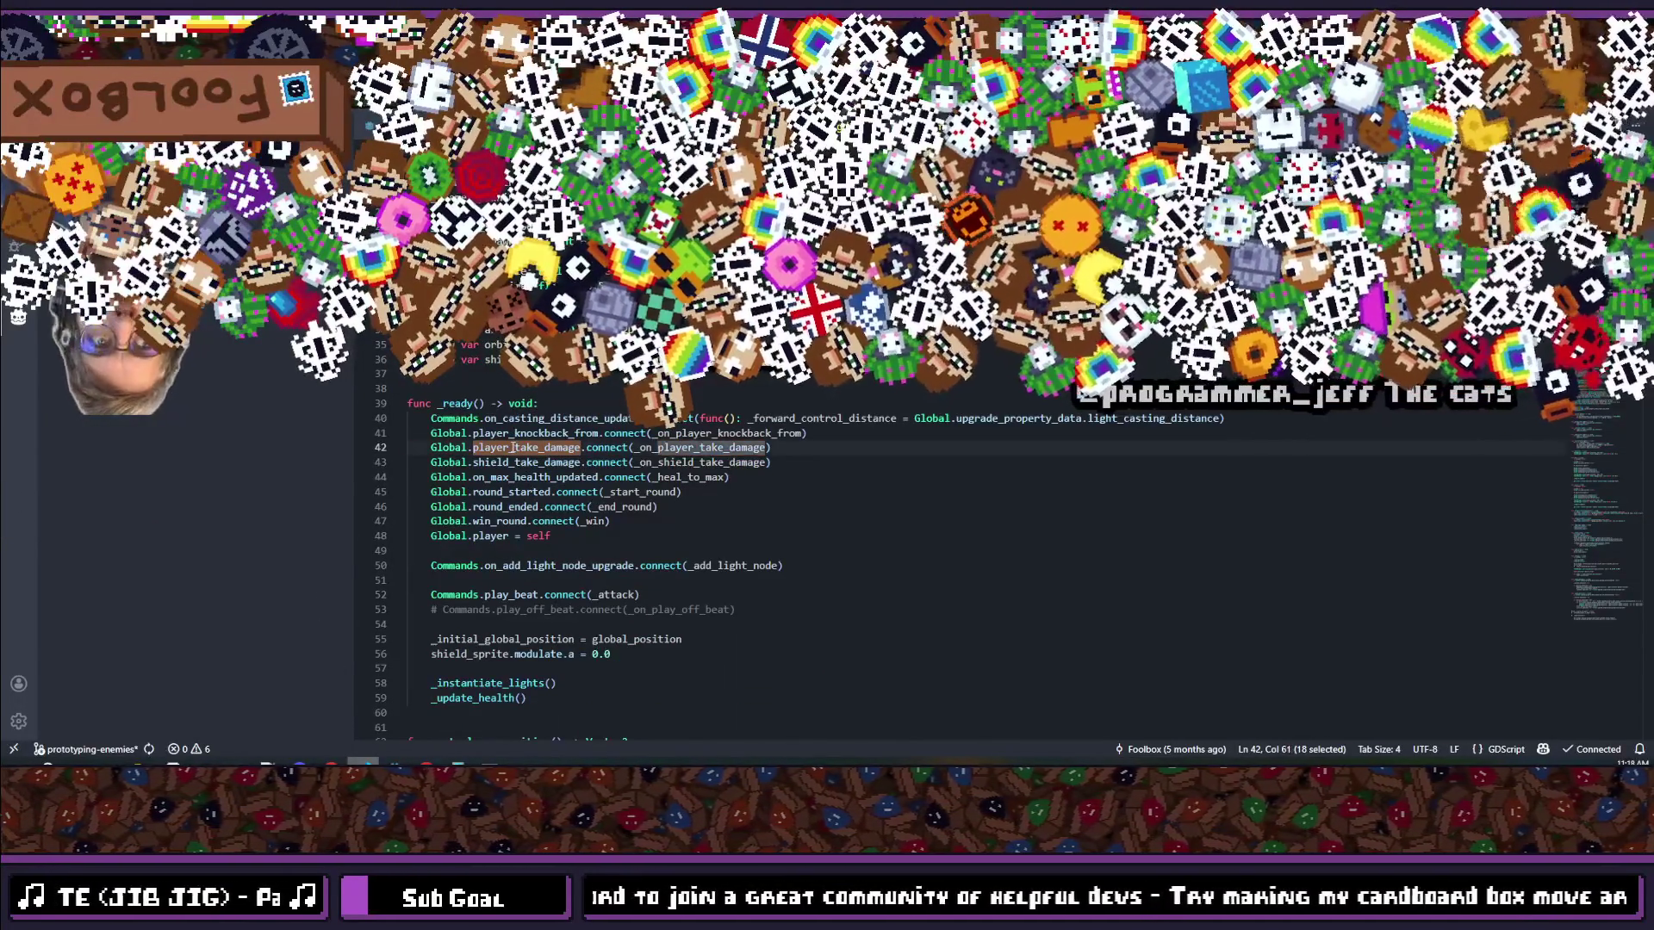
{"action": "key", "text": "Return"}
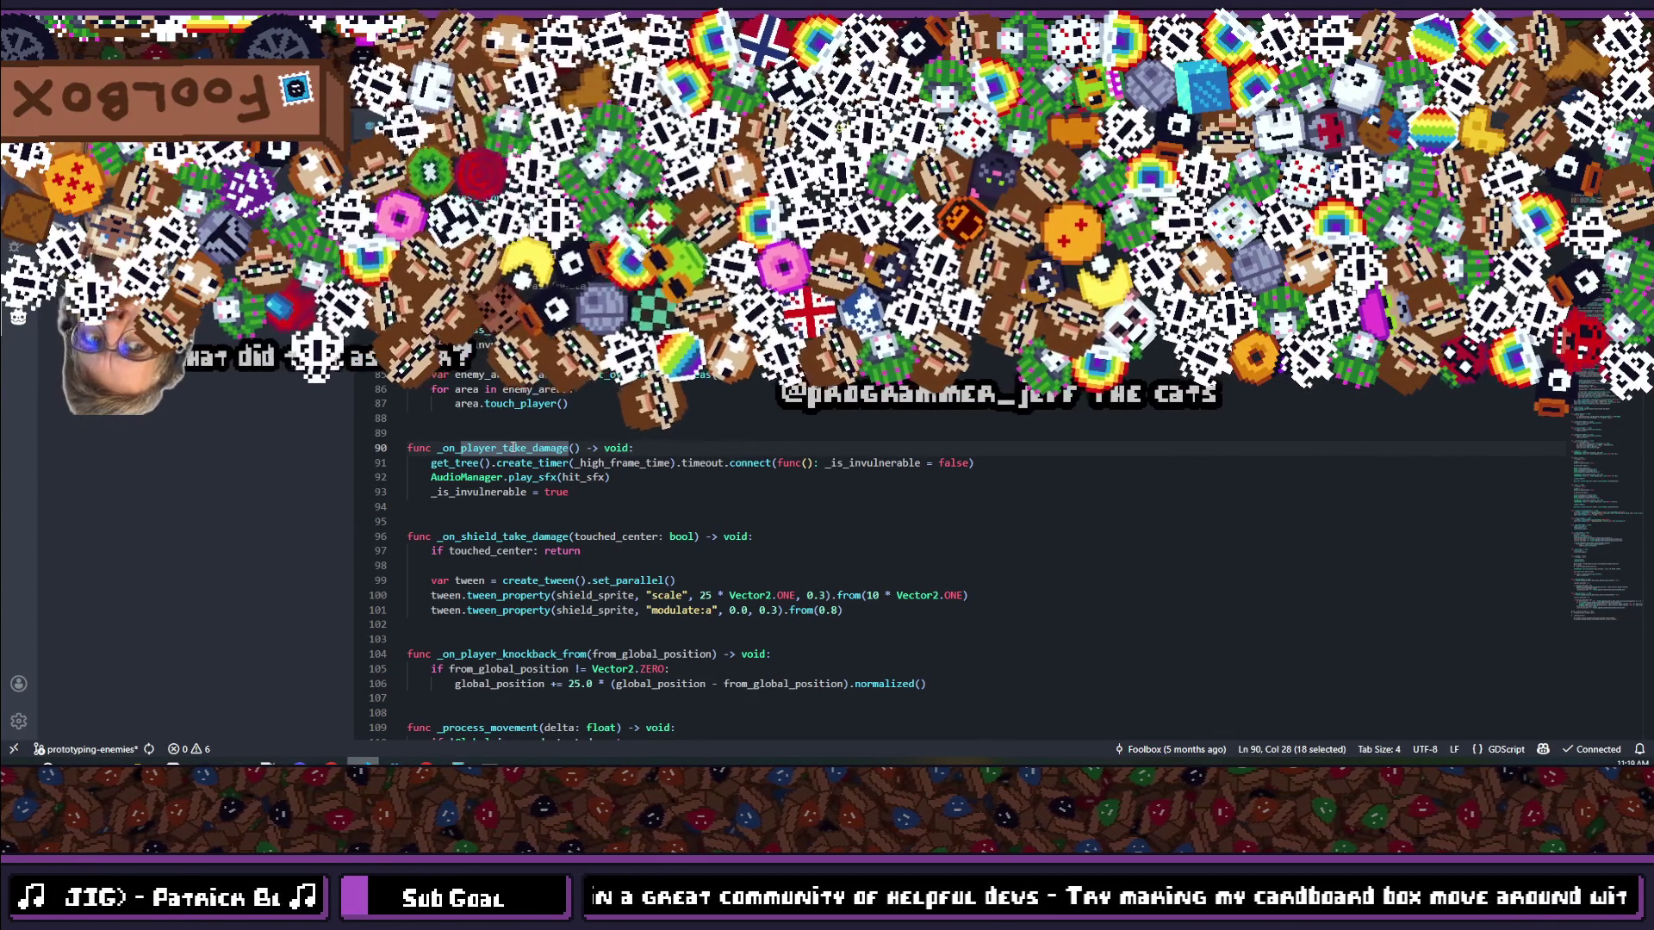
{"action": "key", "text": "Escape"}
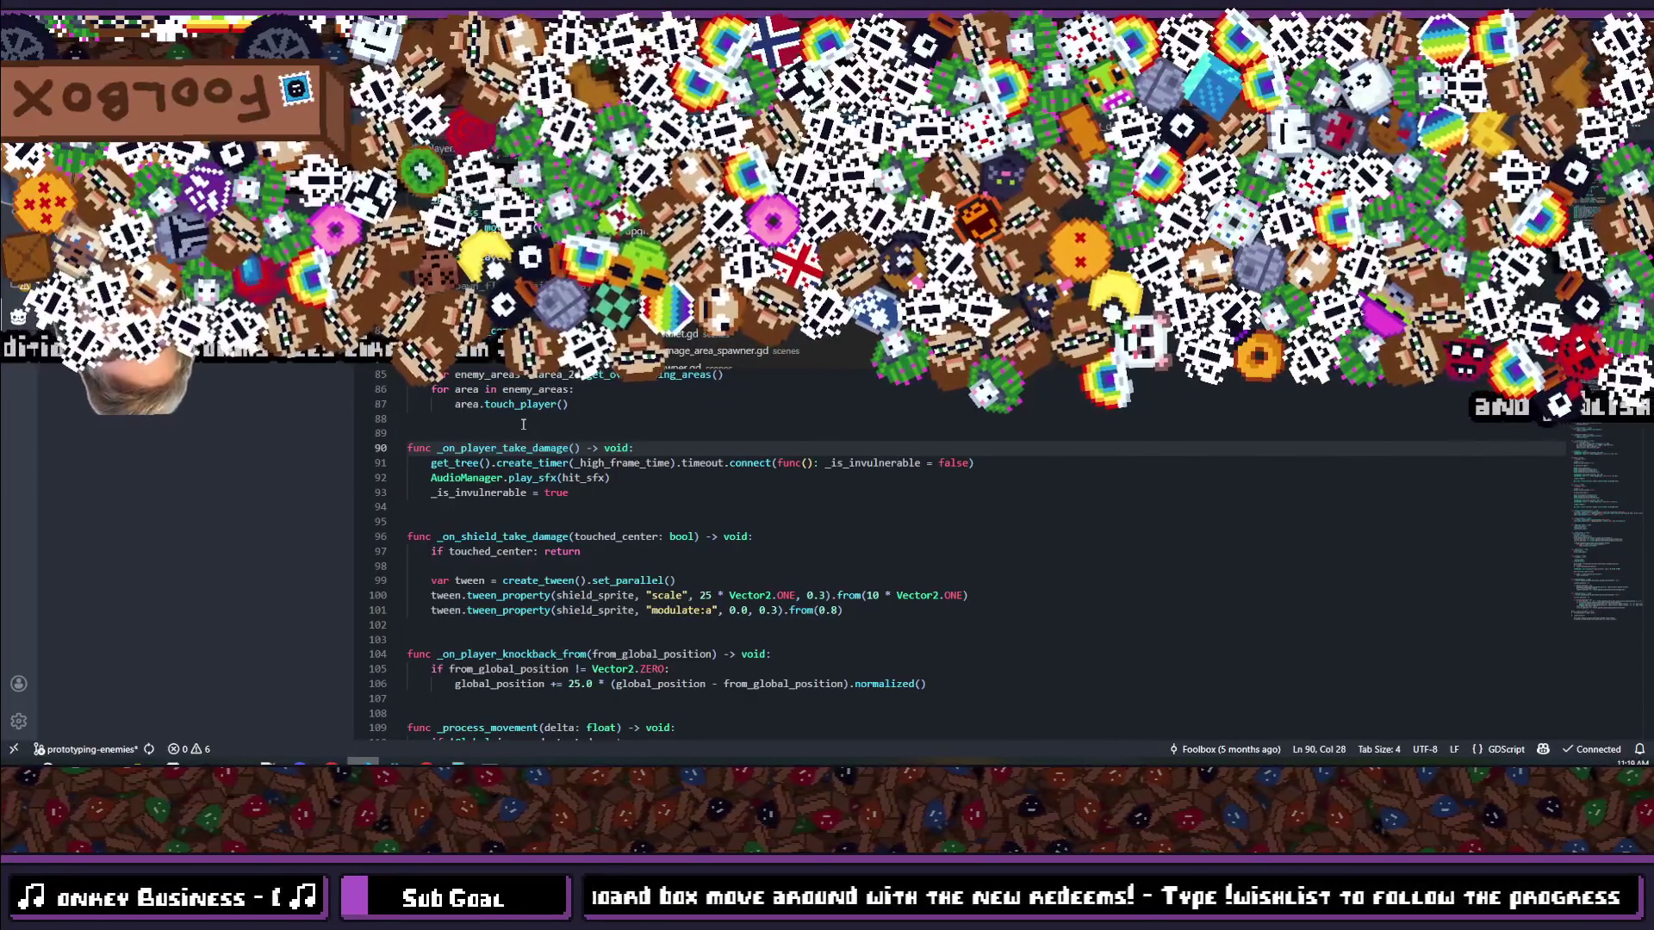
Step: Review player.gd's take-damage and movement code, including _process_contact's invulnerability early exit
{"action": "key", "text": "ctrl+p"}
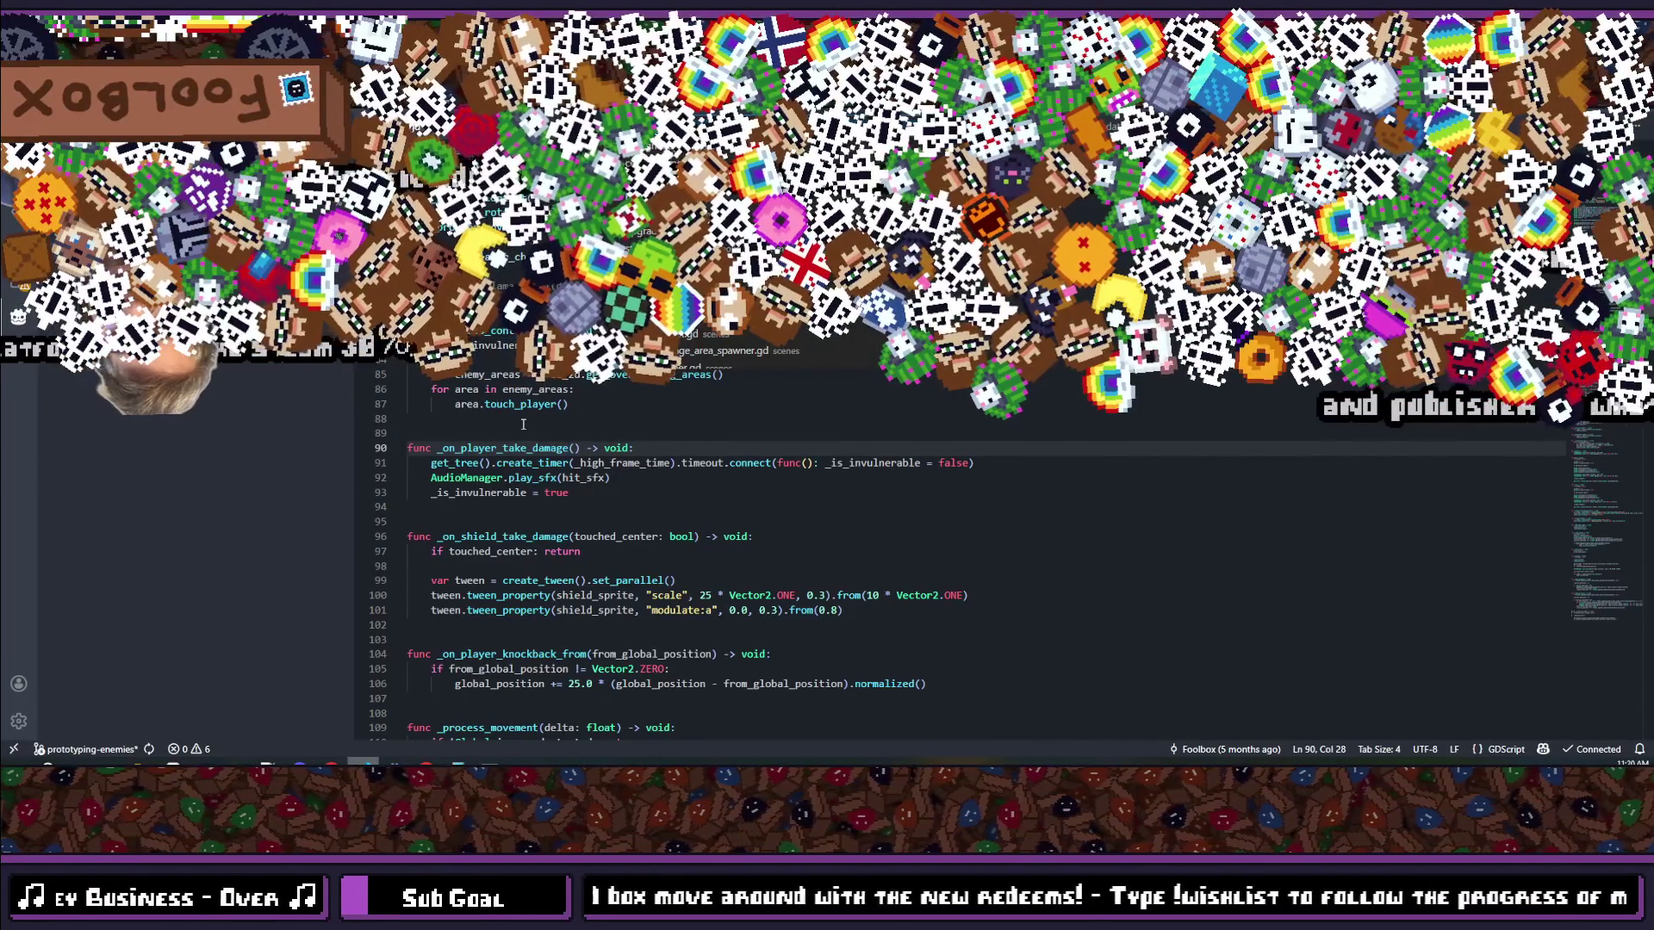
{"action": "key", "text": "Escape"}
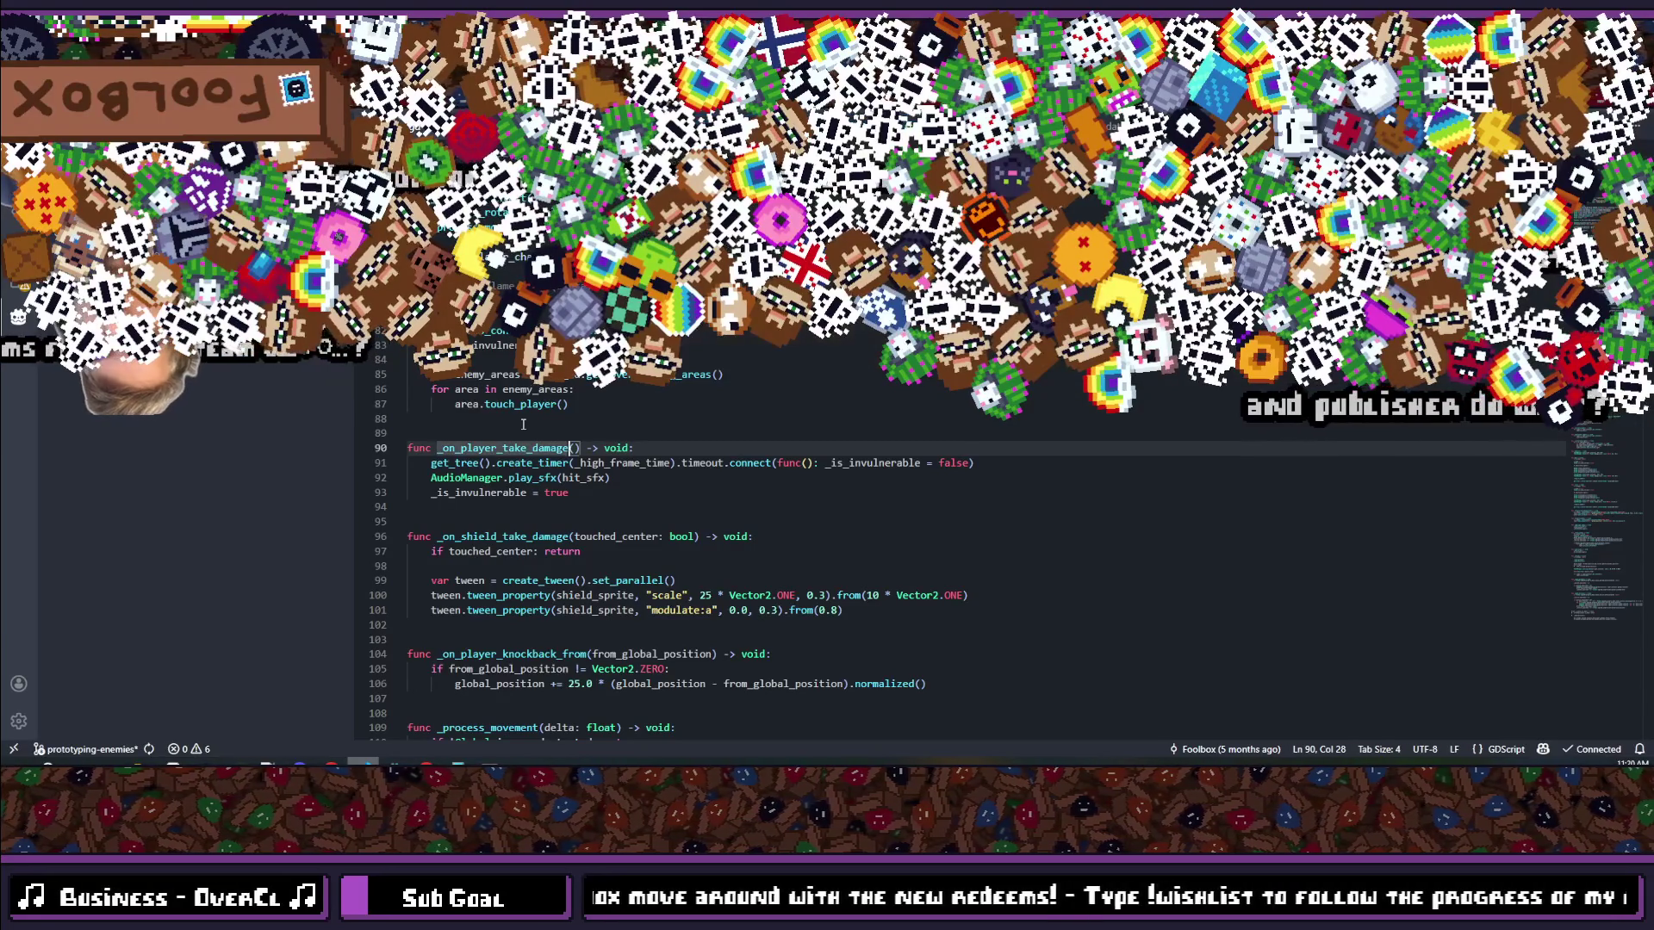
{"action": "scroll", "coordinate": [523, 424], "scroll_direction": "down", "scroll_amount": 8}
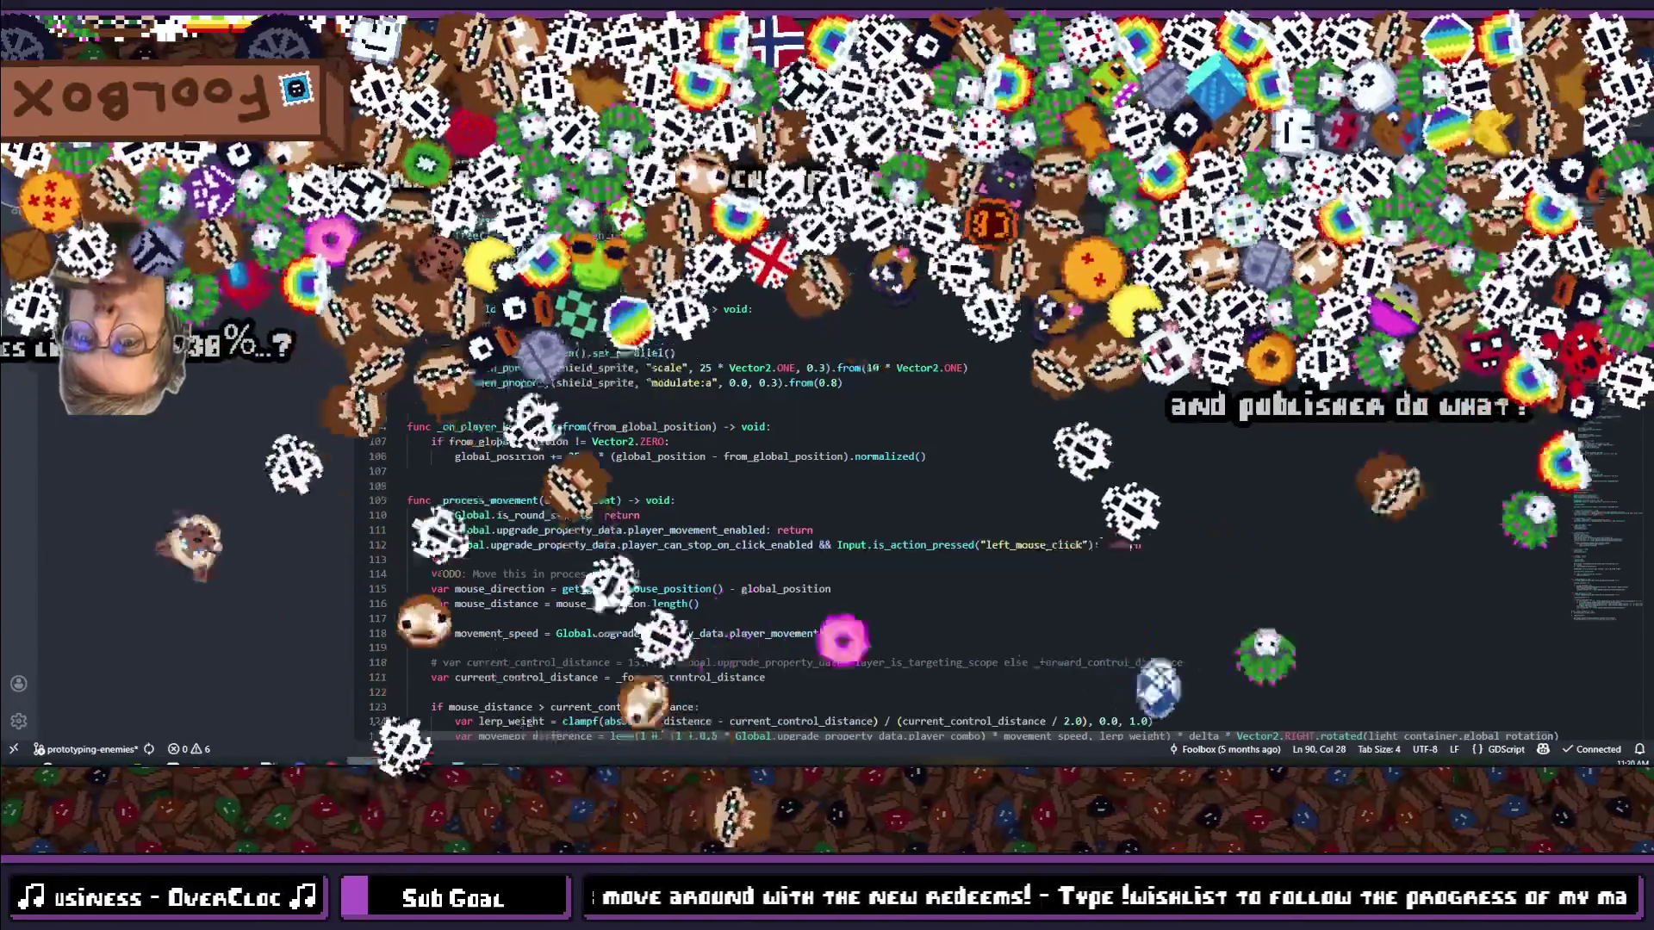
{"action": "scroll", "coordinate": [523, 425], "scroll_direction": "down", "scroll_amount": 7}
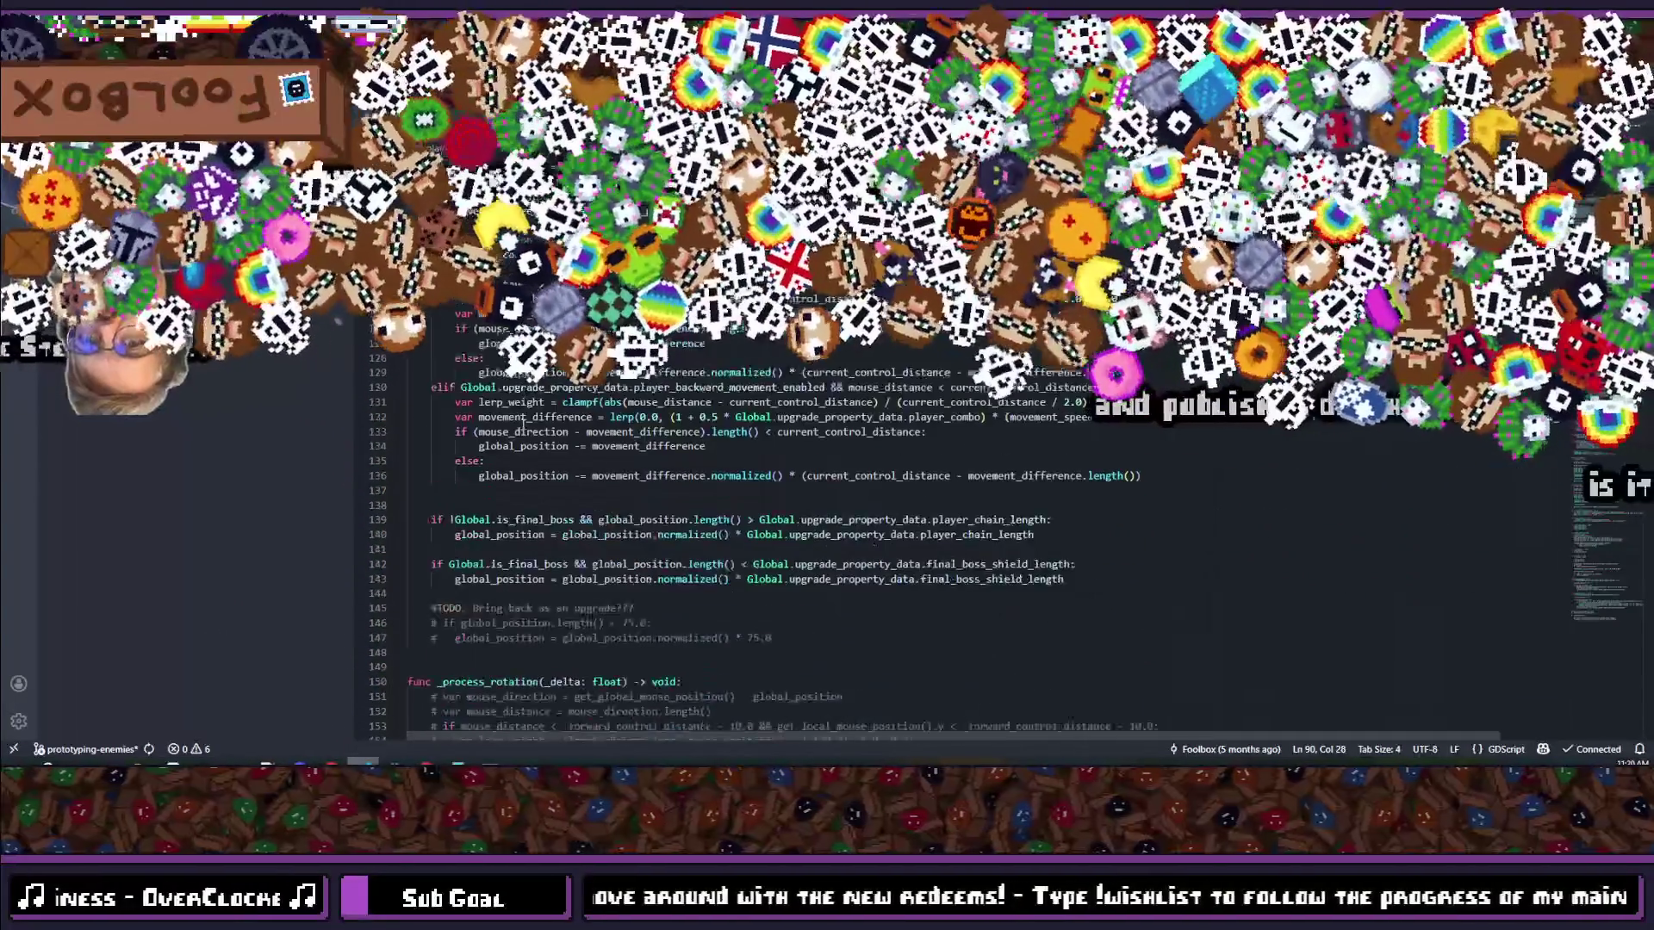
{"action": "scroll", "coordinate": [523, 425], "scroll_direction": "down", "scroll_amount": 2}
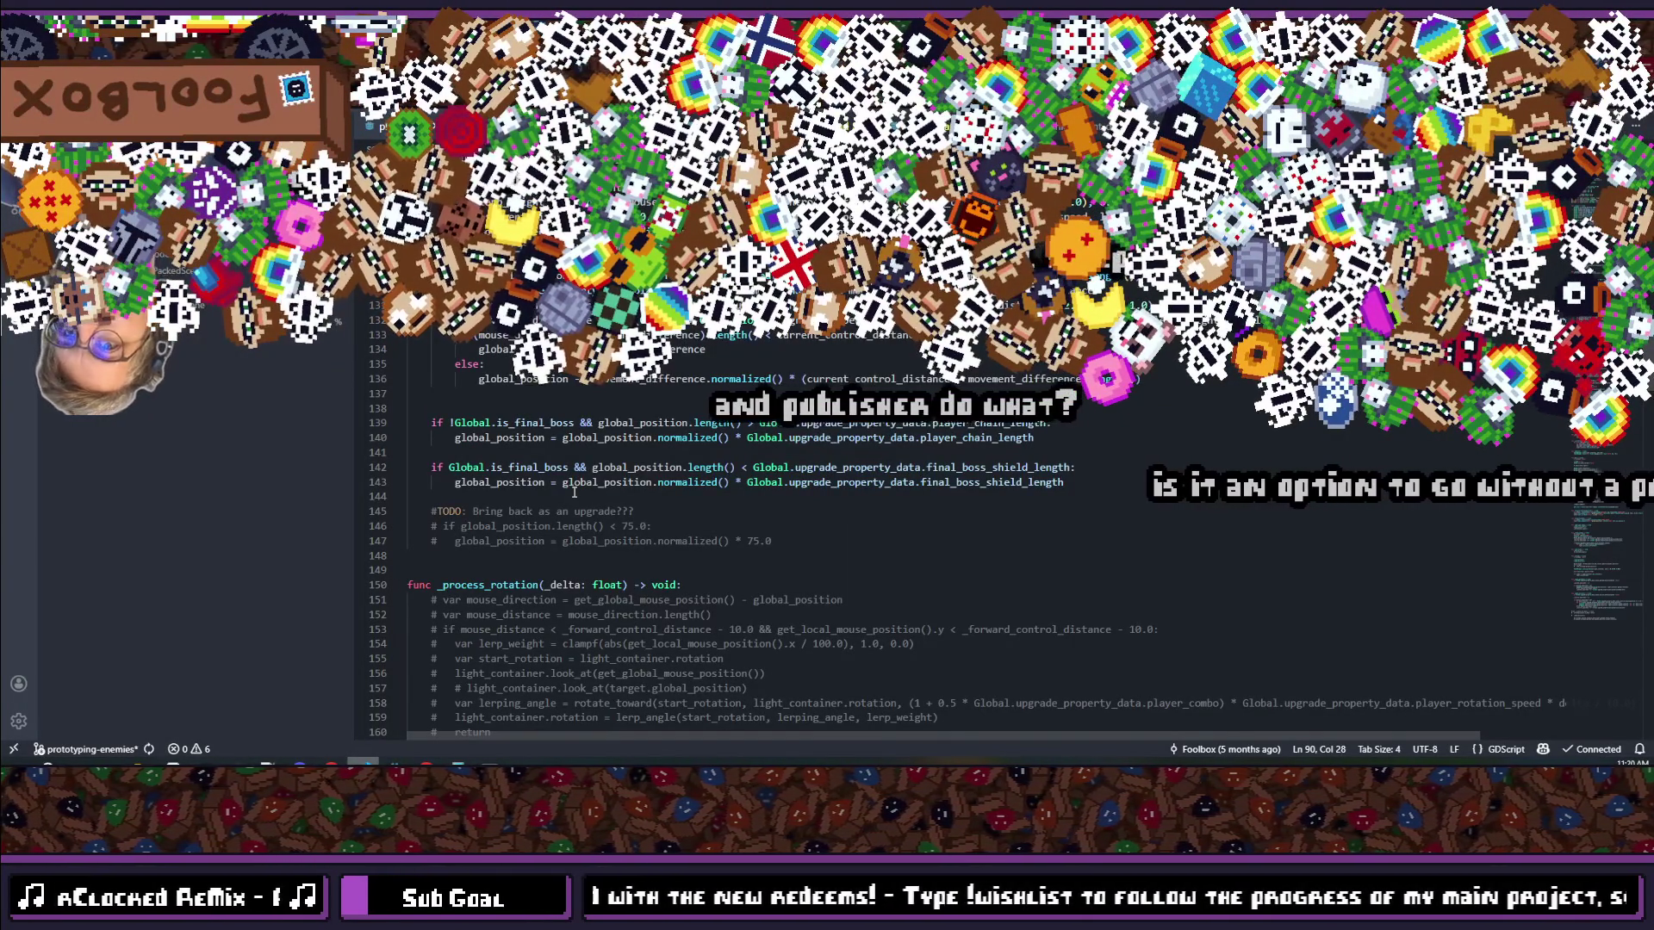
{"action": "scroll", "coordinate": [574, 492], "scroll_direction": "up", "scroll_amount": 9}
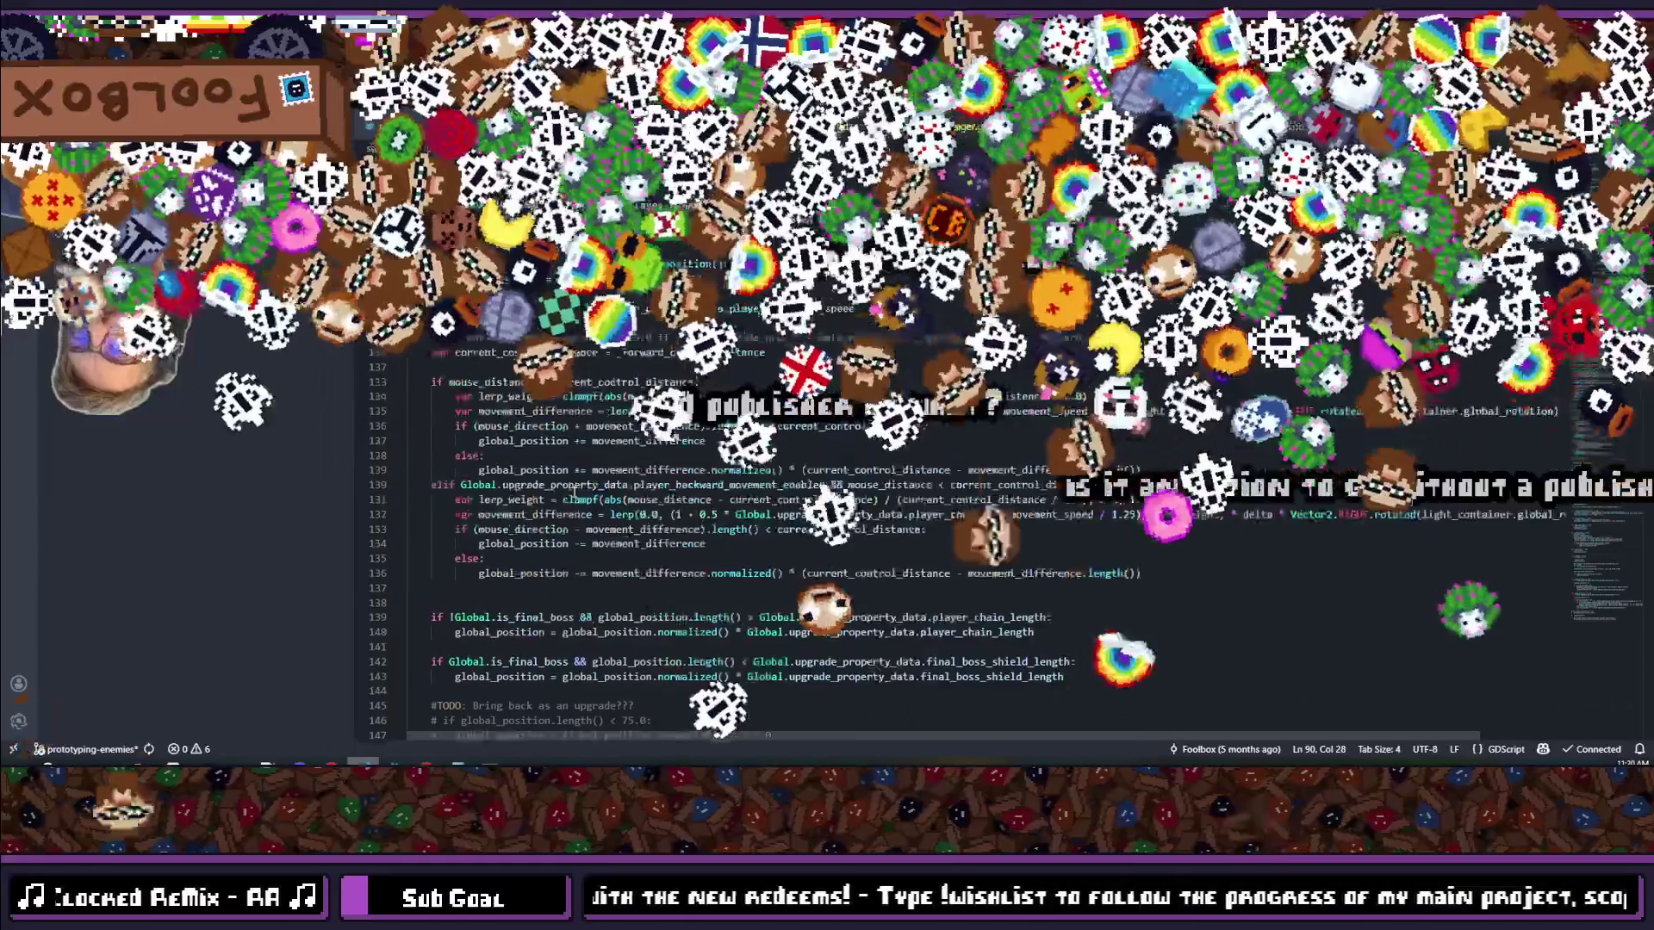
{"action": "scroll", "coordinate": [574, 492], "scroll_direction": "up", "scroll_amount": 14}
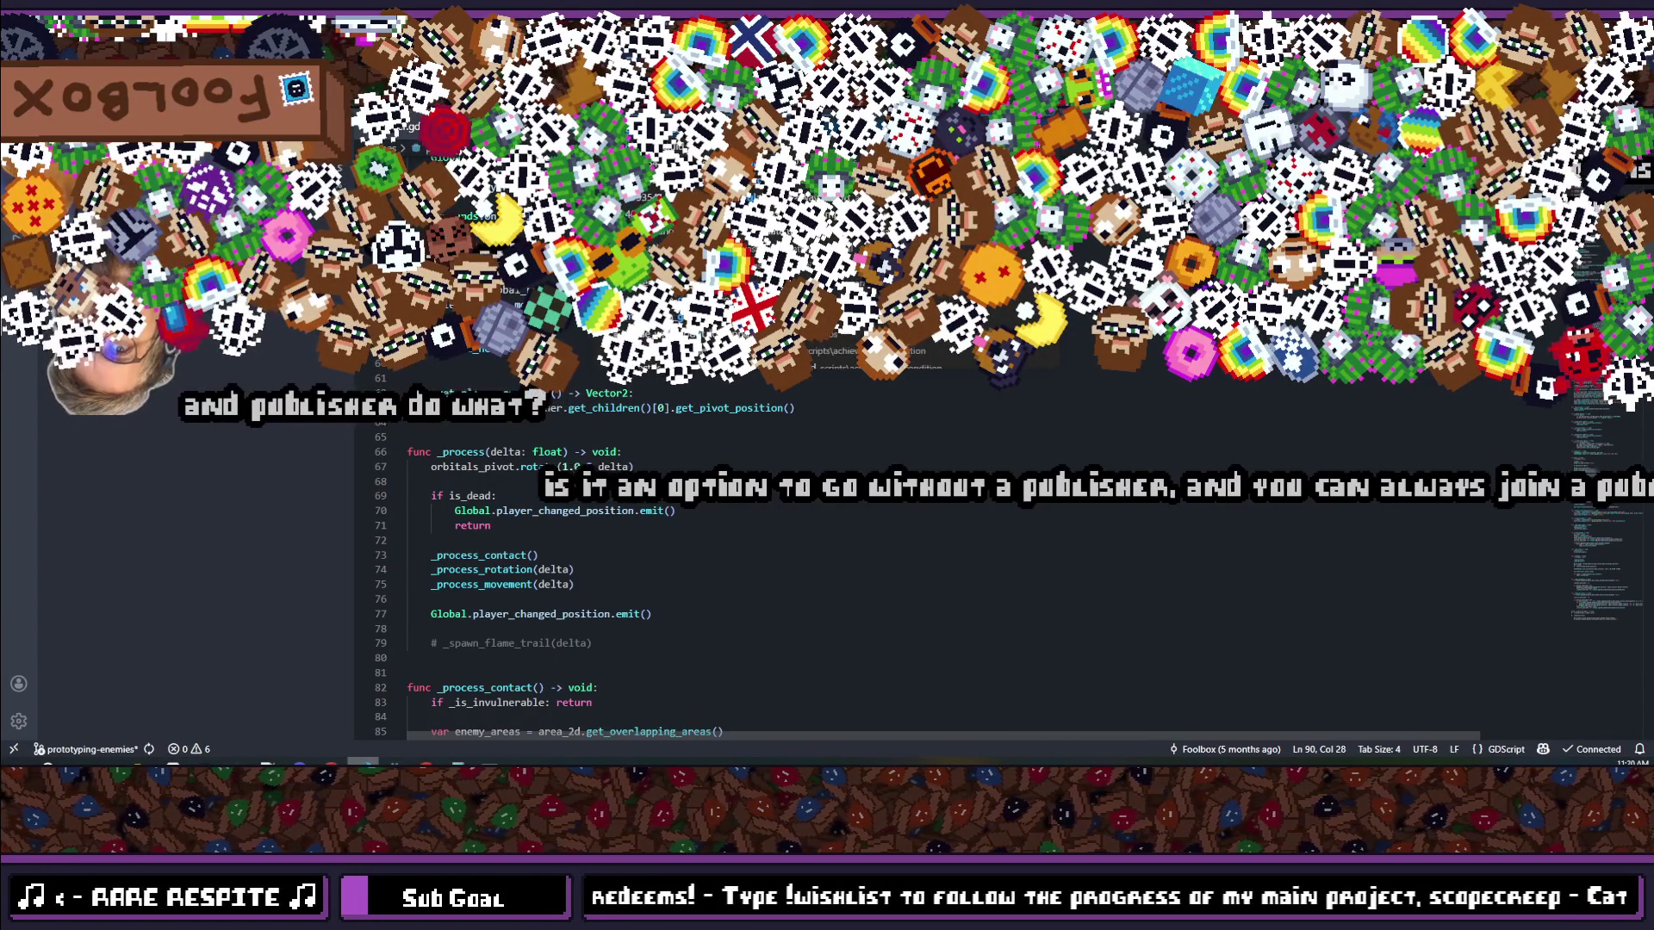
Step: Step past the signals and colour variables in the global script to reach take_damage
{"action": "key", "text": "ctrl+alt+minus"}
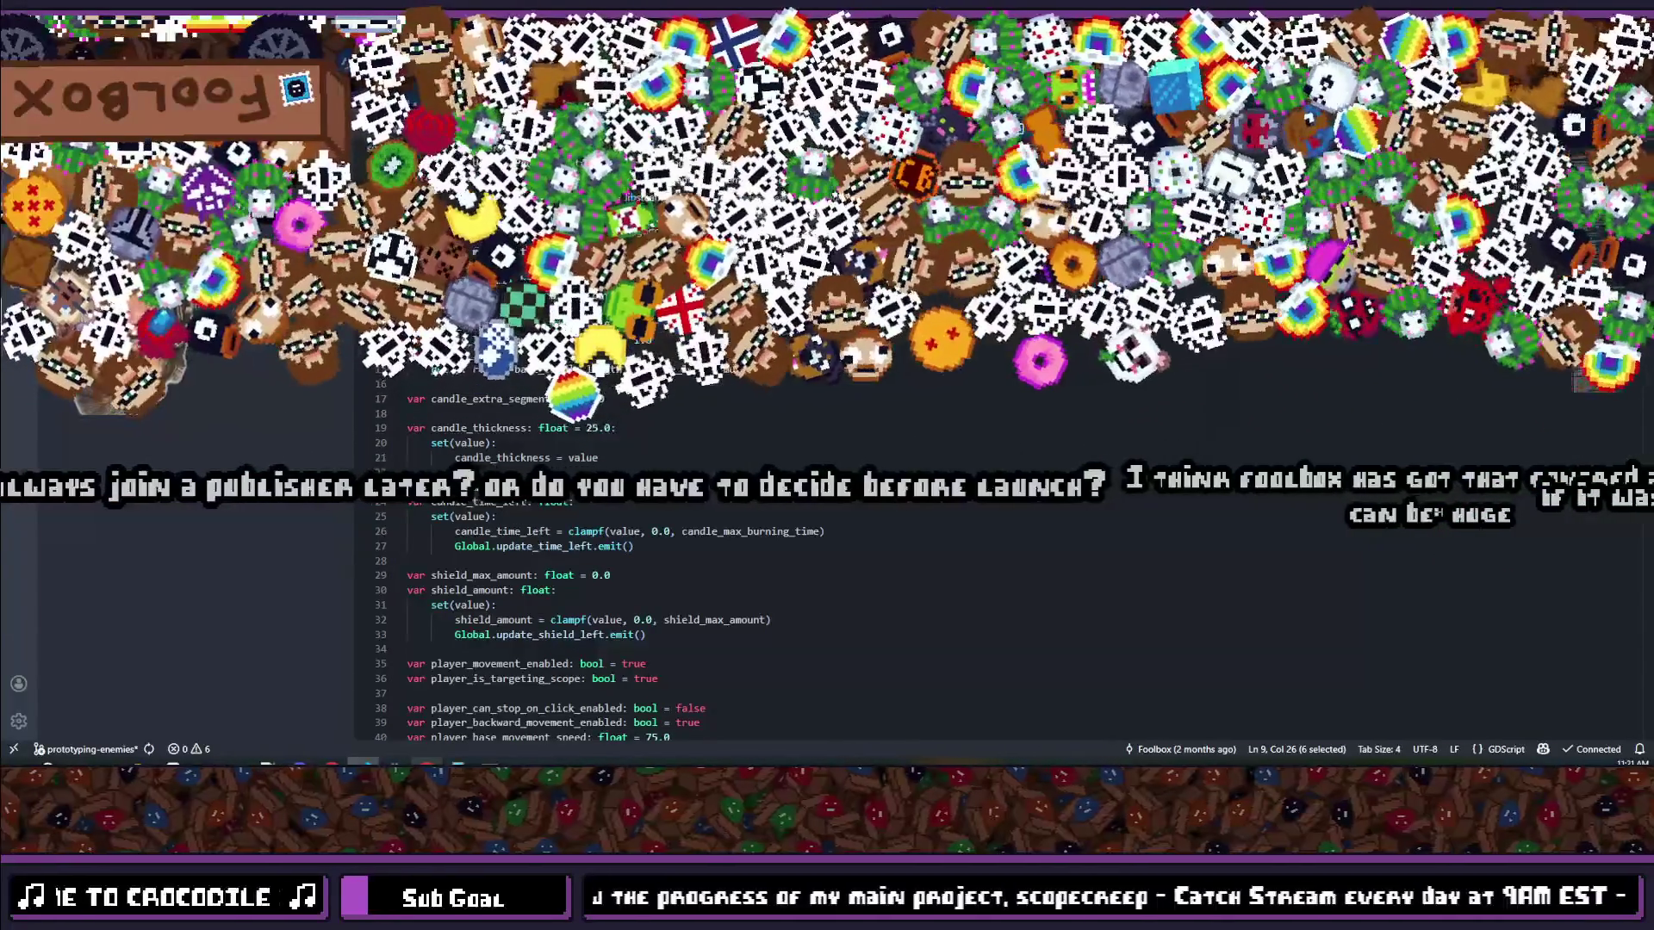
{"action": "key", "text": "ctrl+shift+minus"}
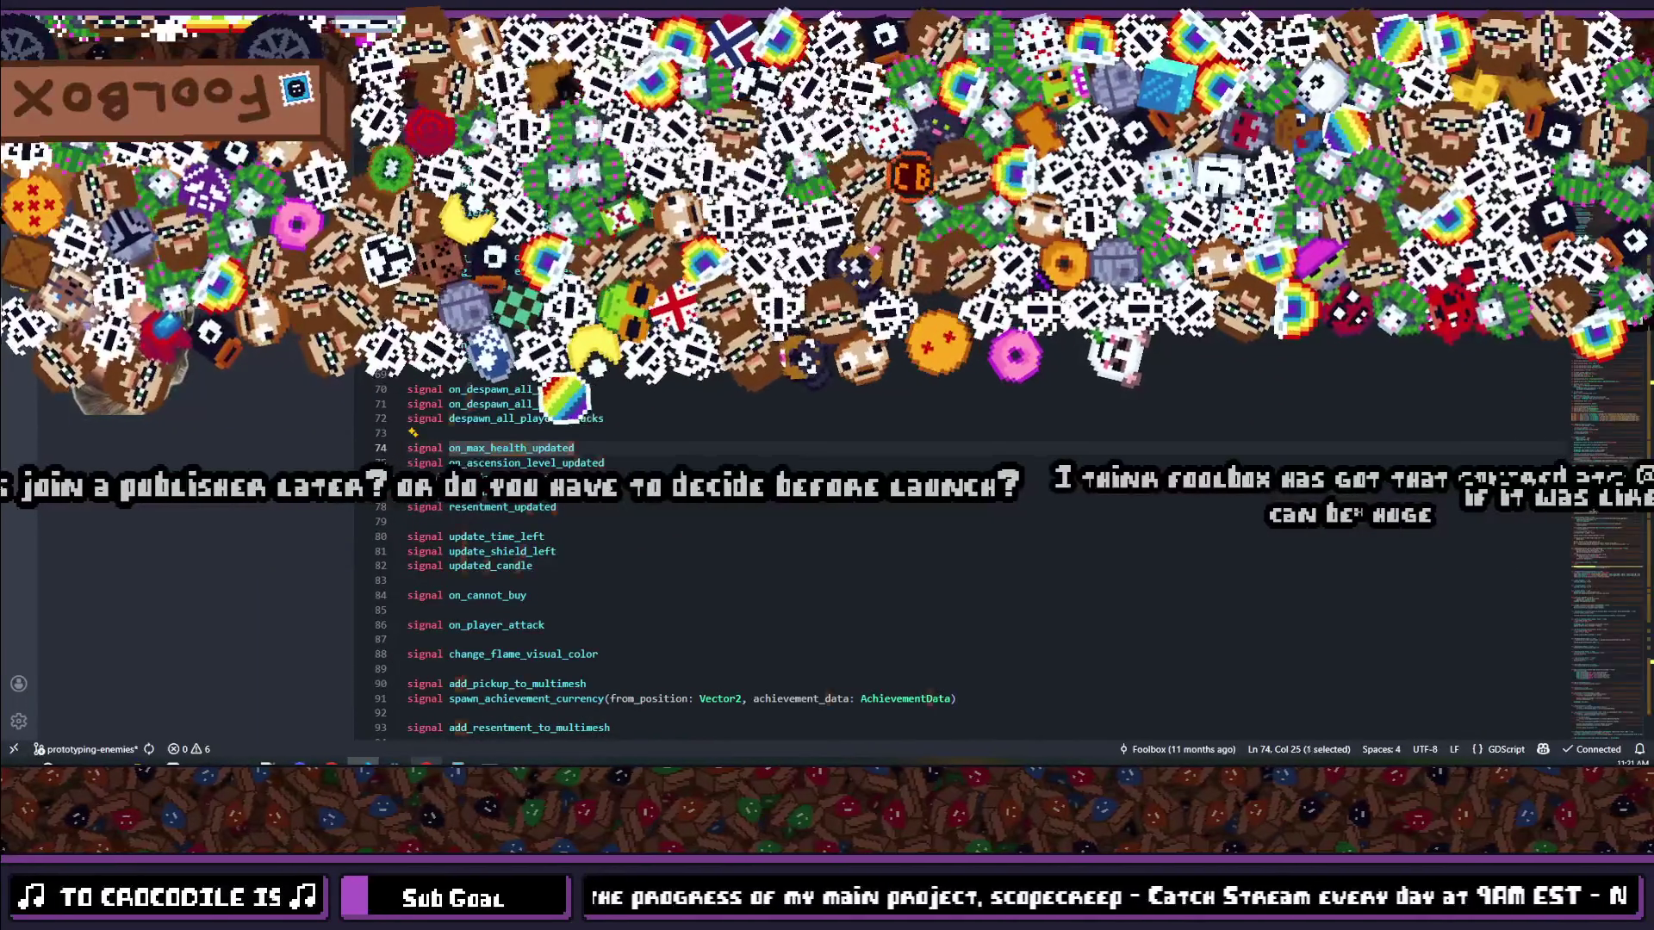
{"action": "key", "text": "ctrl+shift+minus"}
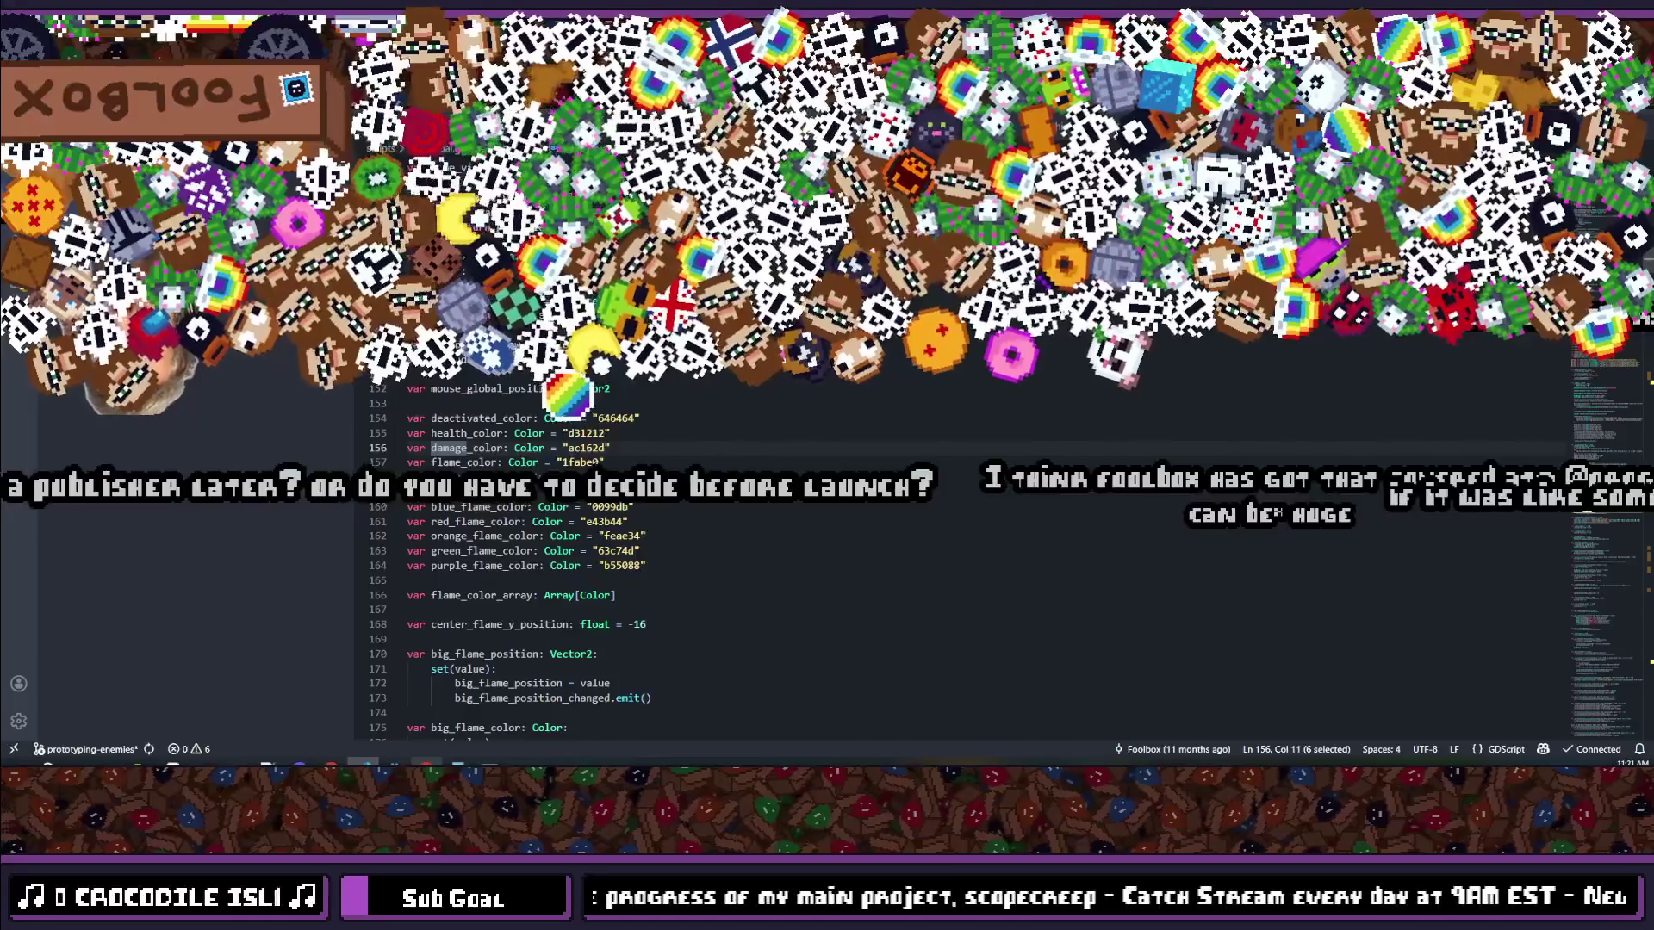
{"action": "key", "text": "ctrl+shift+minus"}
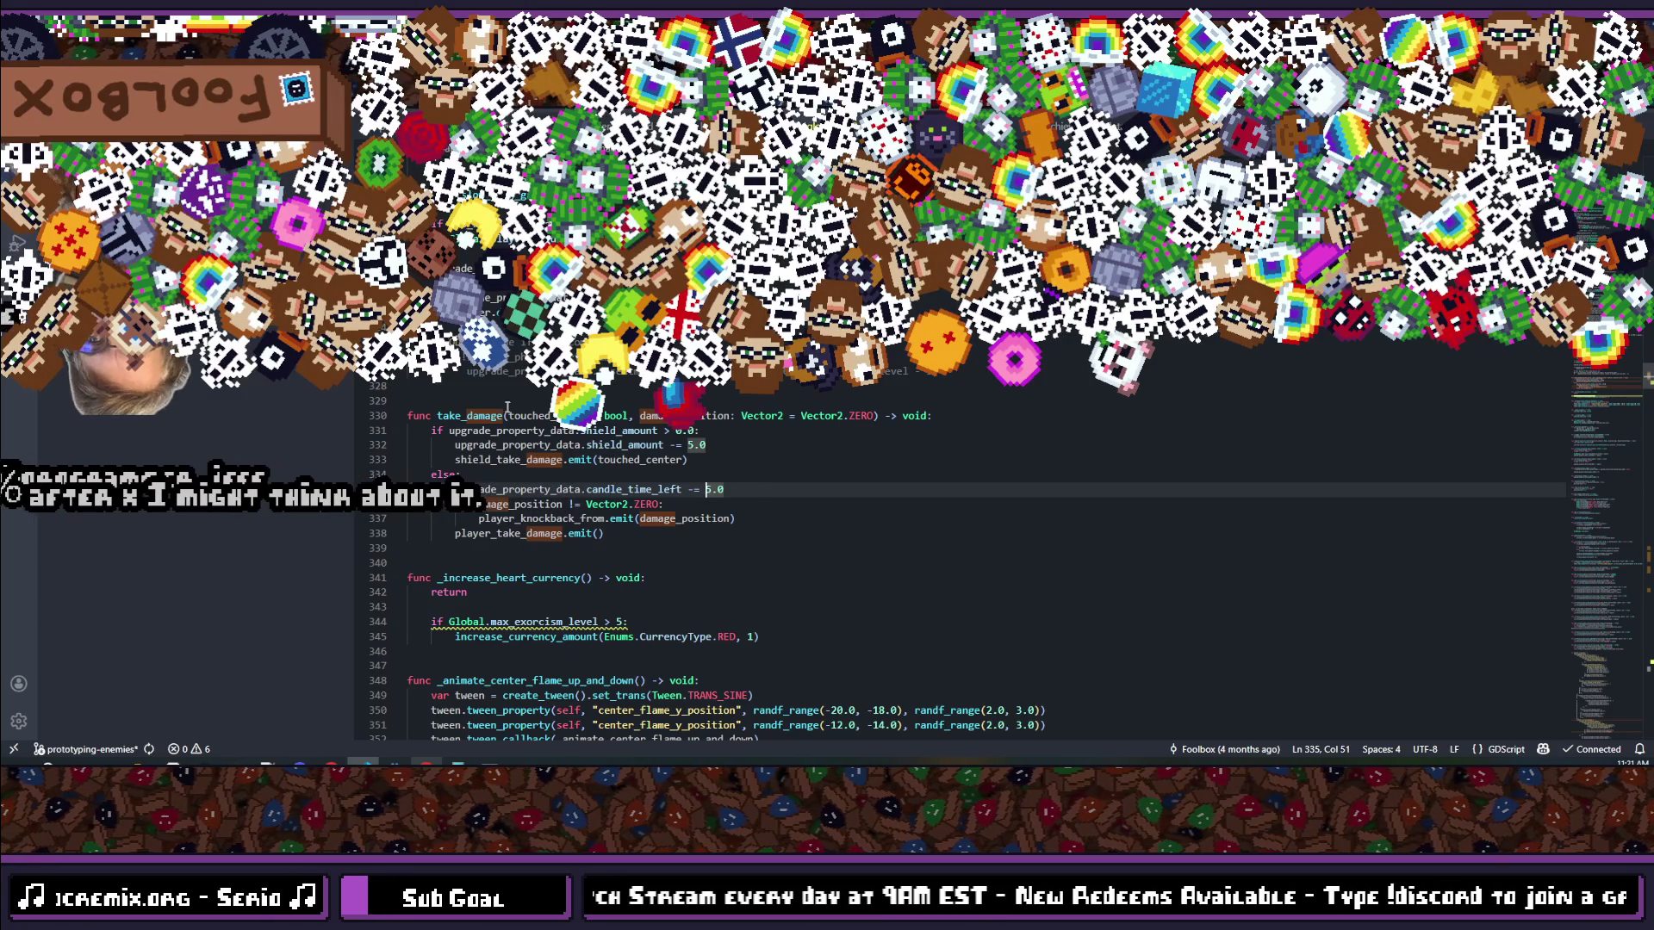
{"action": "double_click", "coordinate": [464, 416]}
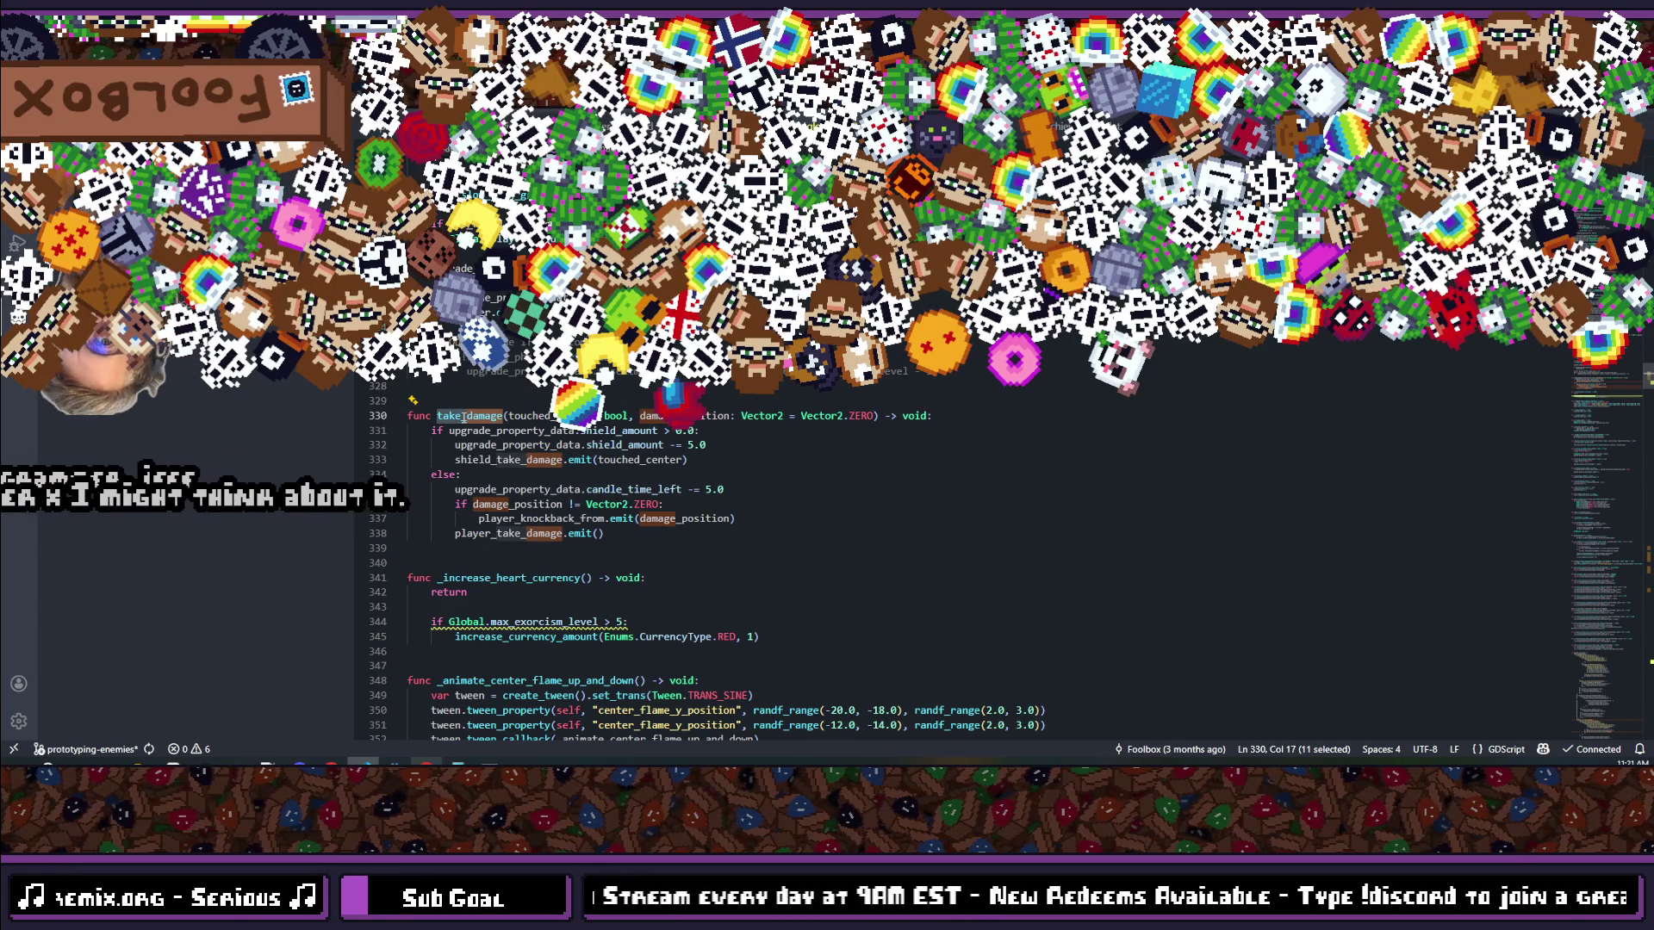
{"action": "left_click", "coordinate": [463, 416]}
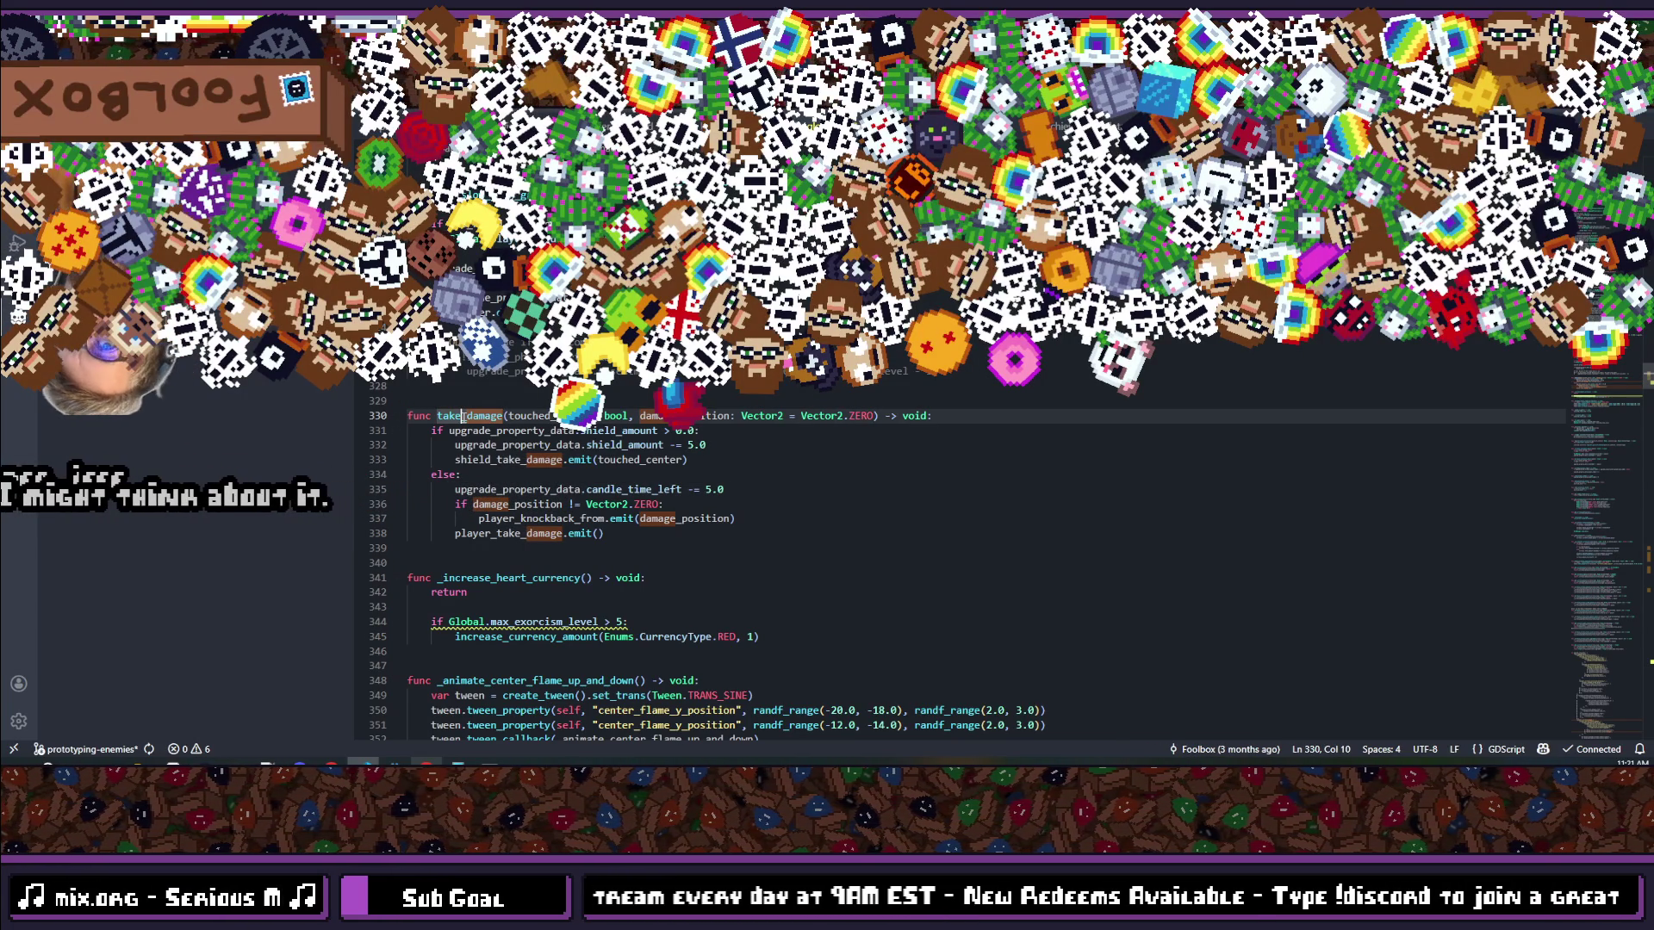
{"action": "key", "text": "shift+F12"}
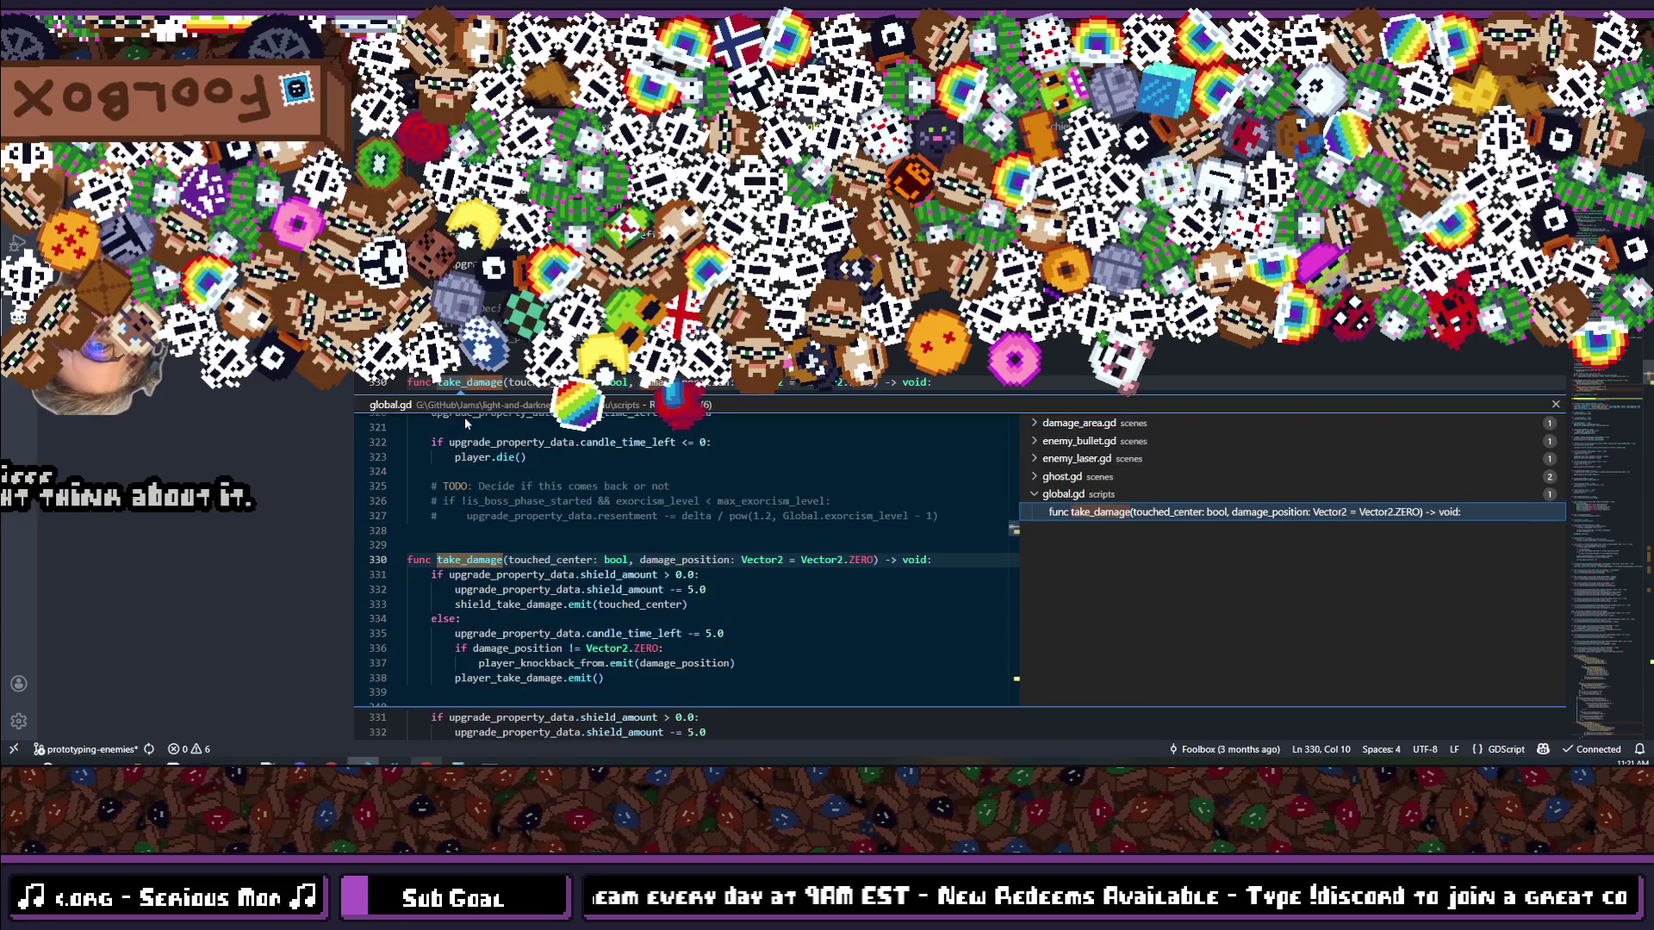
{"action": "left_click", "coordinate": [1051, 476]}
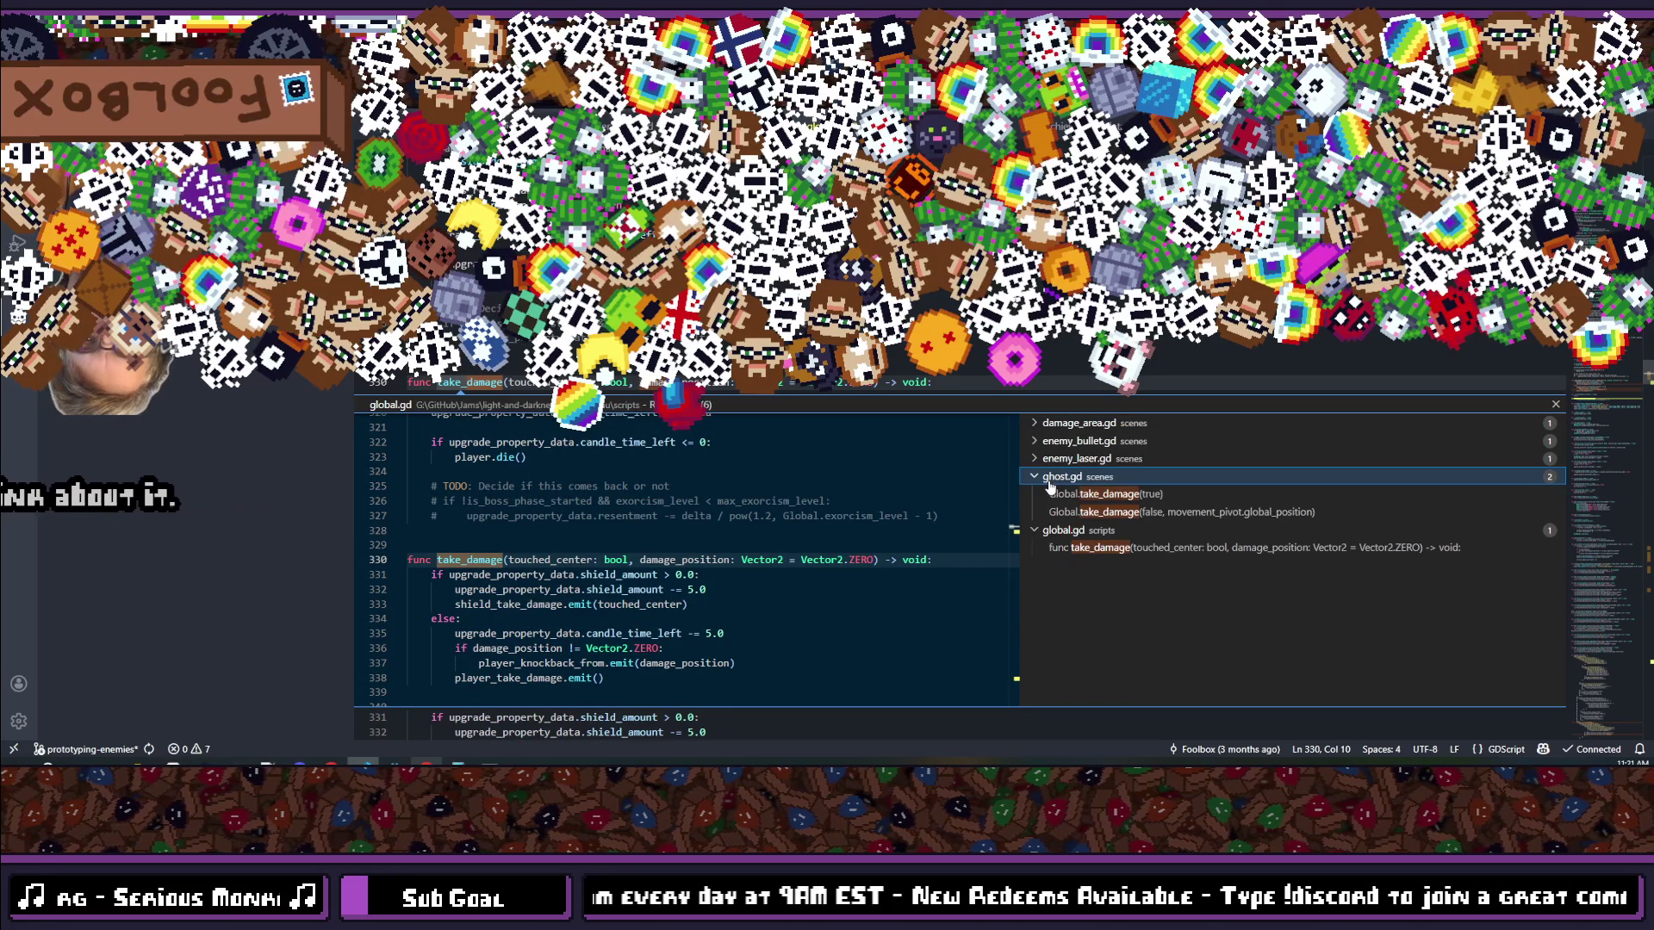
{"action": "left_click", "coordinate": [1051, 459]}
{"action": "left_click", "coordinate": [1051, 441]}
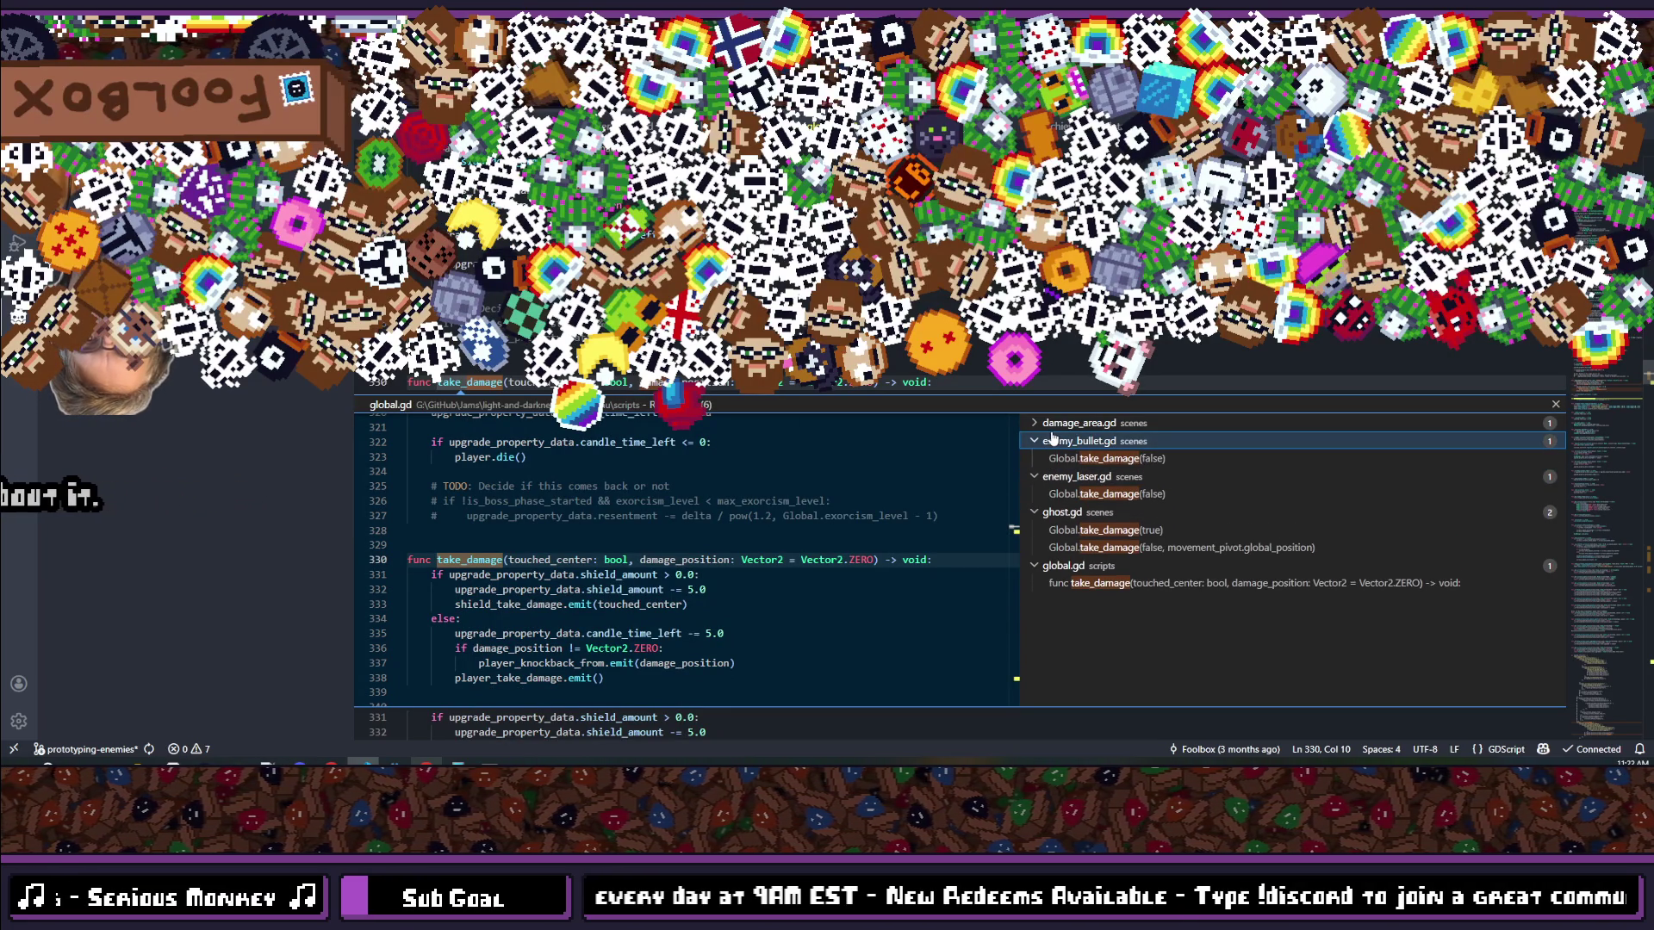
{"action": "left_click", "coordinate": [1051, 423]}
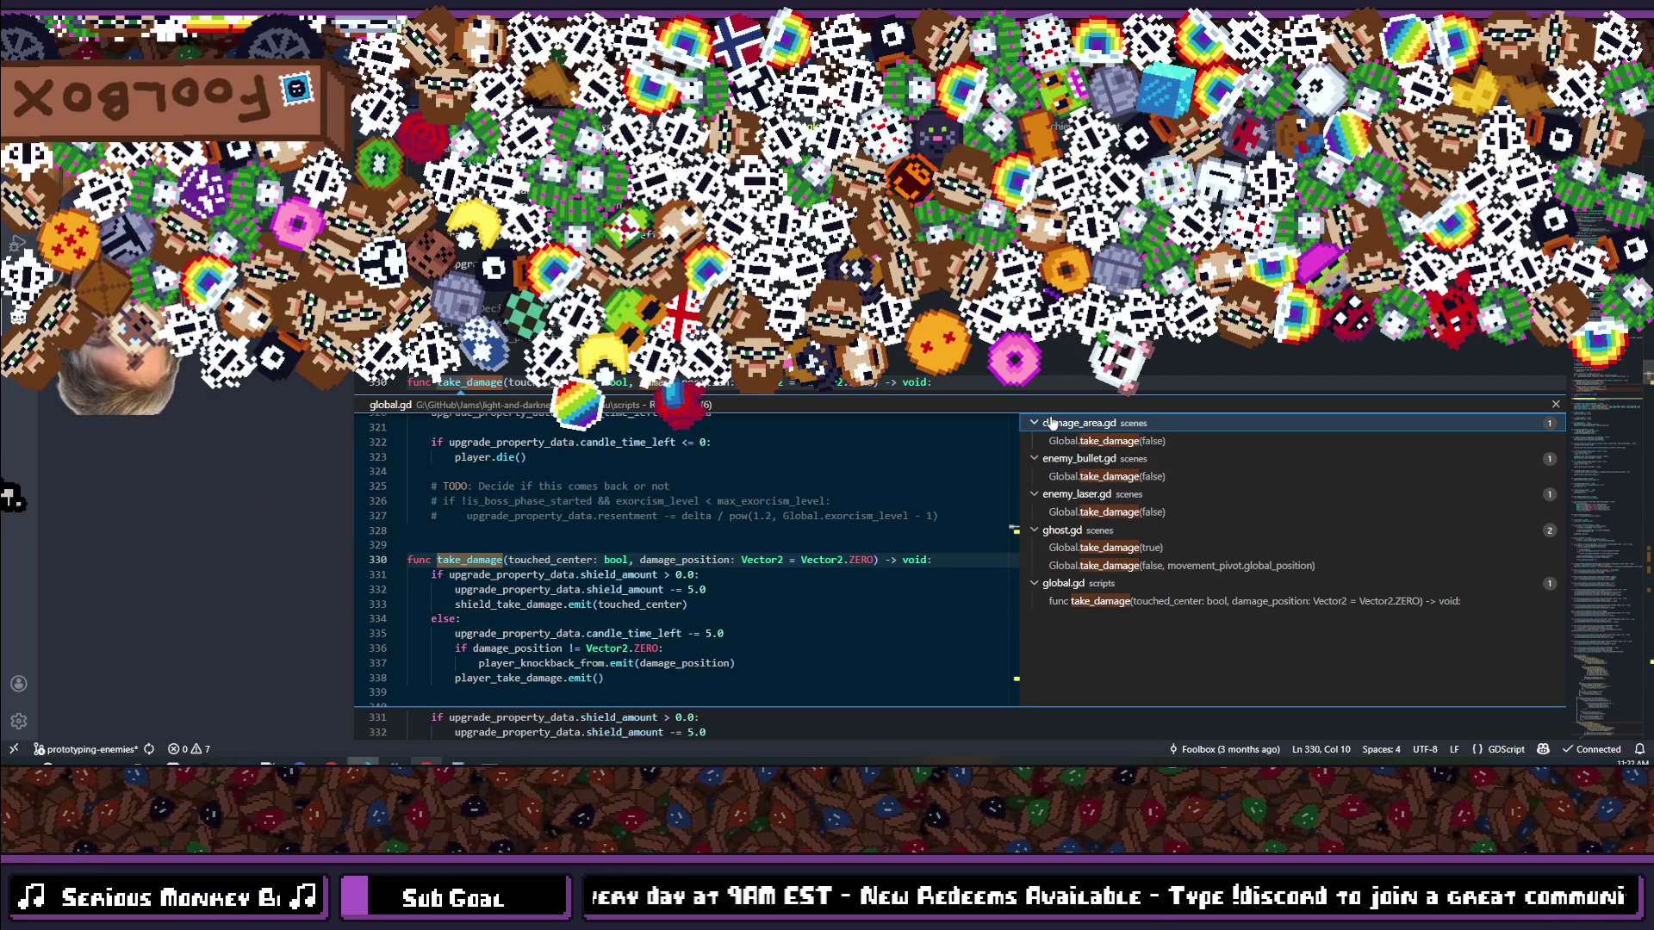
{"action": "left_click", "coordinate": [1101, 606]}
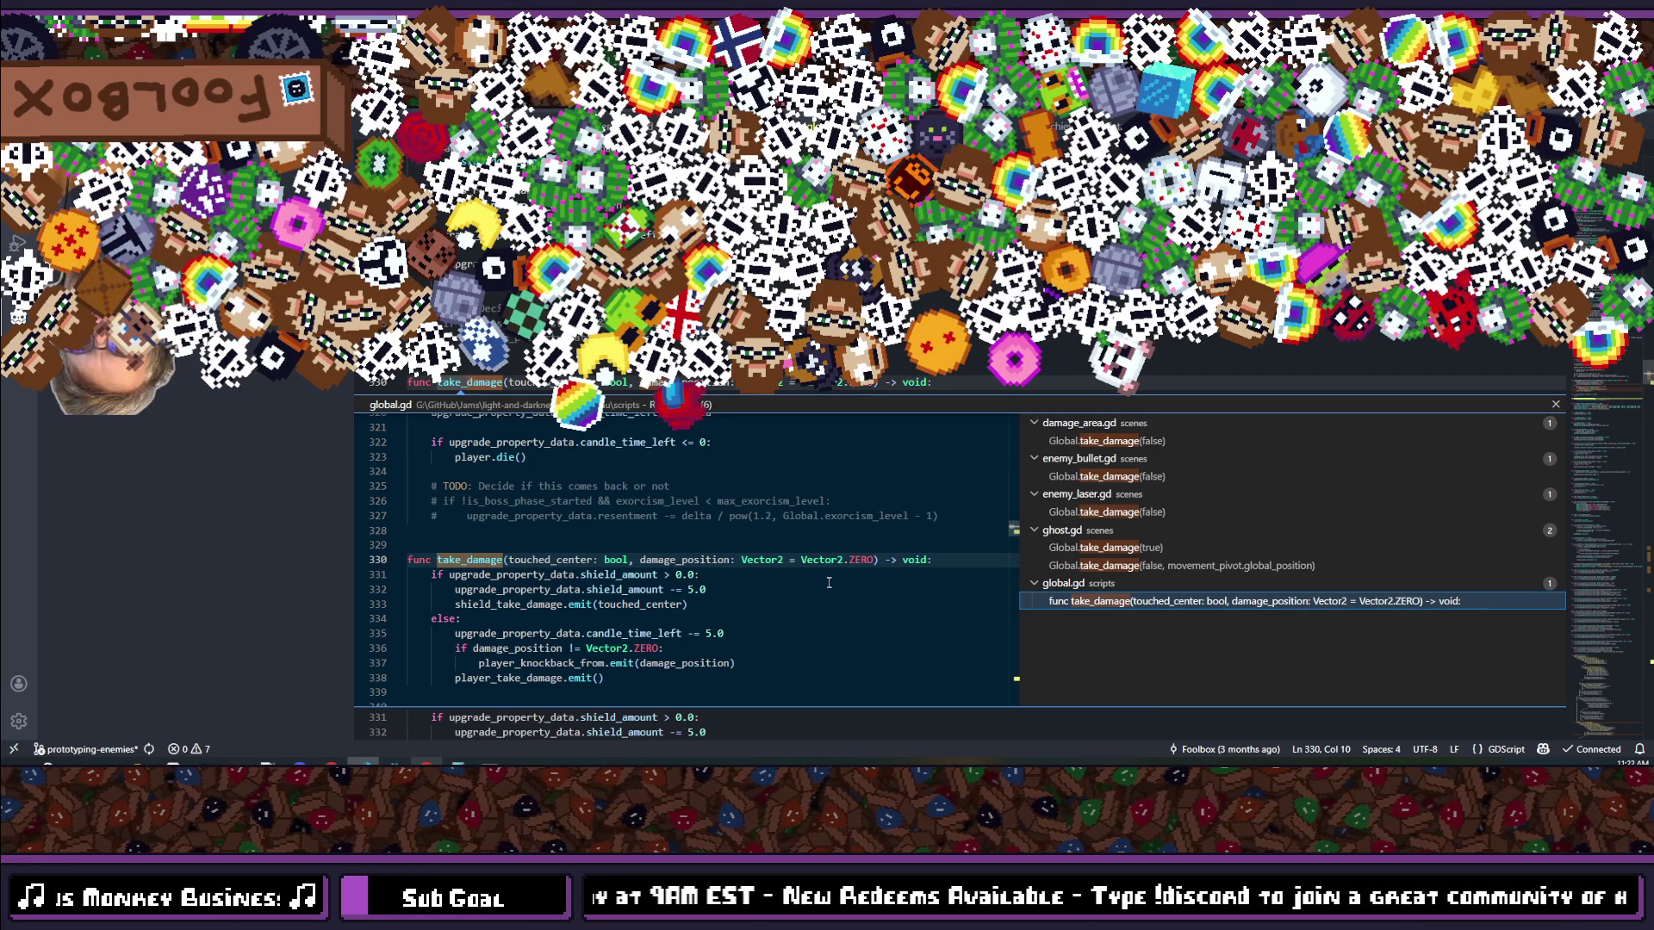
{"action": "double_click", "coordinate": [829, 583]}
{"action": "left_click", "coordinate": [726, 507]}
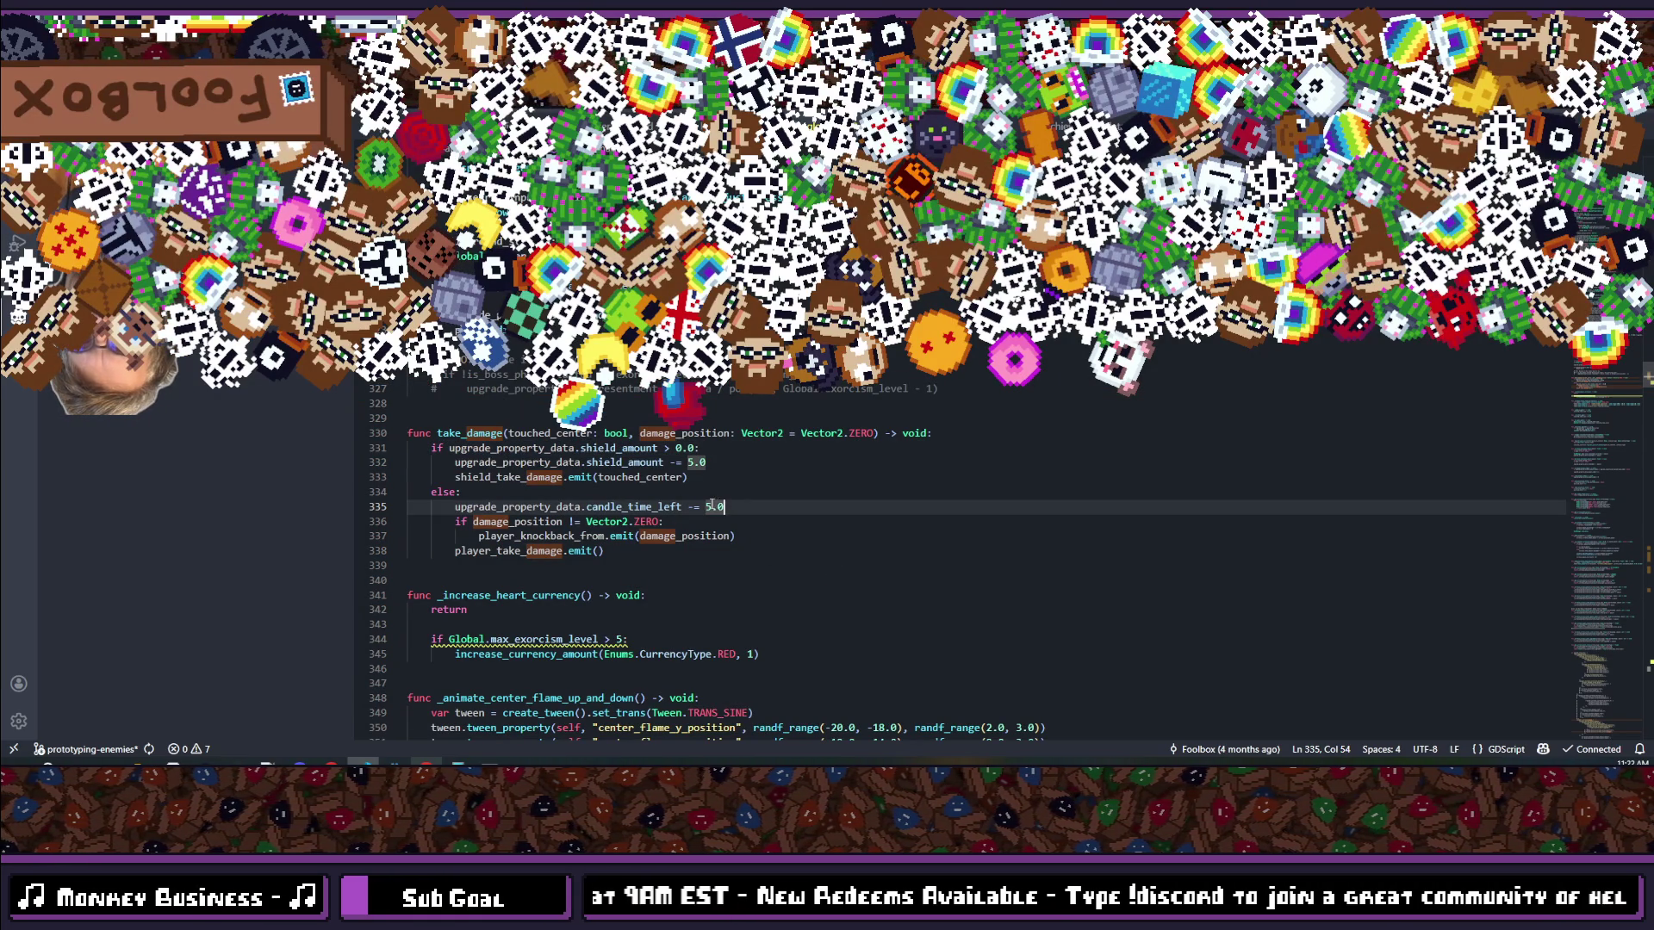
Step: Append ' * ' to take_damage's candle_time_left -= 5.0 line, leaving the multiplier unfinished
{"action": "type", "text": "*"}
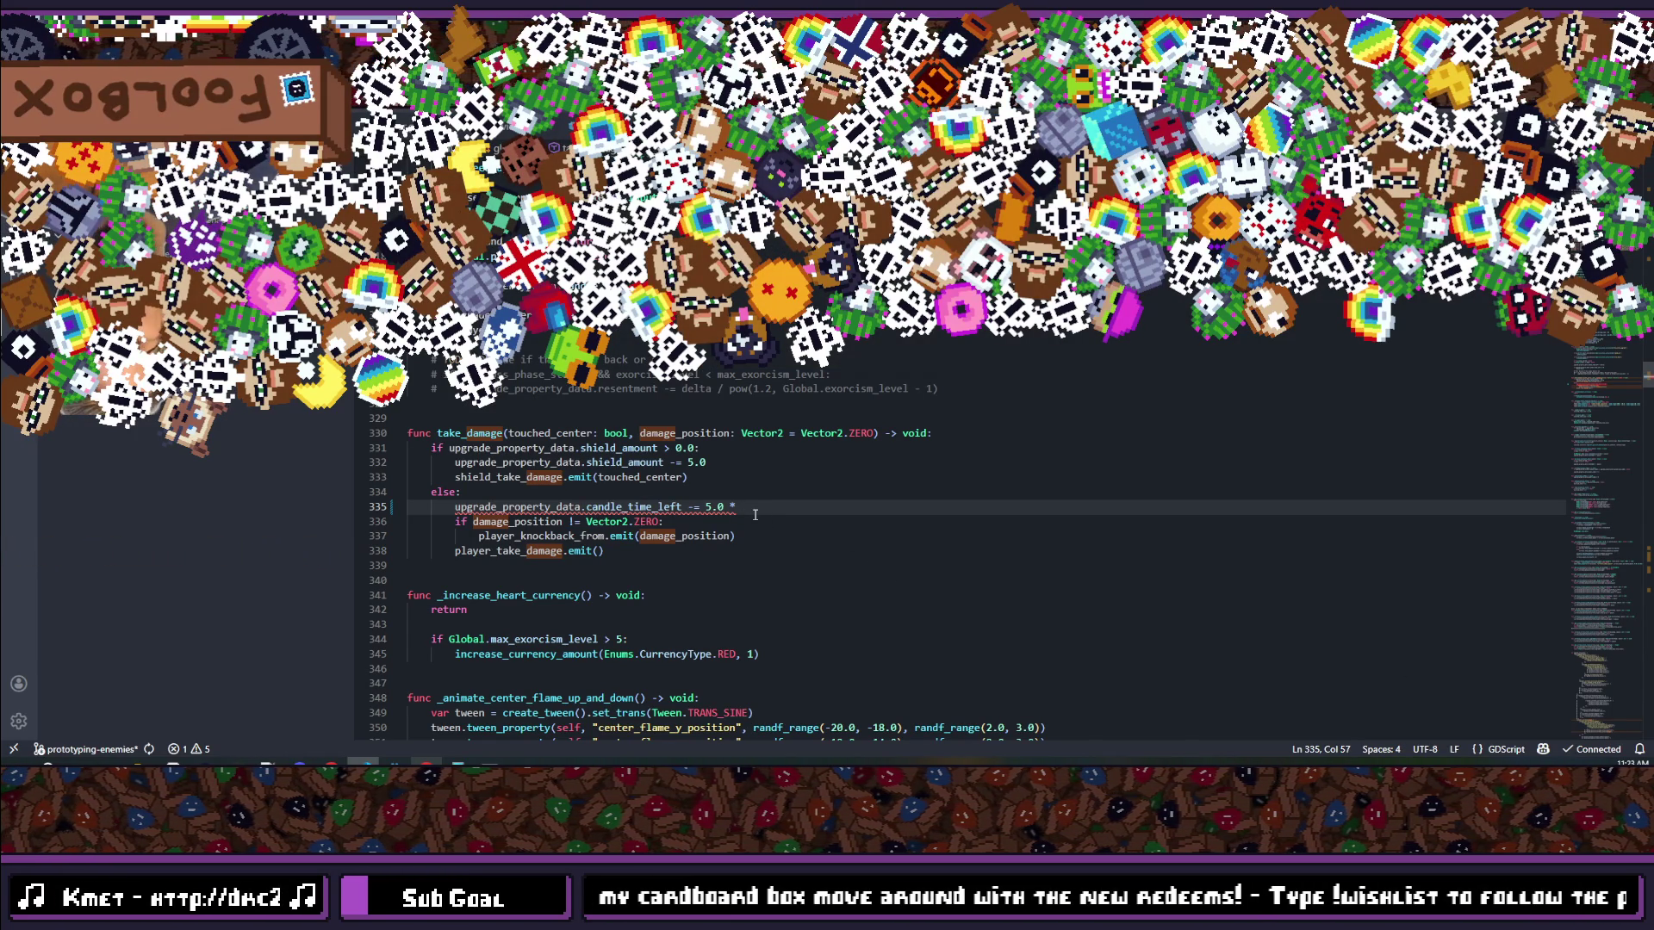
{"action": "scroll", "coordinate": [754, 514], "scroll_direction": "up", "scroll_amount": 5}
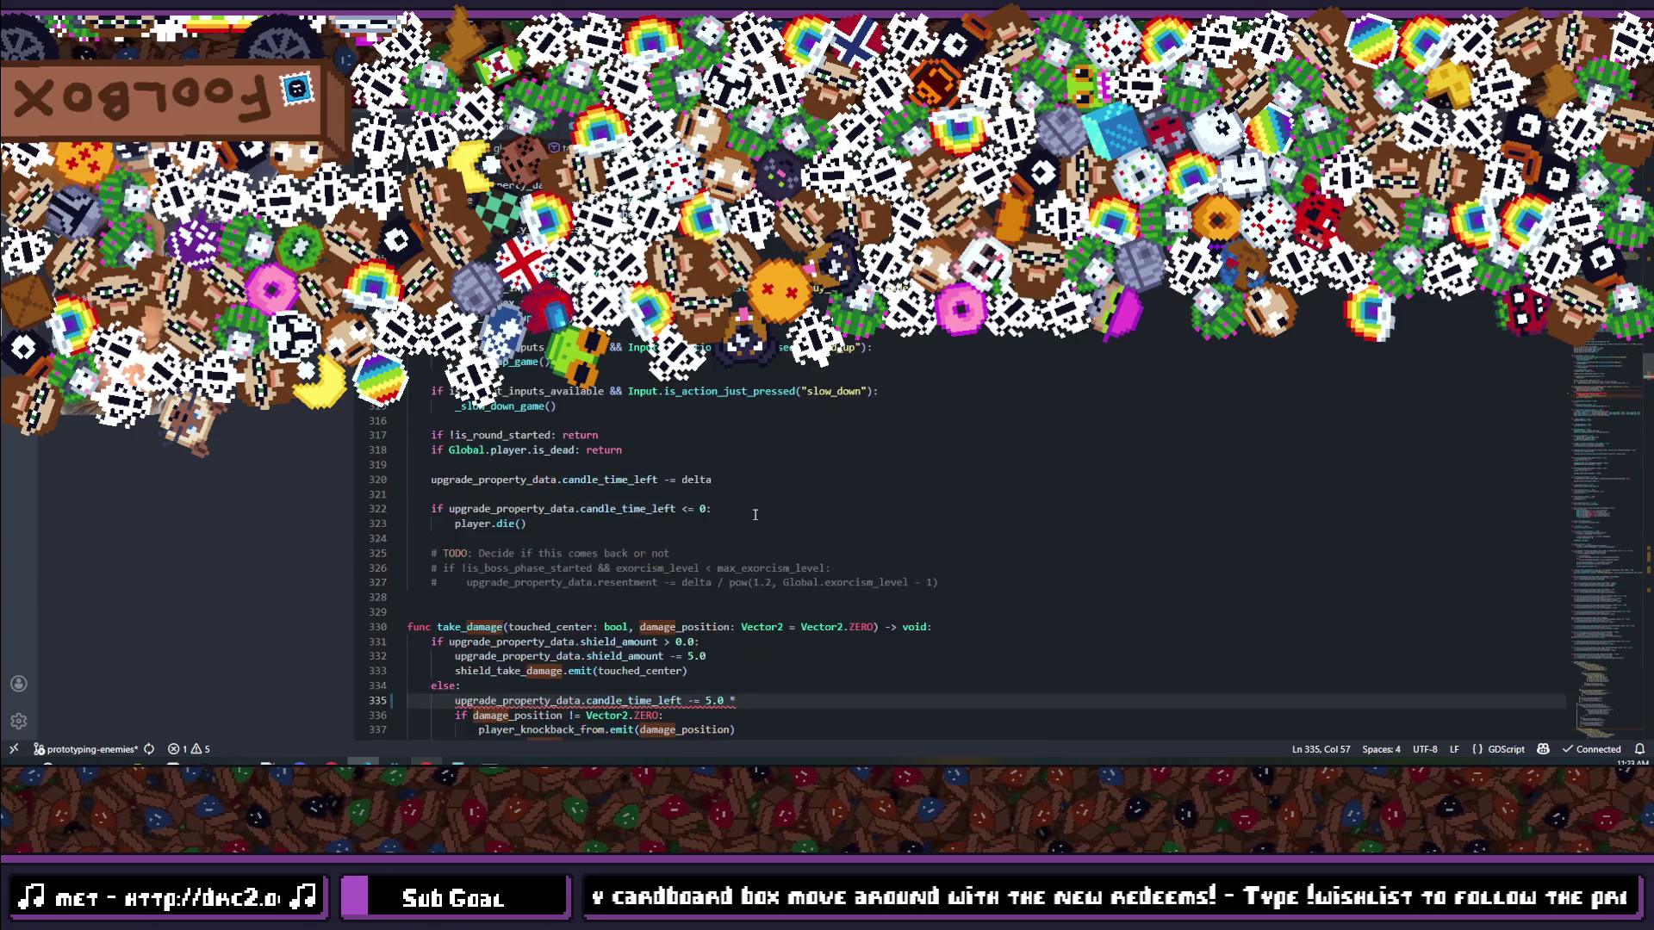
Step: Bring up a file search list over the unfinished line 335 edit
{"action": "key", "text": "ctrl+space"}
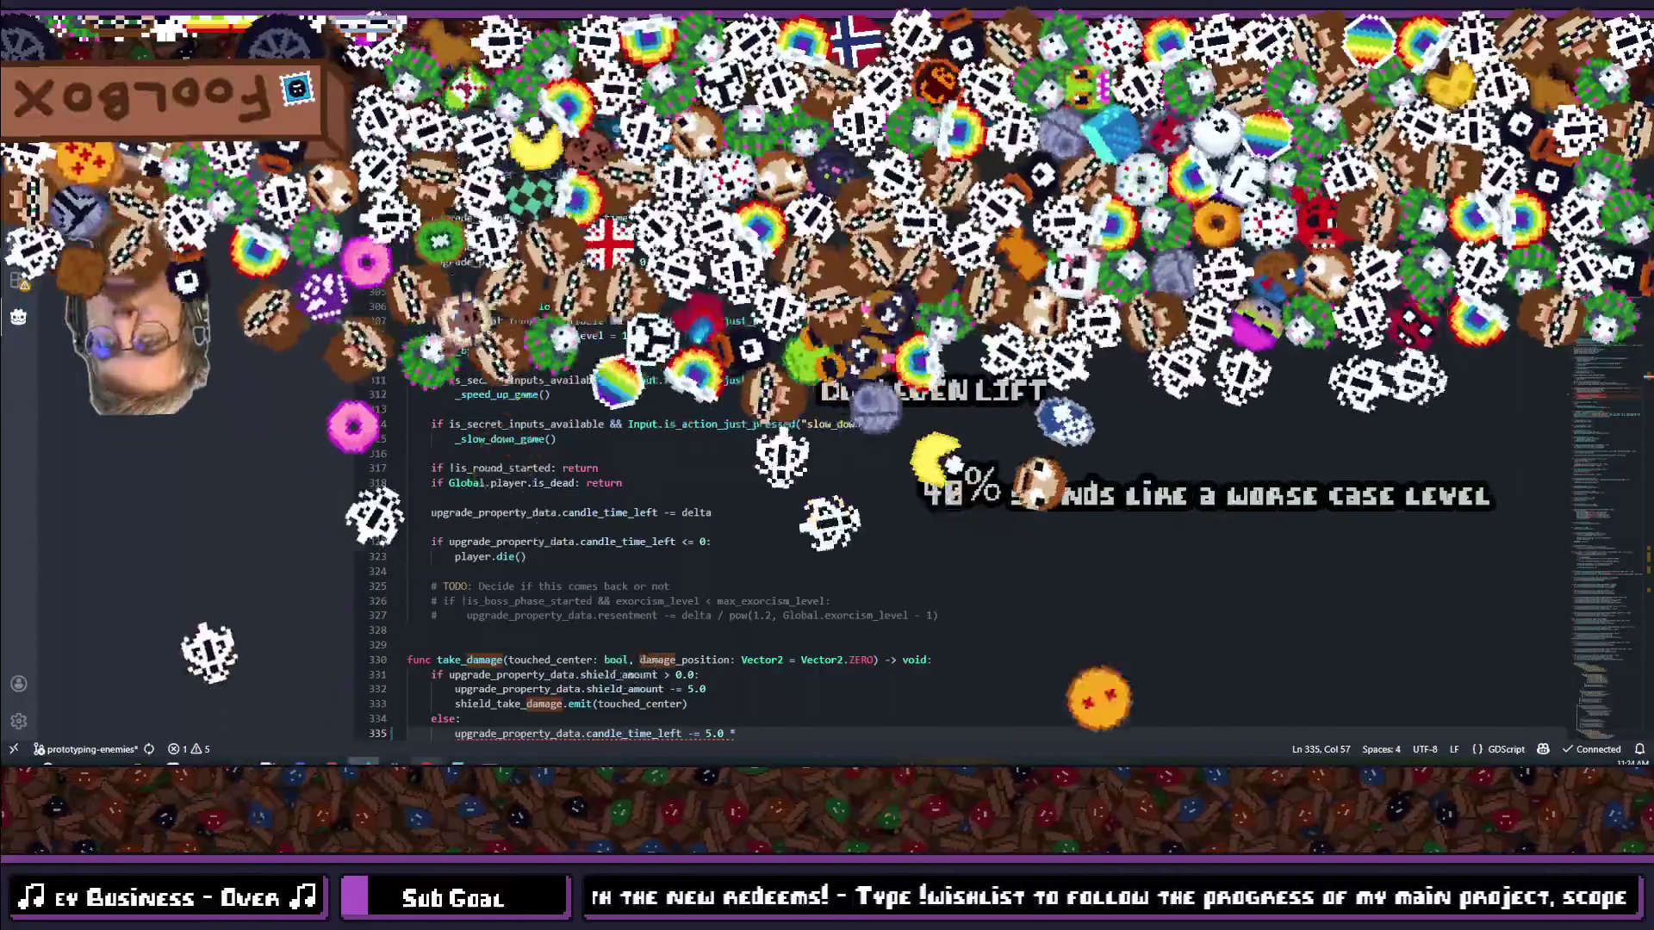
Step: Find the wandering-ghost spawn code via 'wanderi' and select its pow(1.2, Global.exorcism_level) term
{"action": "key", "text": "ctrl+Tab"}
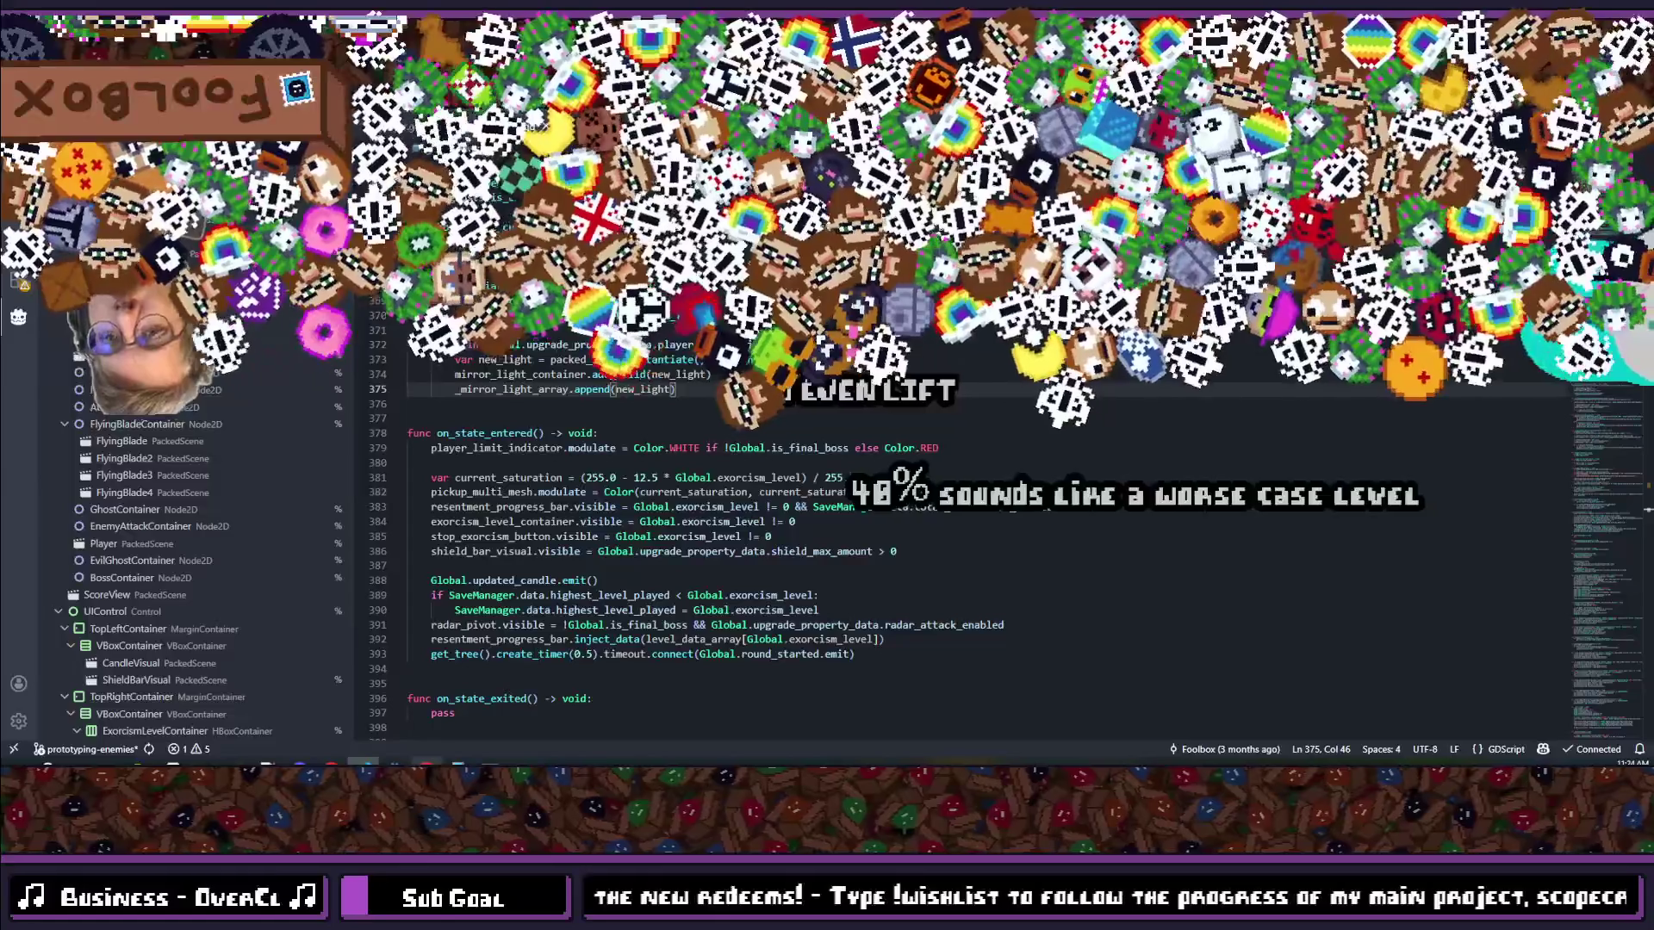
{"action": "key", "text": "ctrl+f"}
{"action": "type", "text": "wandering_ghost_timer: float"}
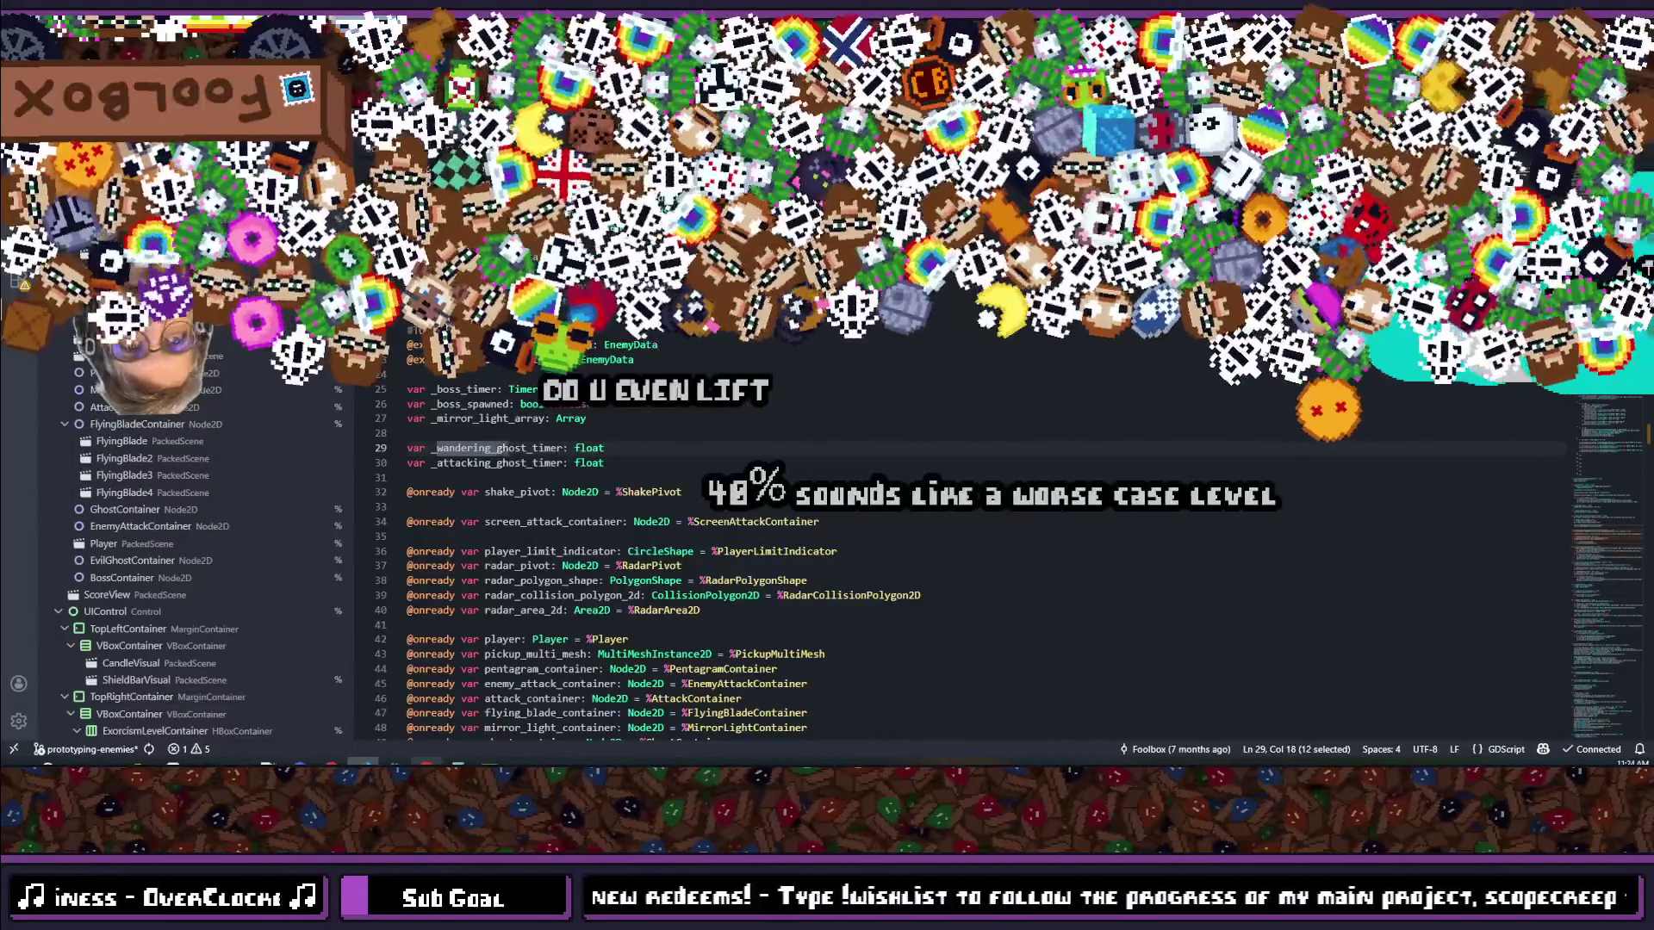
{"action": "key", "text": "Return"}
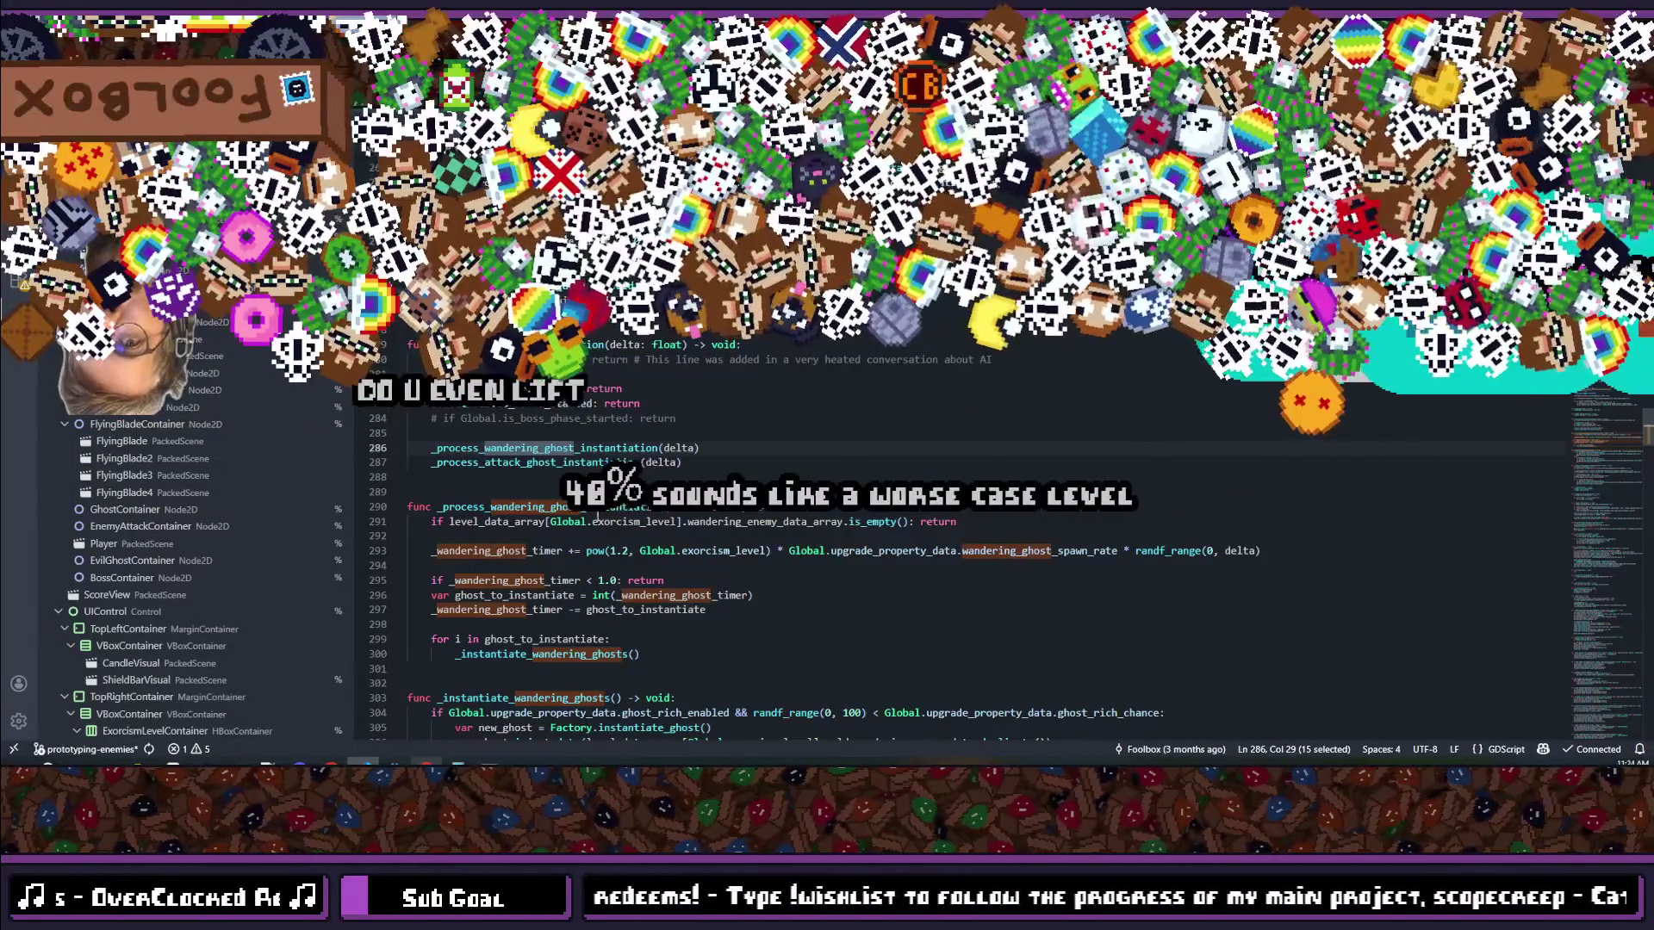
{"action": "left_click_drag", "start_coordinate": [586, 550], "coordinate": [772, 552]}
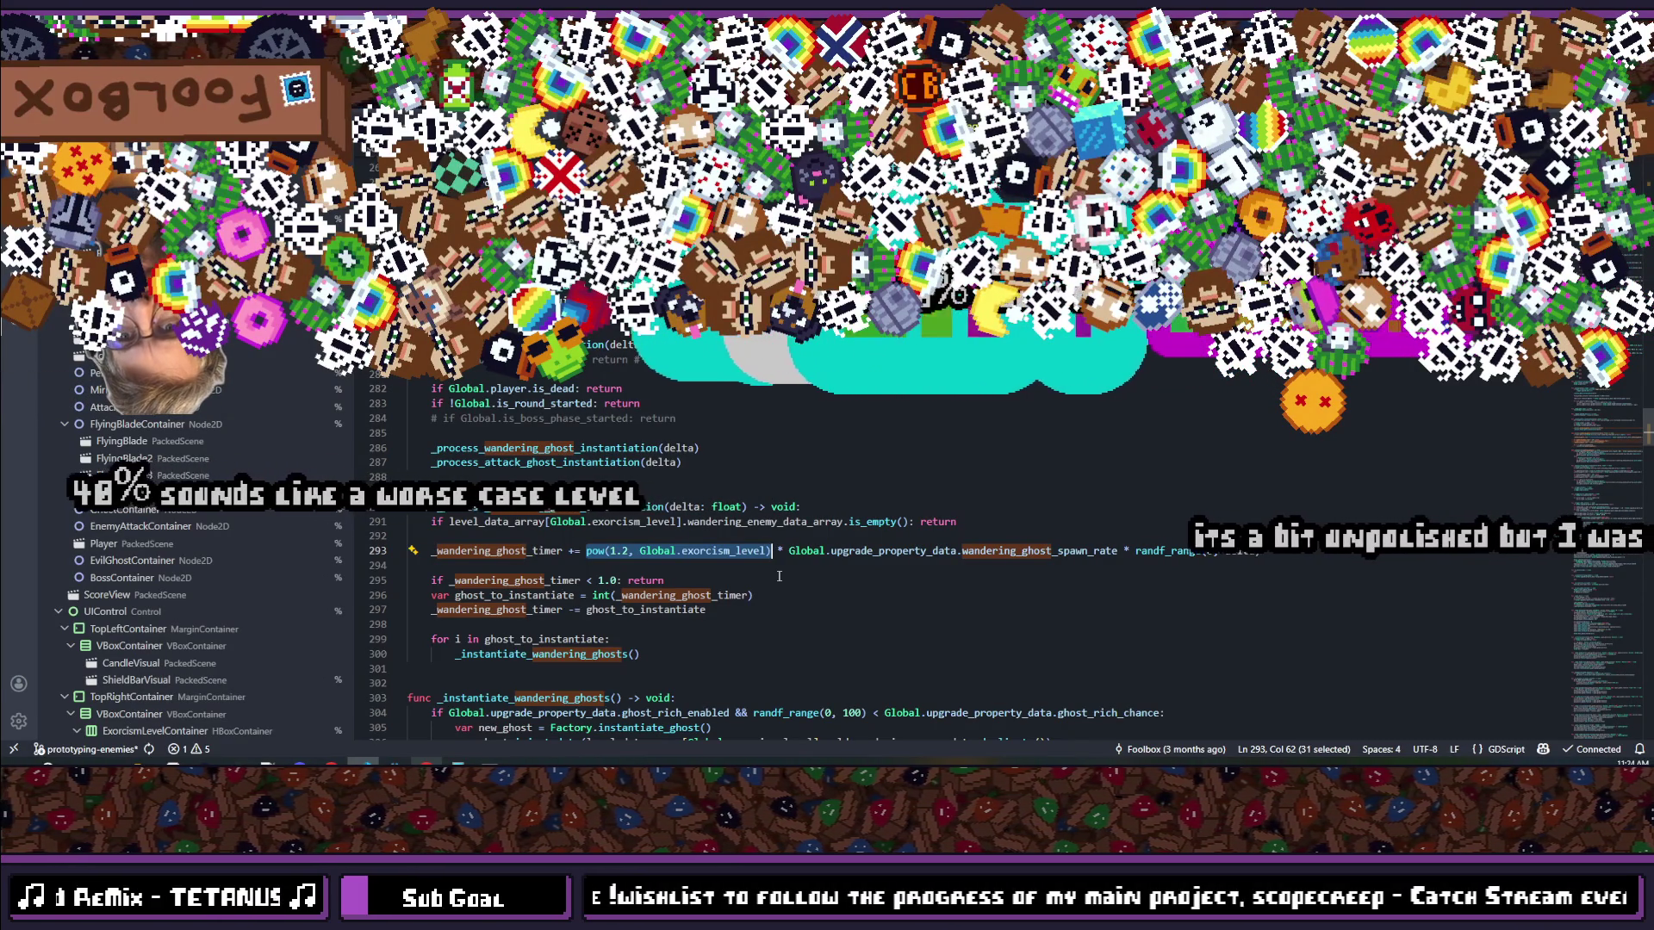
{"action": "key", "text": "ctrl+Tab"}
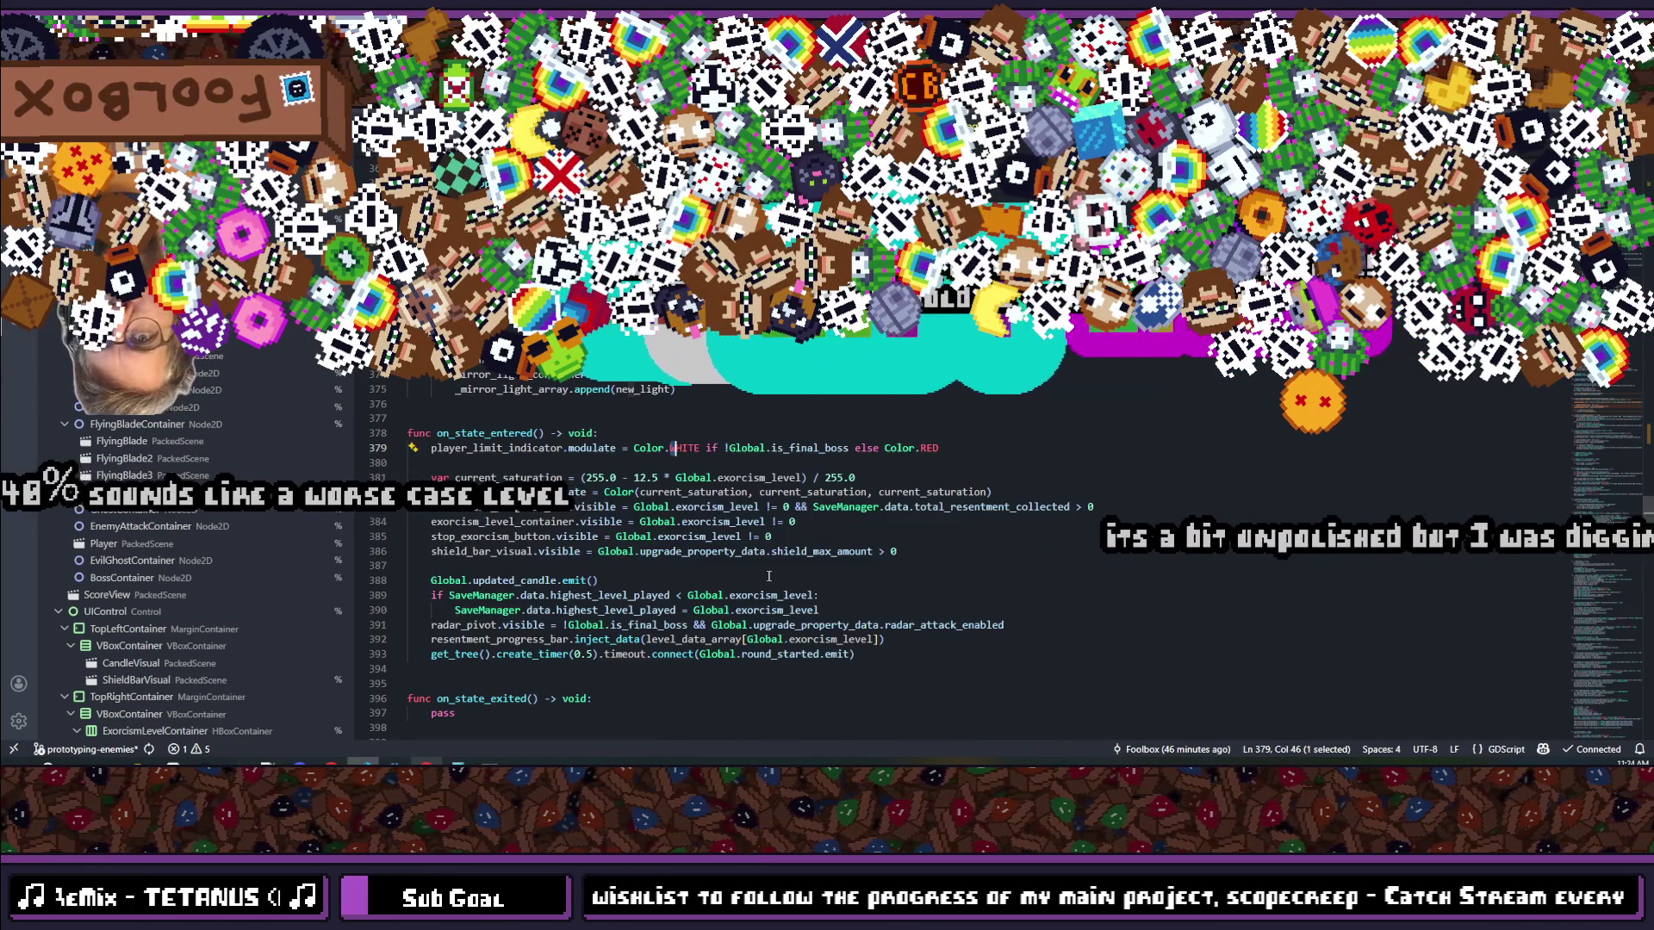
Step: Complete line 335 as candle_time_left -= 5.0 * pow(1.2, Global.exorcism_level), then switch to Discord
{"action": "key", "text": "ctrl+Tab"}
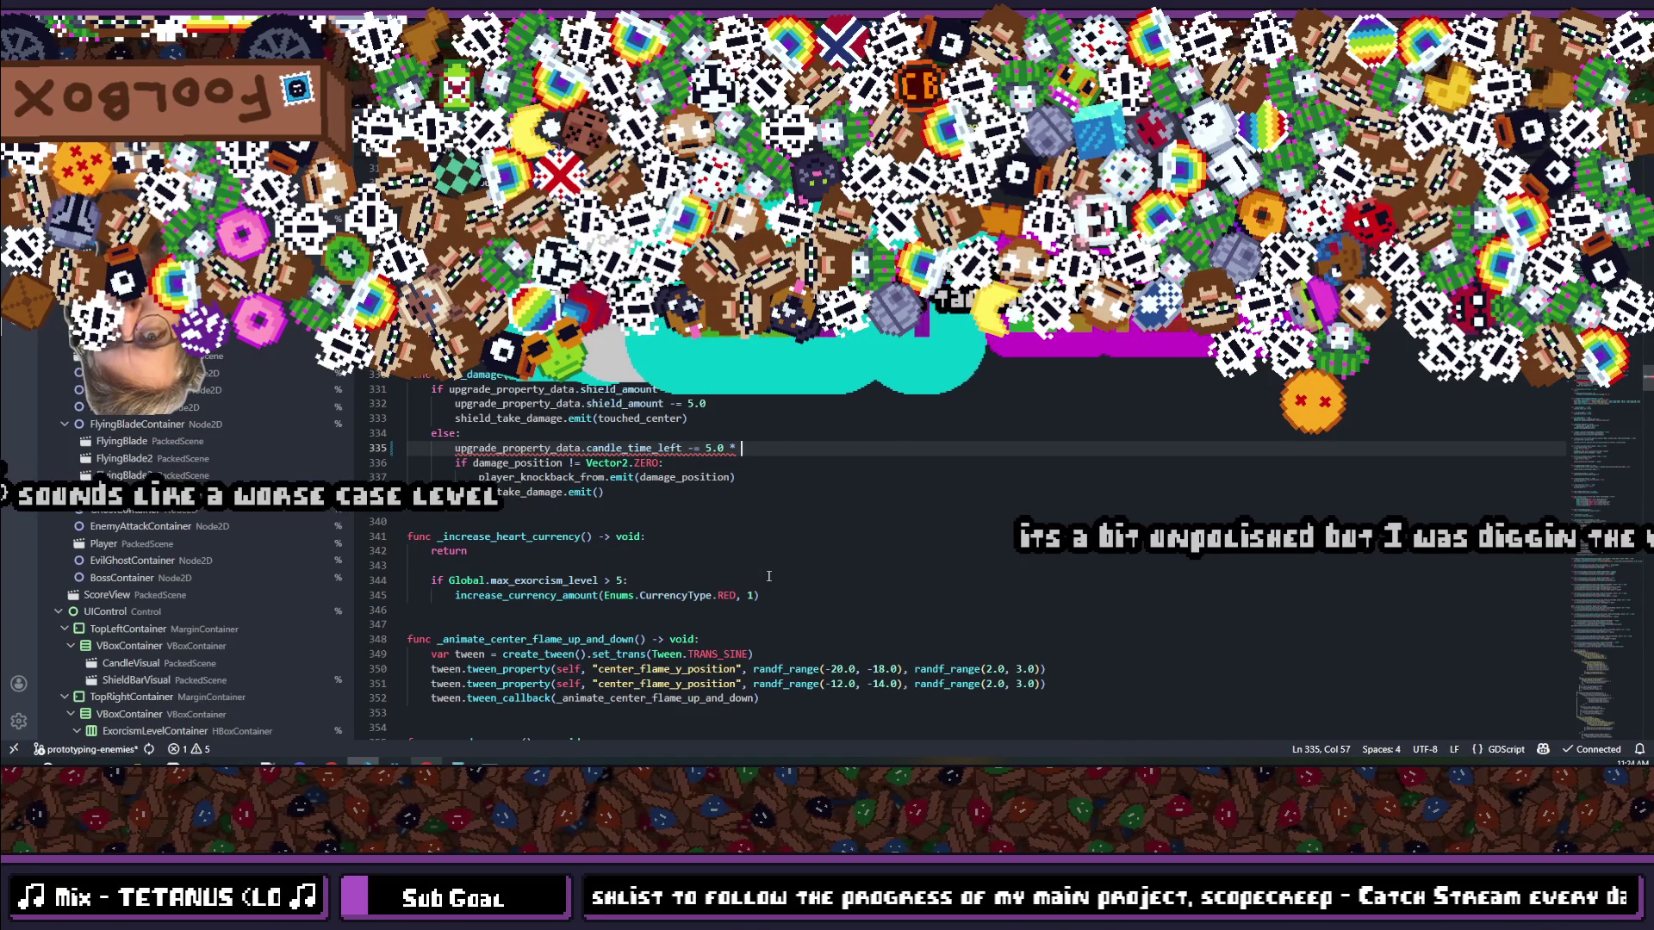
{"action": "type", "text": "pow(1.2, Global.exorcism_level)"}
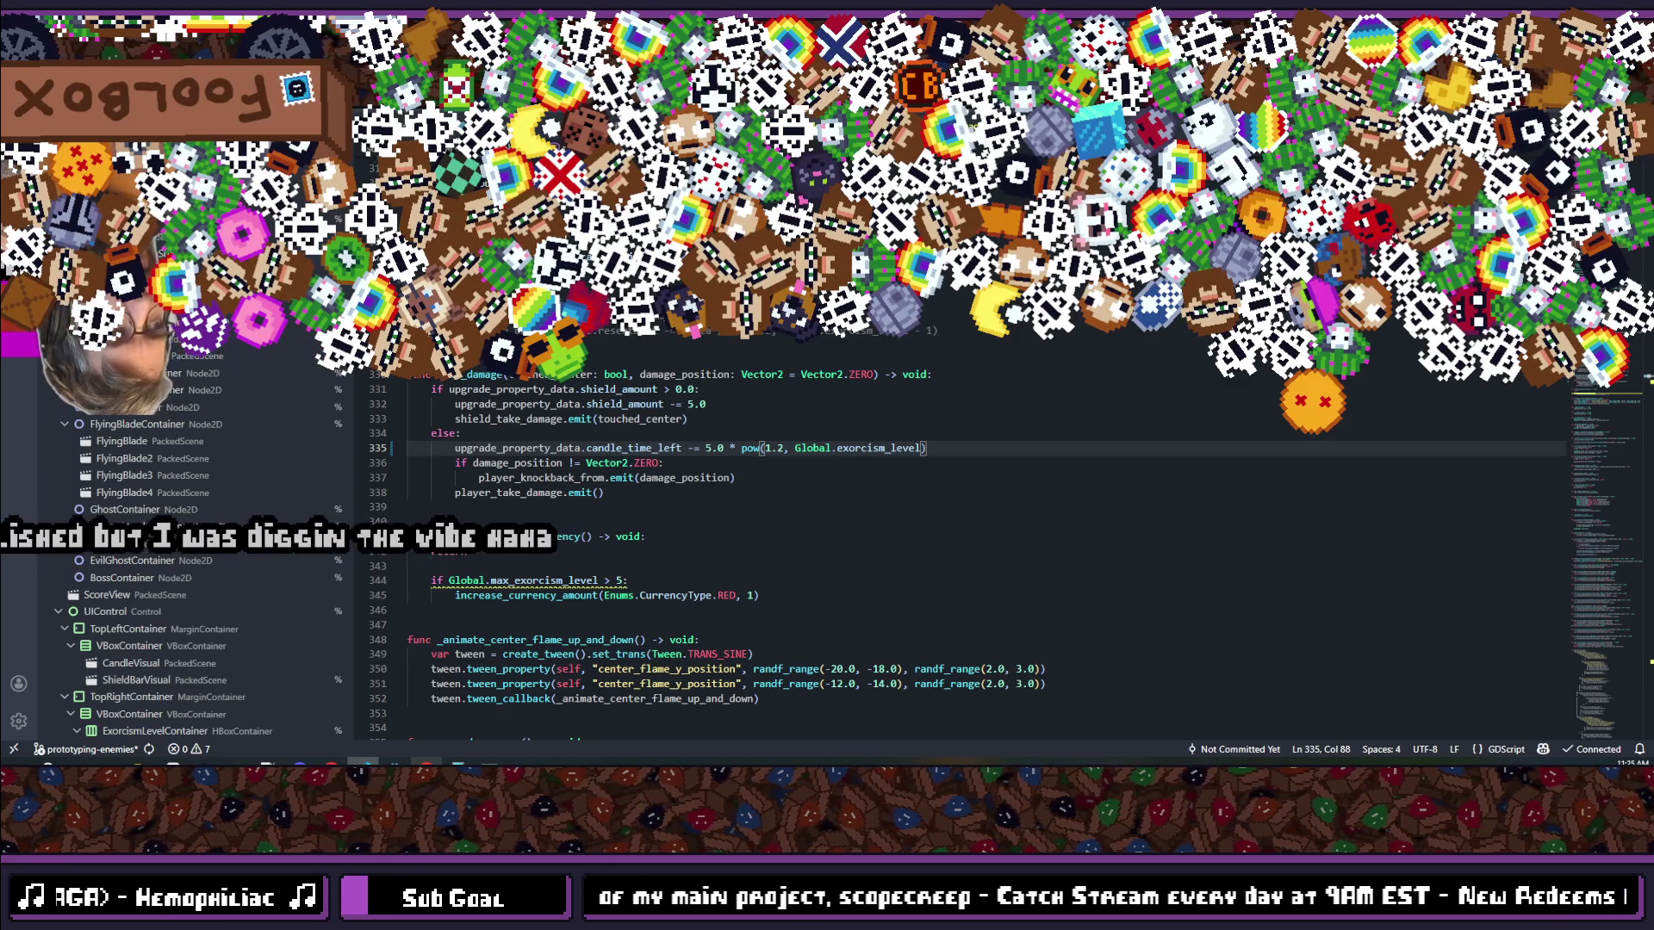
{"action": "key", "text": "alt+Tab"}
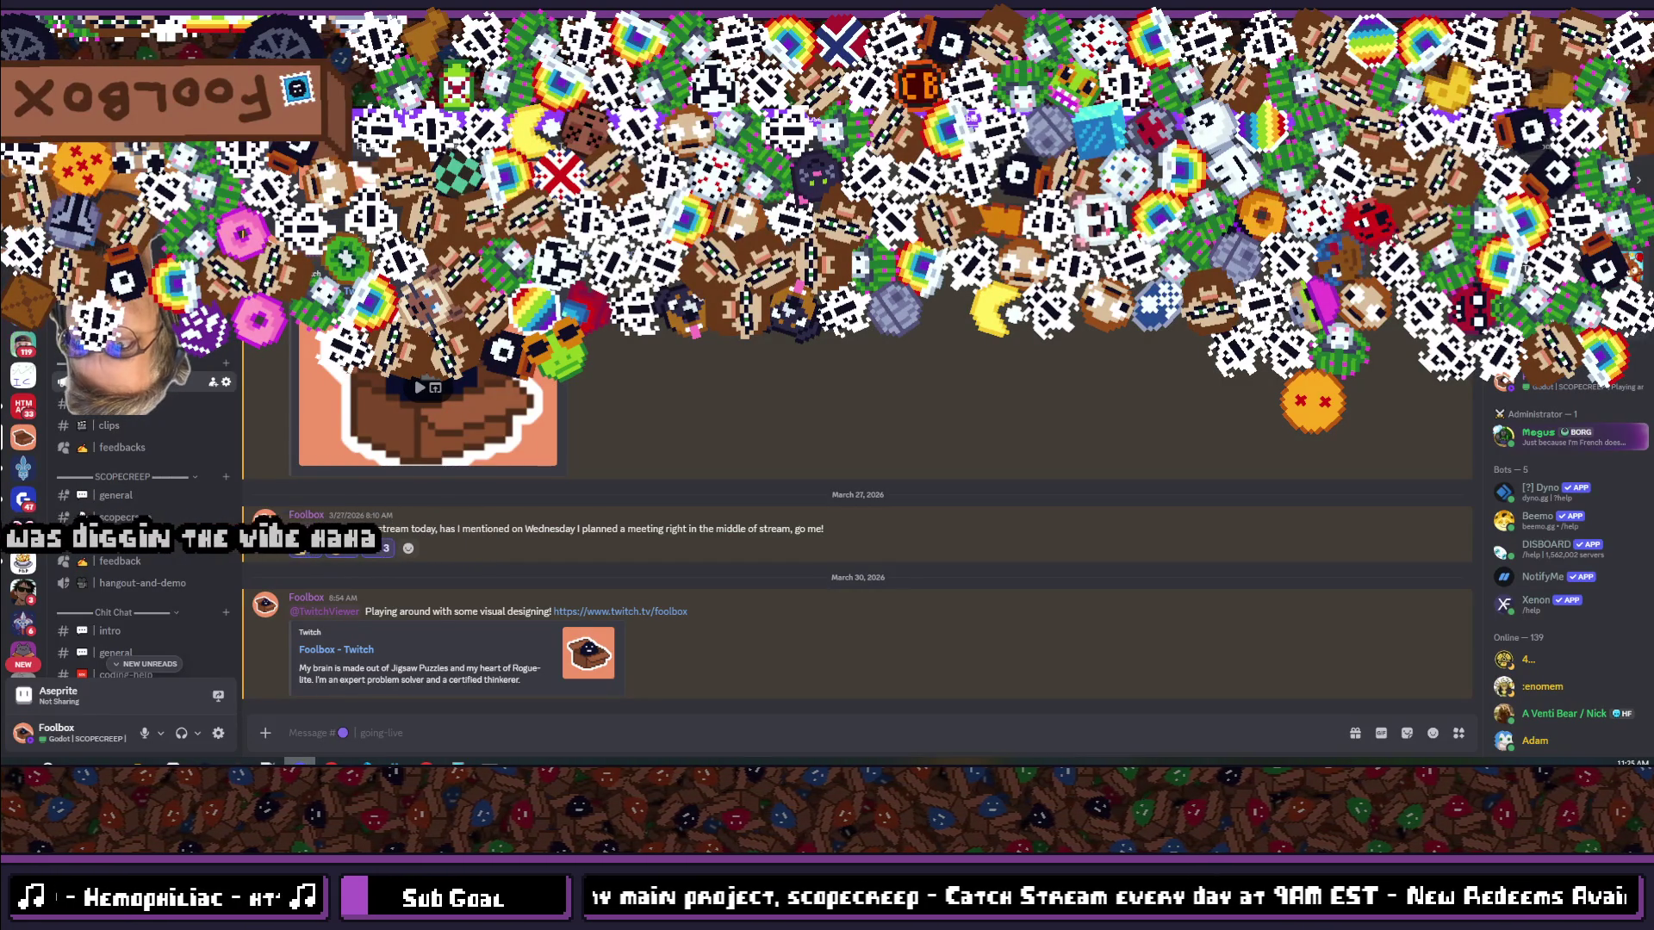
Step: Return from Discord to VS Code with take_damage's level-scaled deduction in place
{"action": "key", "text": "alt+Tab"}
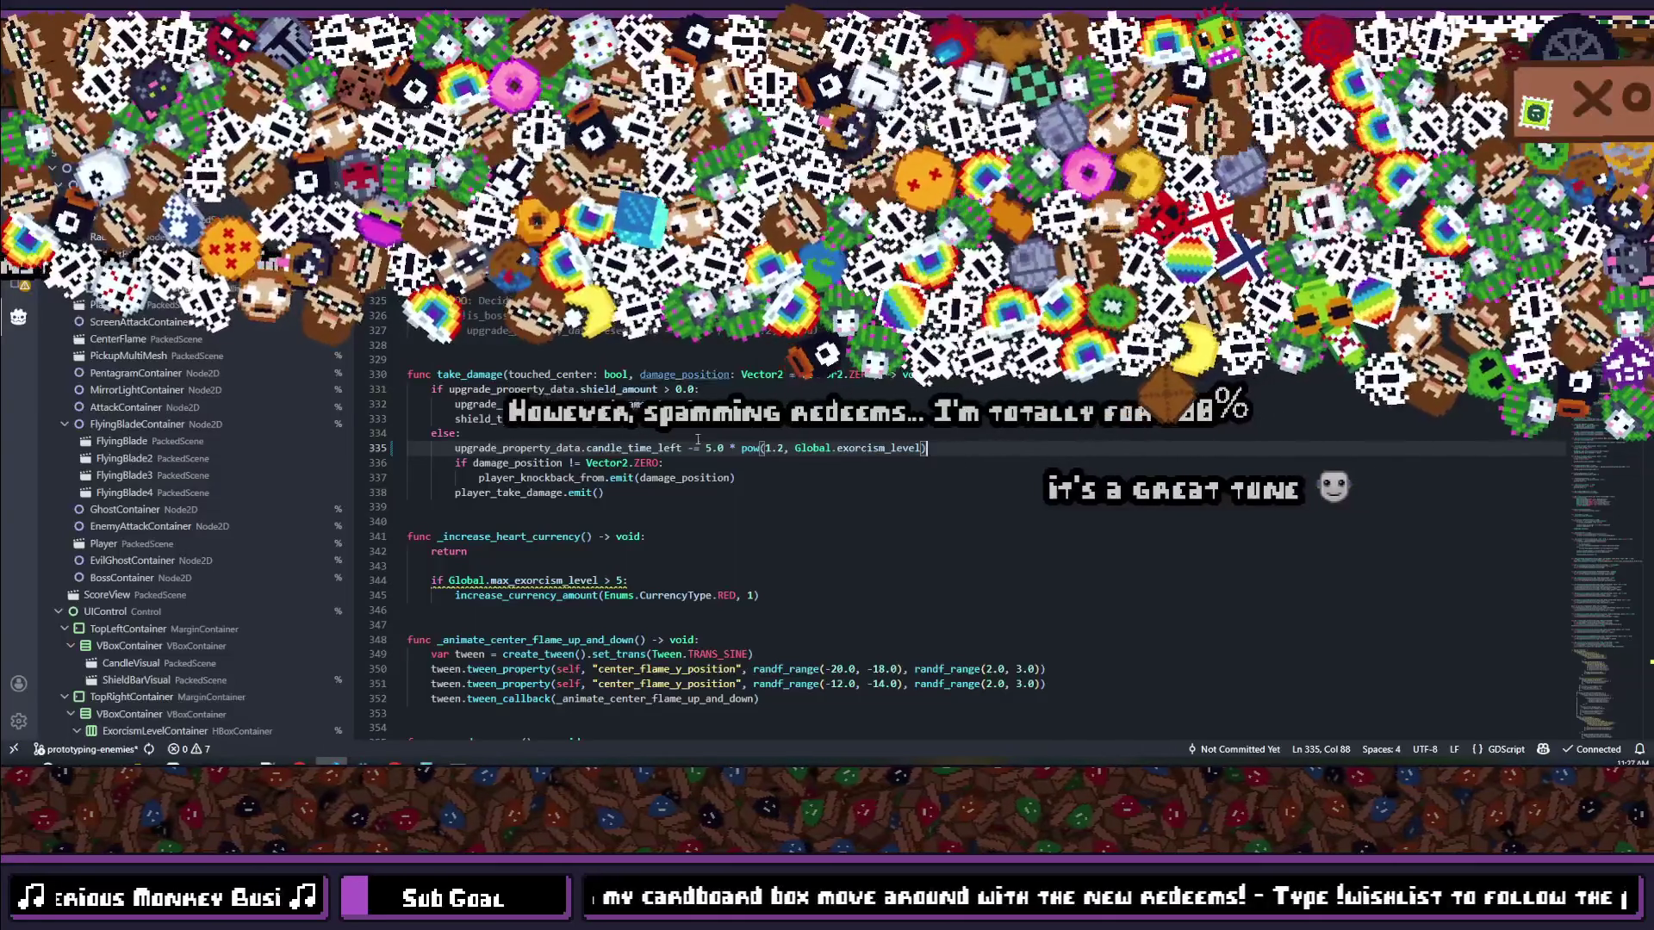
Step: Open candle_visual.gd and scroll down to its _on_player_take_damage function
{"action": "mouse_move", "coordinate": [738, 448]}
{"action": "left_mouse_down"}
{"action": "mouse_move", "coordinate": [926, 448]}
{"action": "mouse_move", "coordinate": [726, 448]}
{"action": "left_mouse_up"}
{"action": "left_click", "coordinate": [977, 448]}
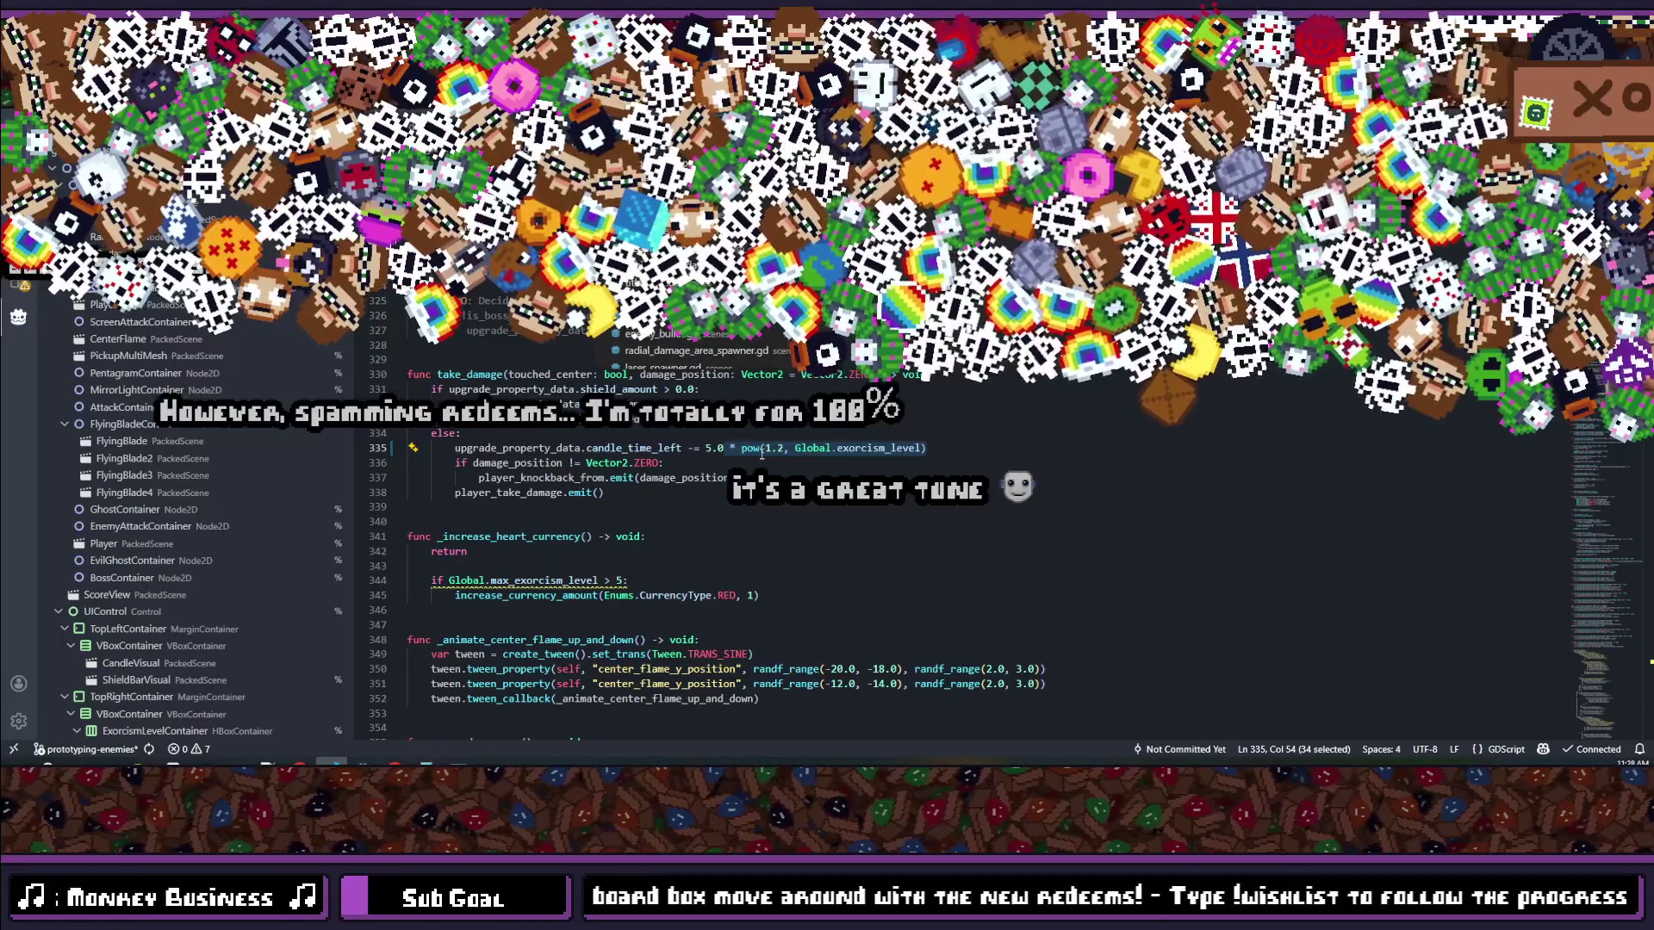
{"action": "key", "text": "ctrl+p"}
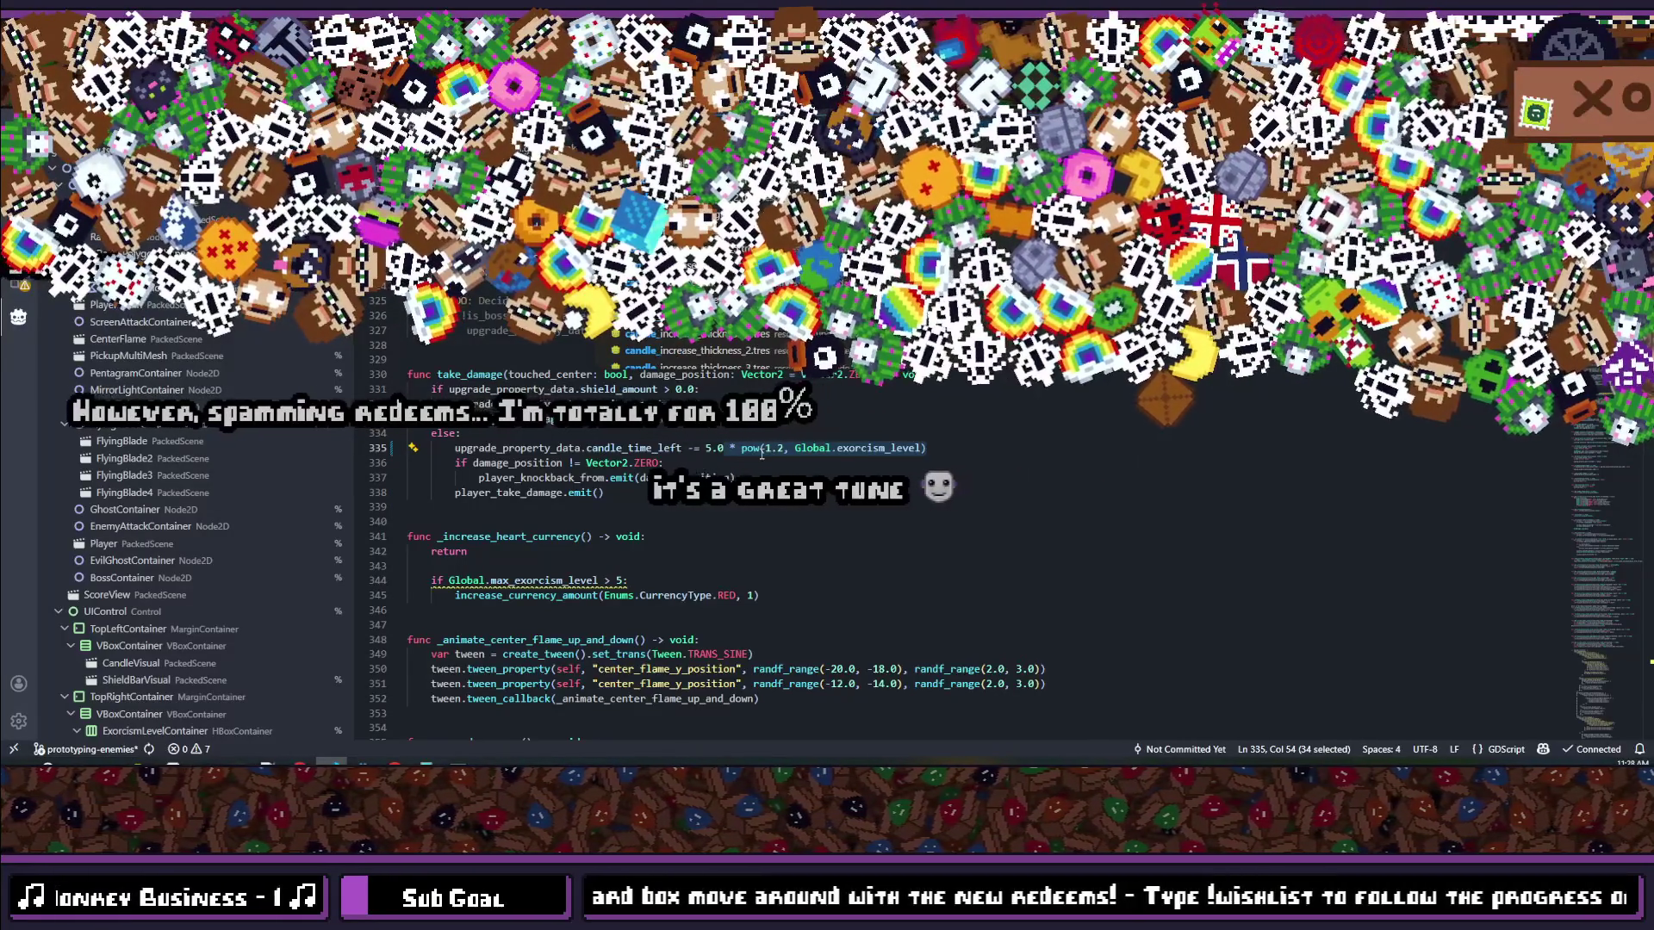
{"action": "key", "text": "Return"}
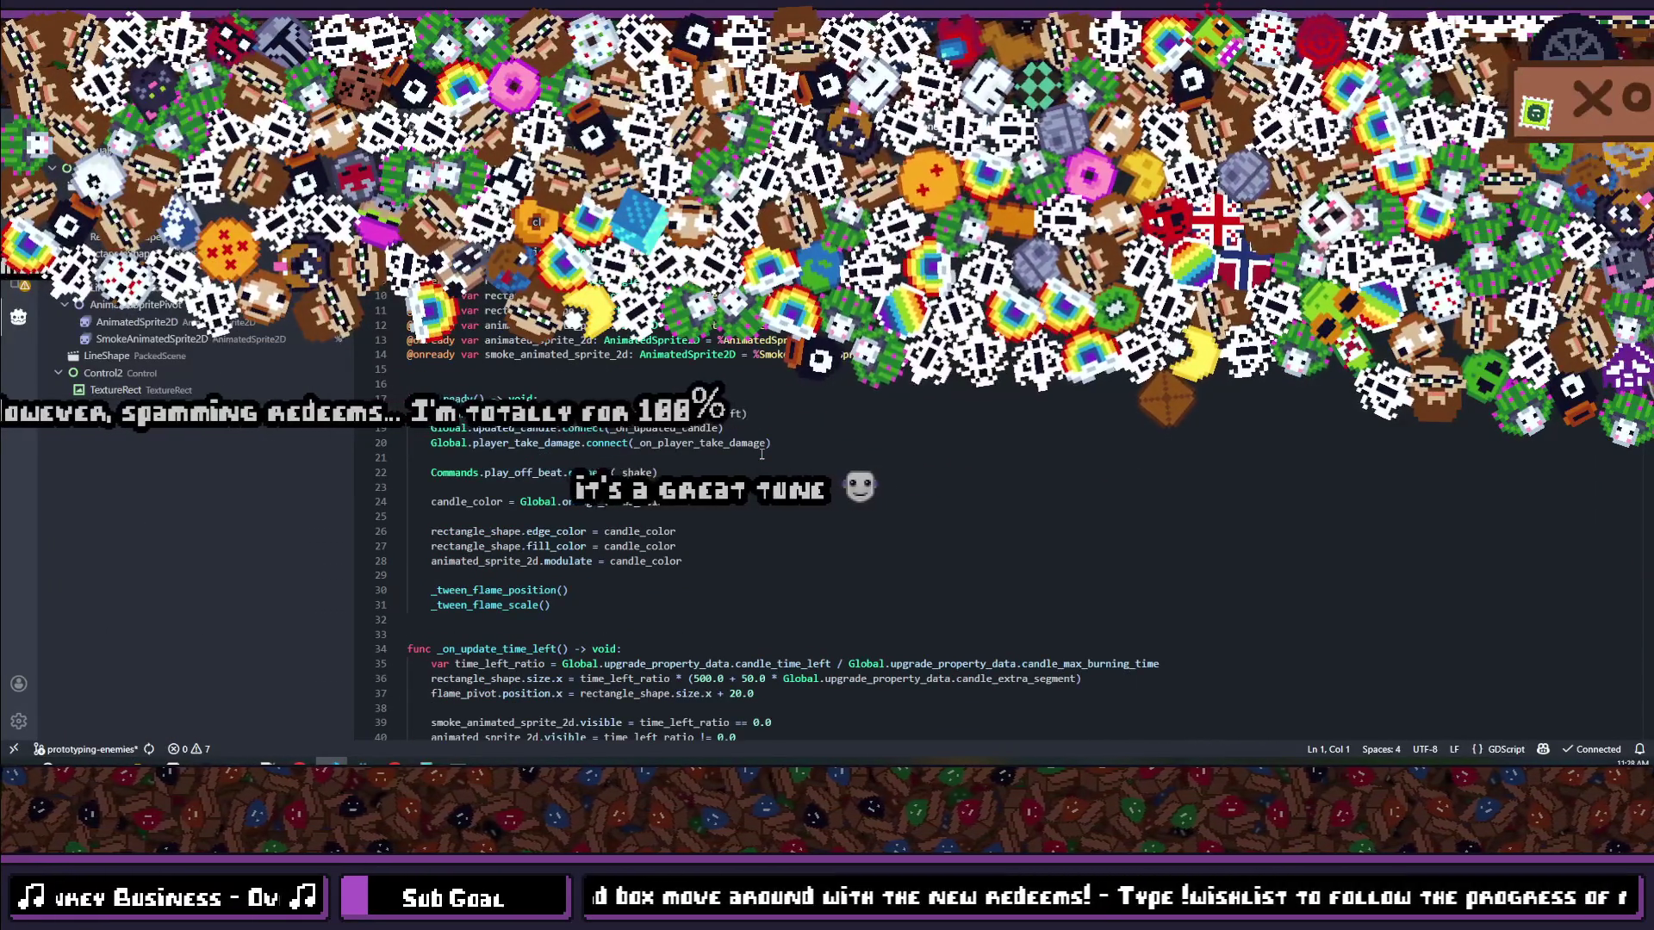
{"action": "scroll", "coordinate": [761, 454], "scroll_direction": "down", "scroll_amount": 16}
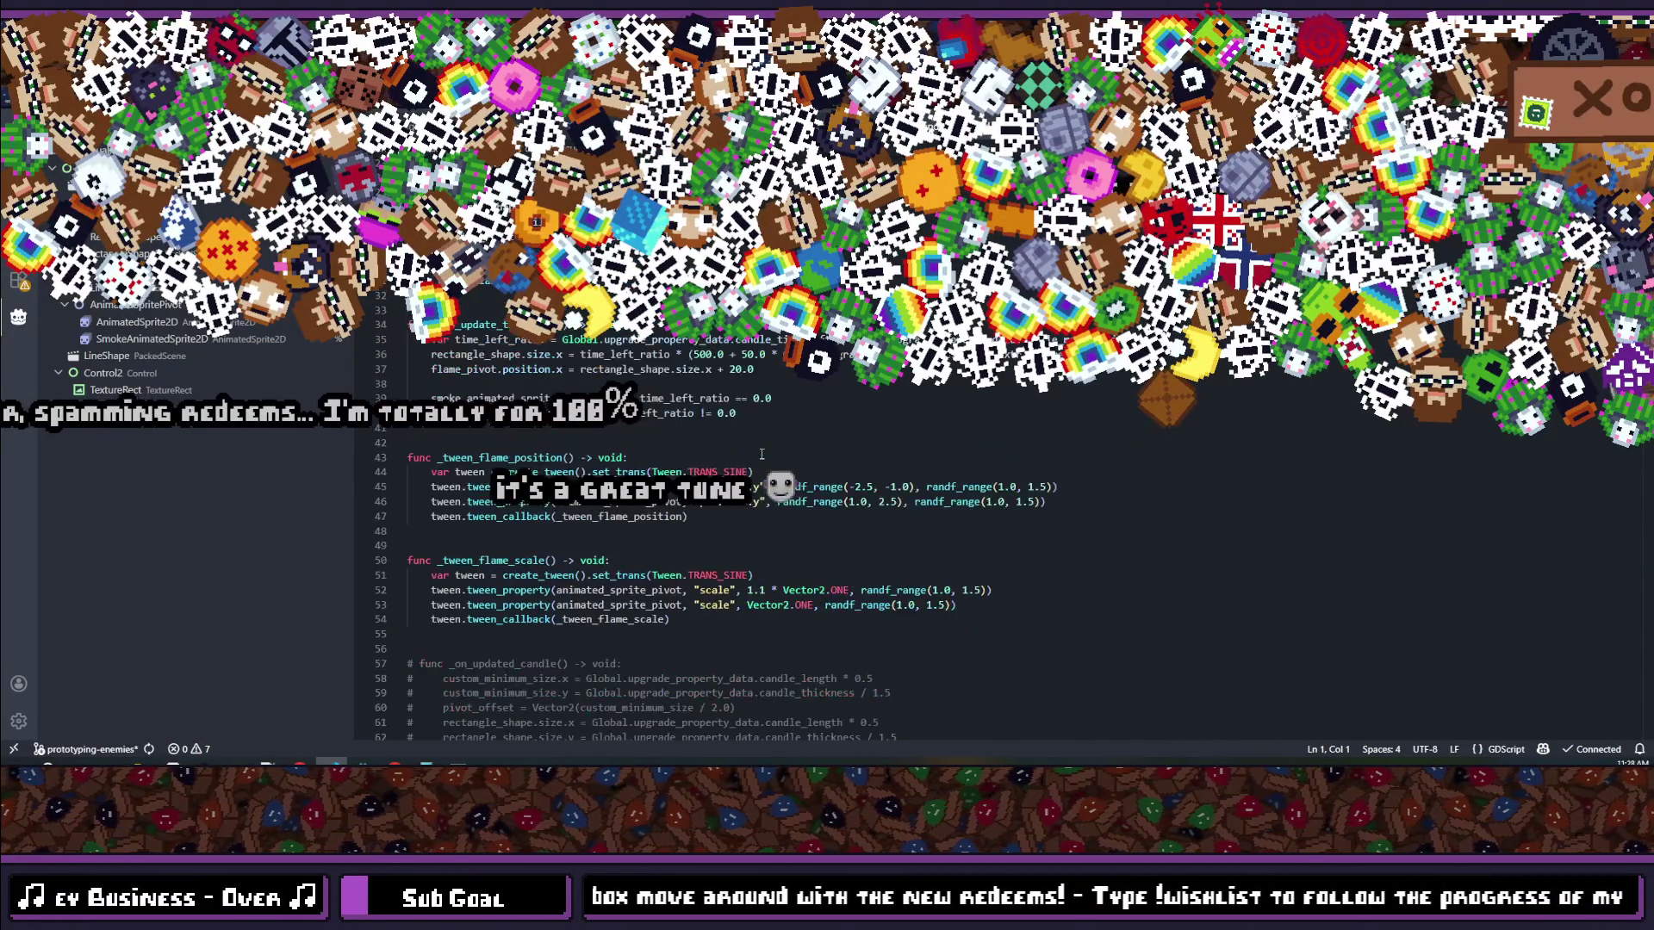
{"action": "scroll", "coordinate": [761, 454], "scroll_direction": "down", "scroll_amount": 7}
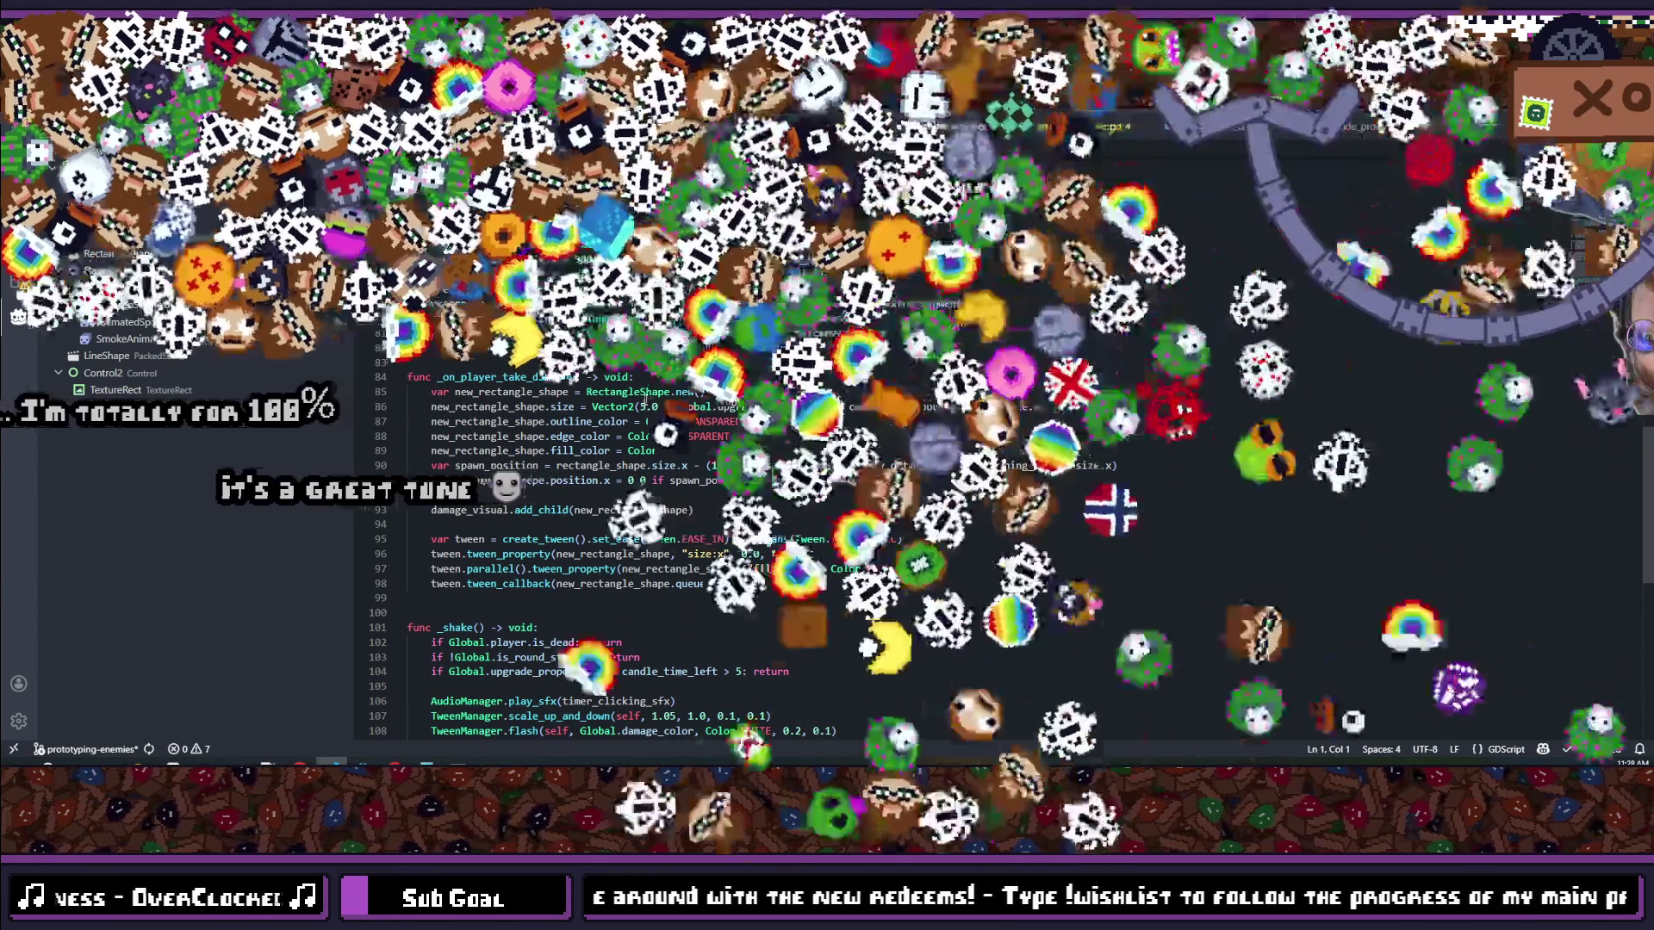
Step: Add 'damage_value = 5.0 * pow(1.2, Global.exorcism_level)' below the _on_player_take_damage header
{"action": "left_click", "coordinate": [655, 406]}
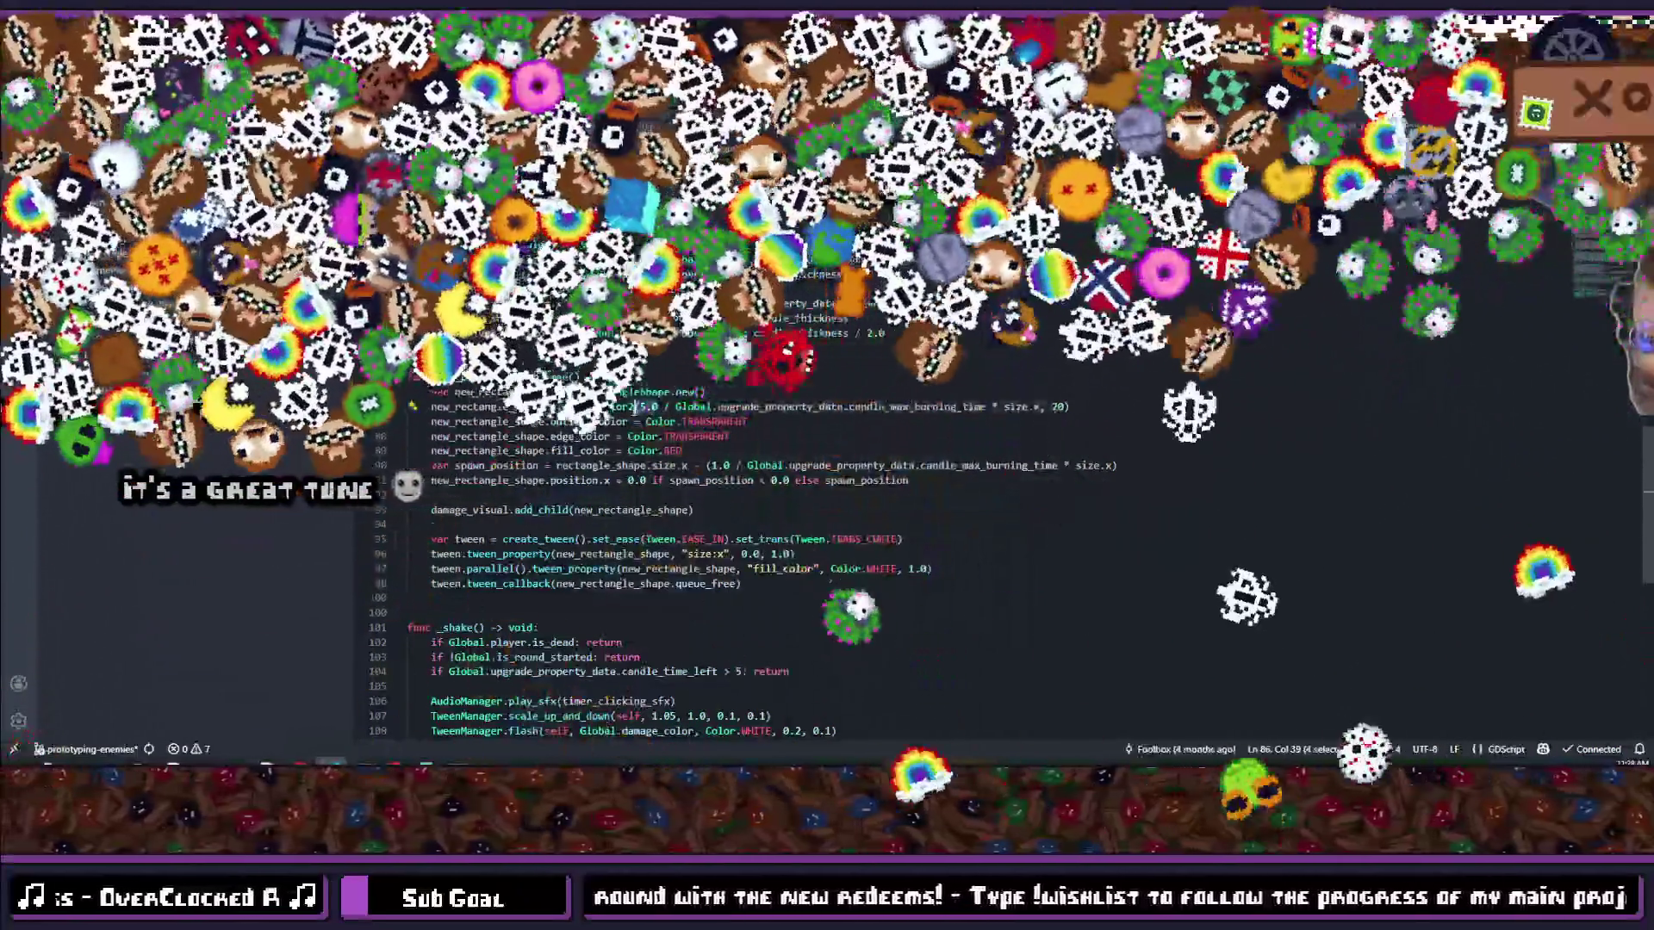
{"action": "left_click", "coordinate": [660, 380]}
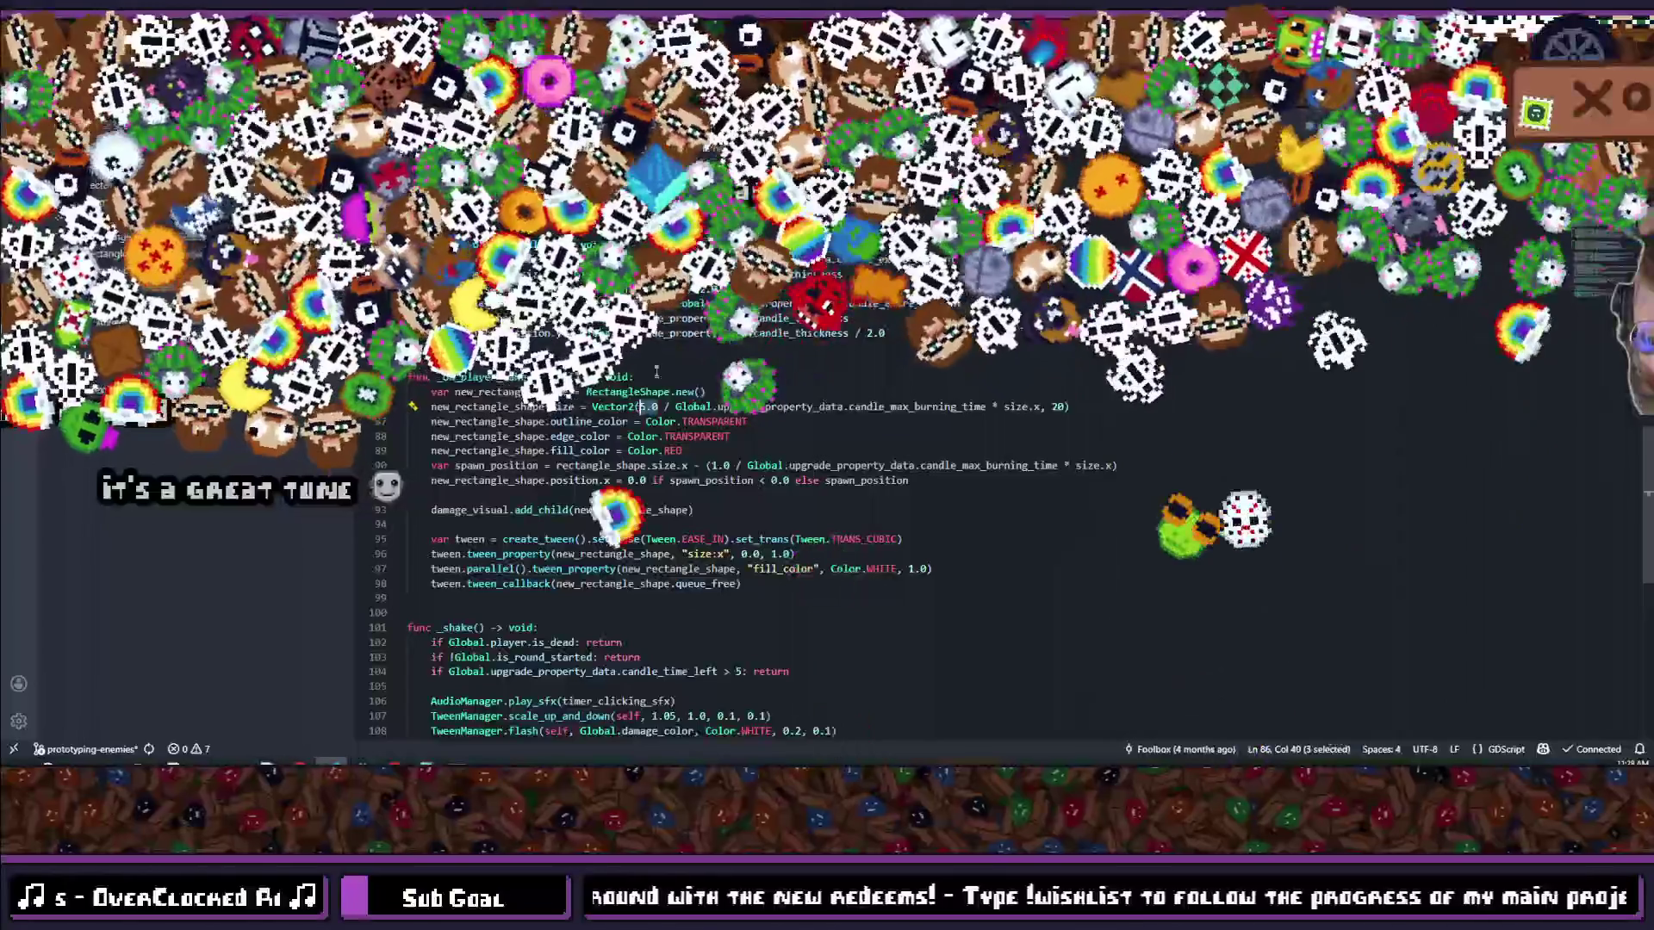
{"action": "key", "text": "Return"}
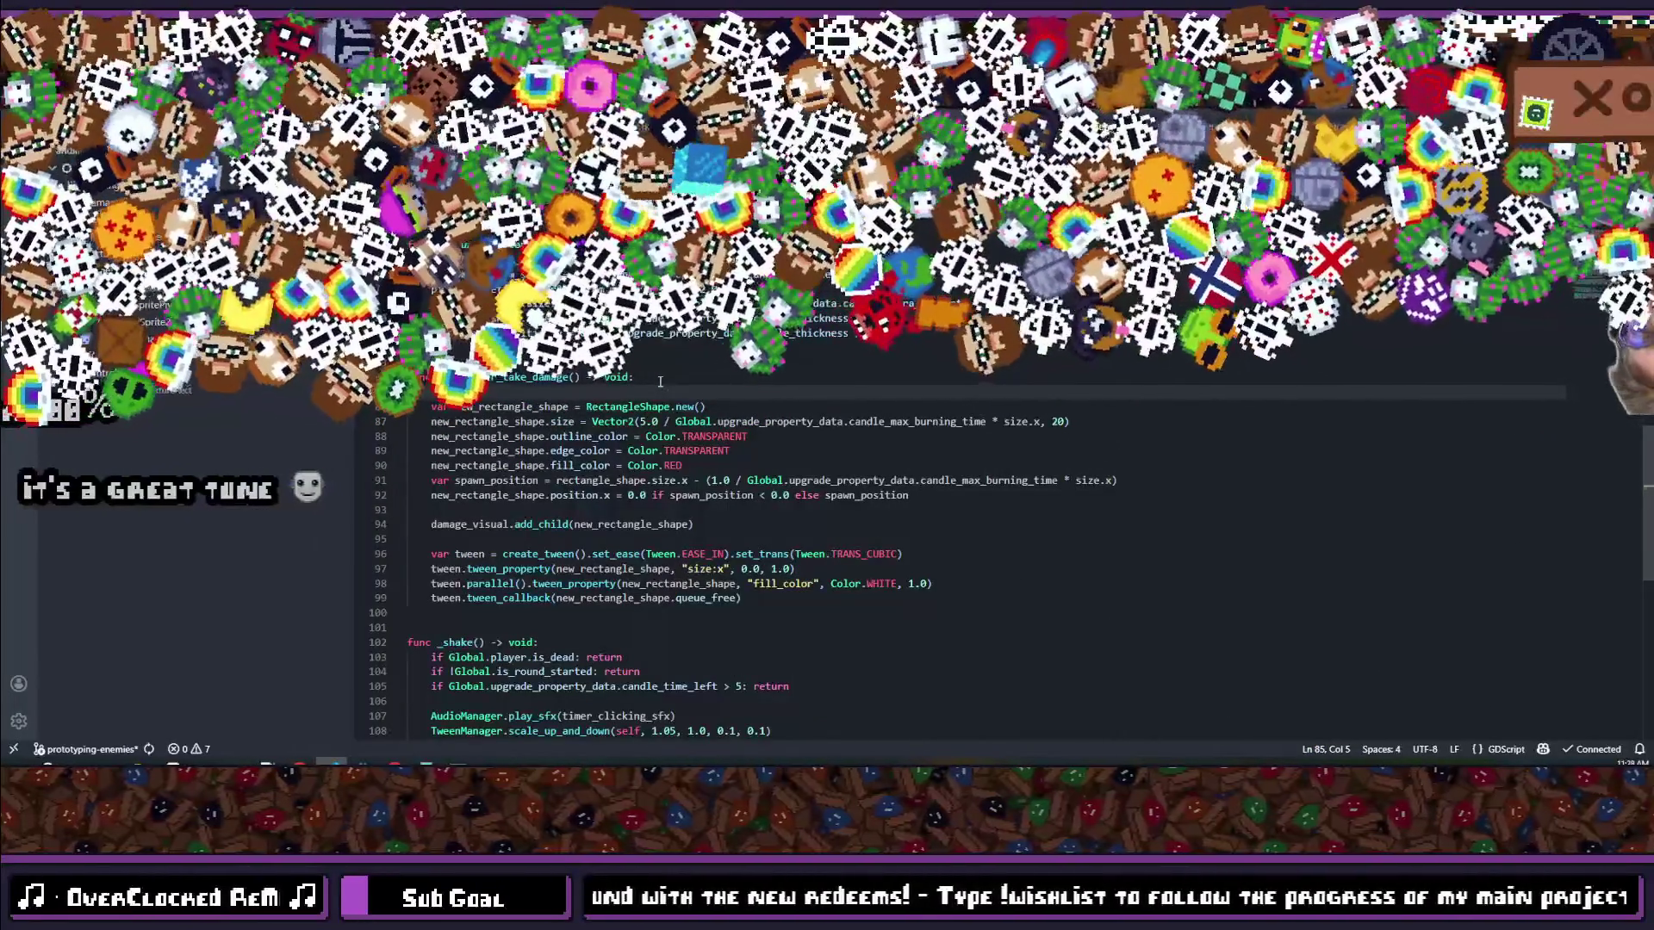
{"action": "type", "text": "damage_"}
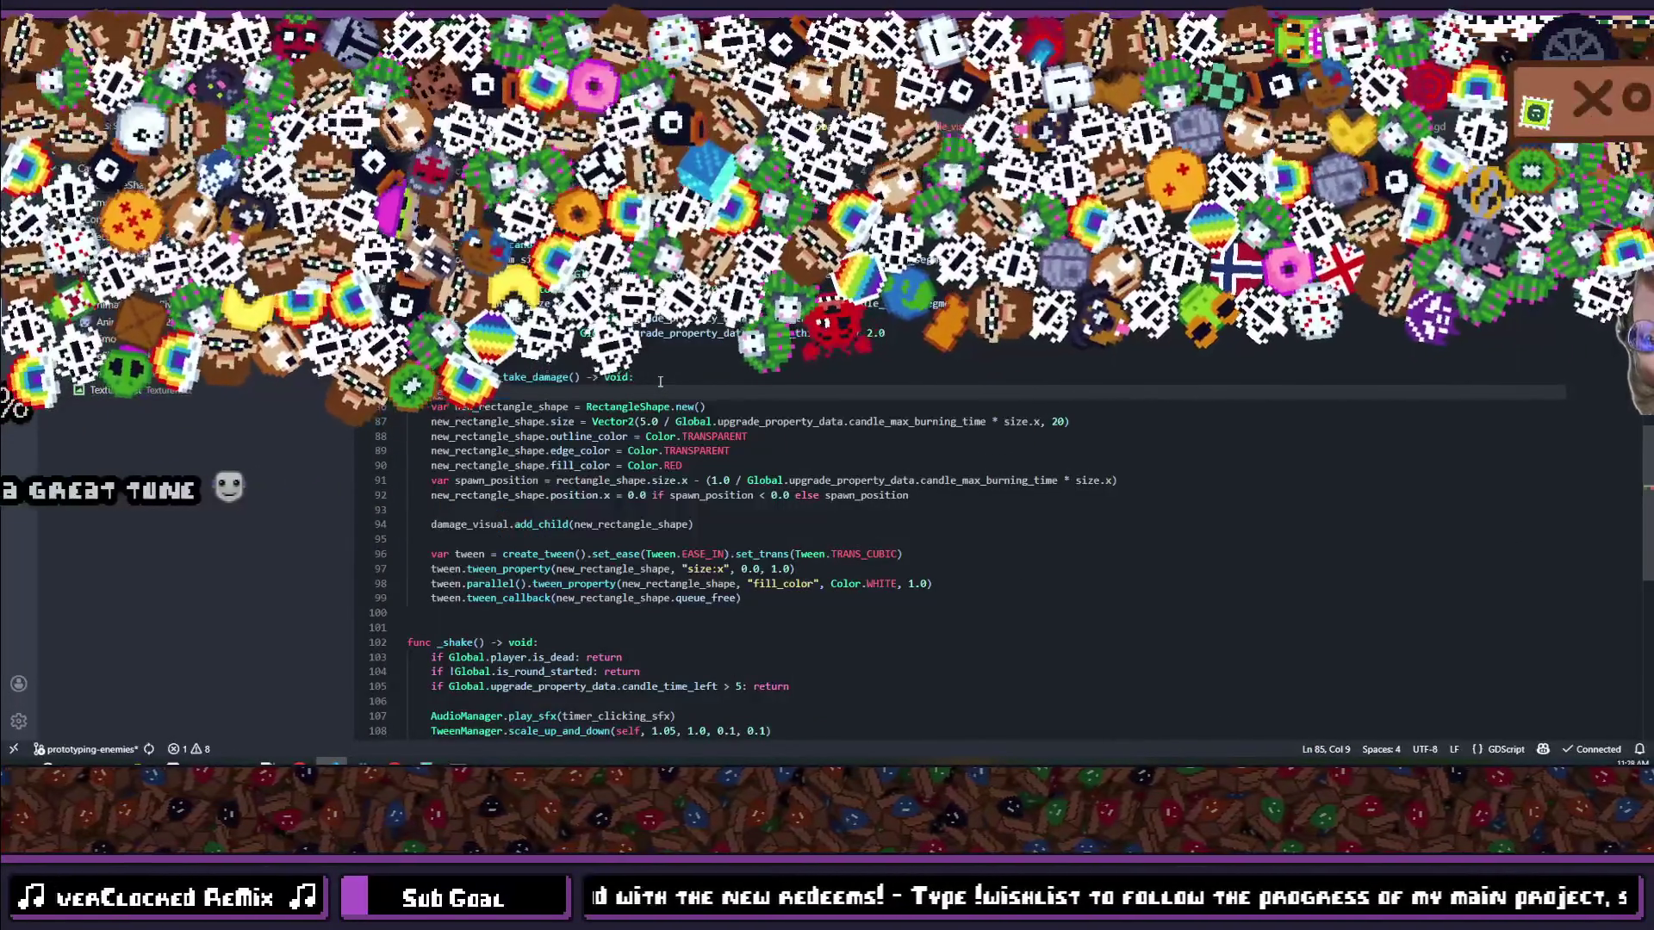
{"action": "type", "text": "visual"}
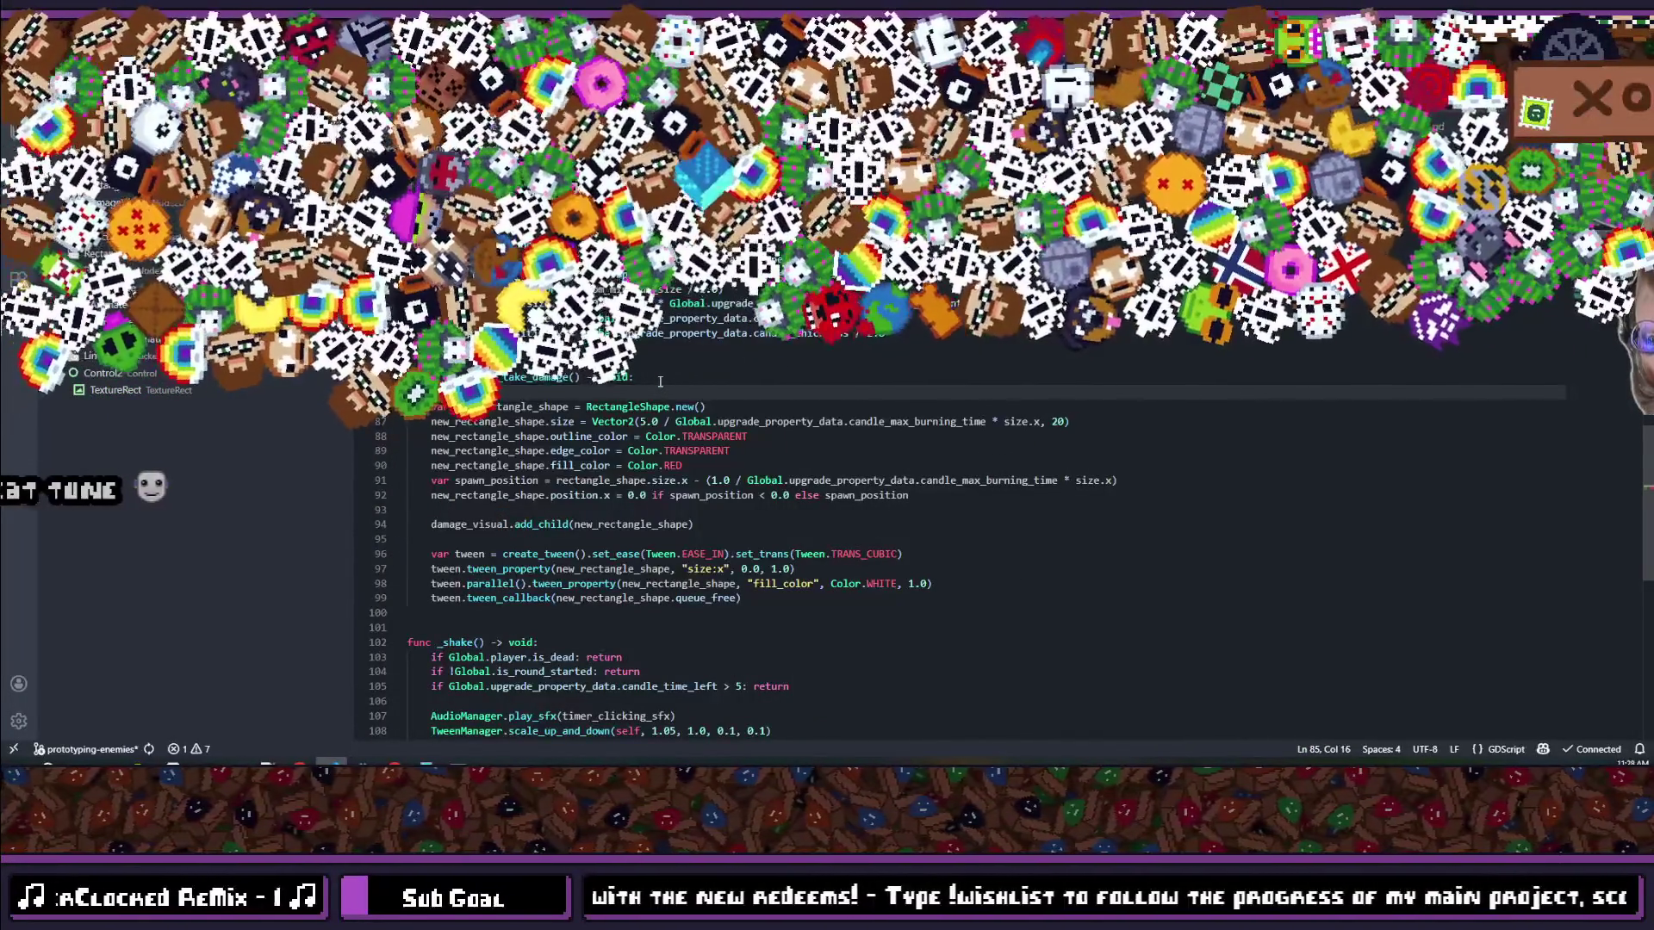
{"action": "type", "text": "ue =  * pow(1.2, Global.exorcism_level)"}
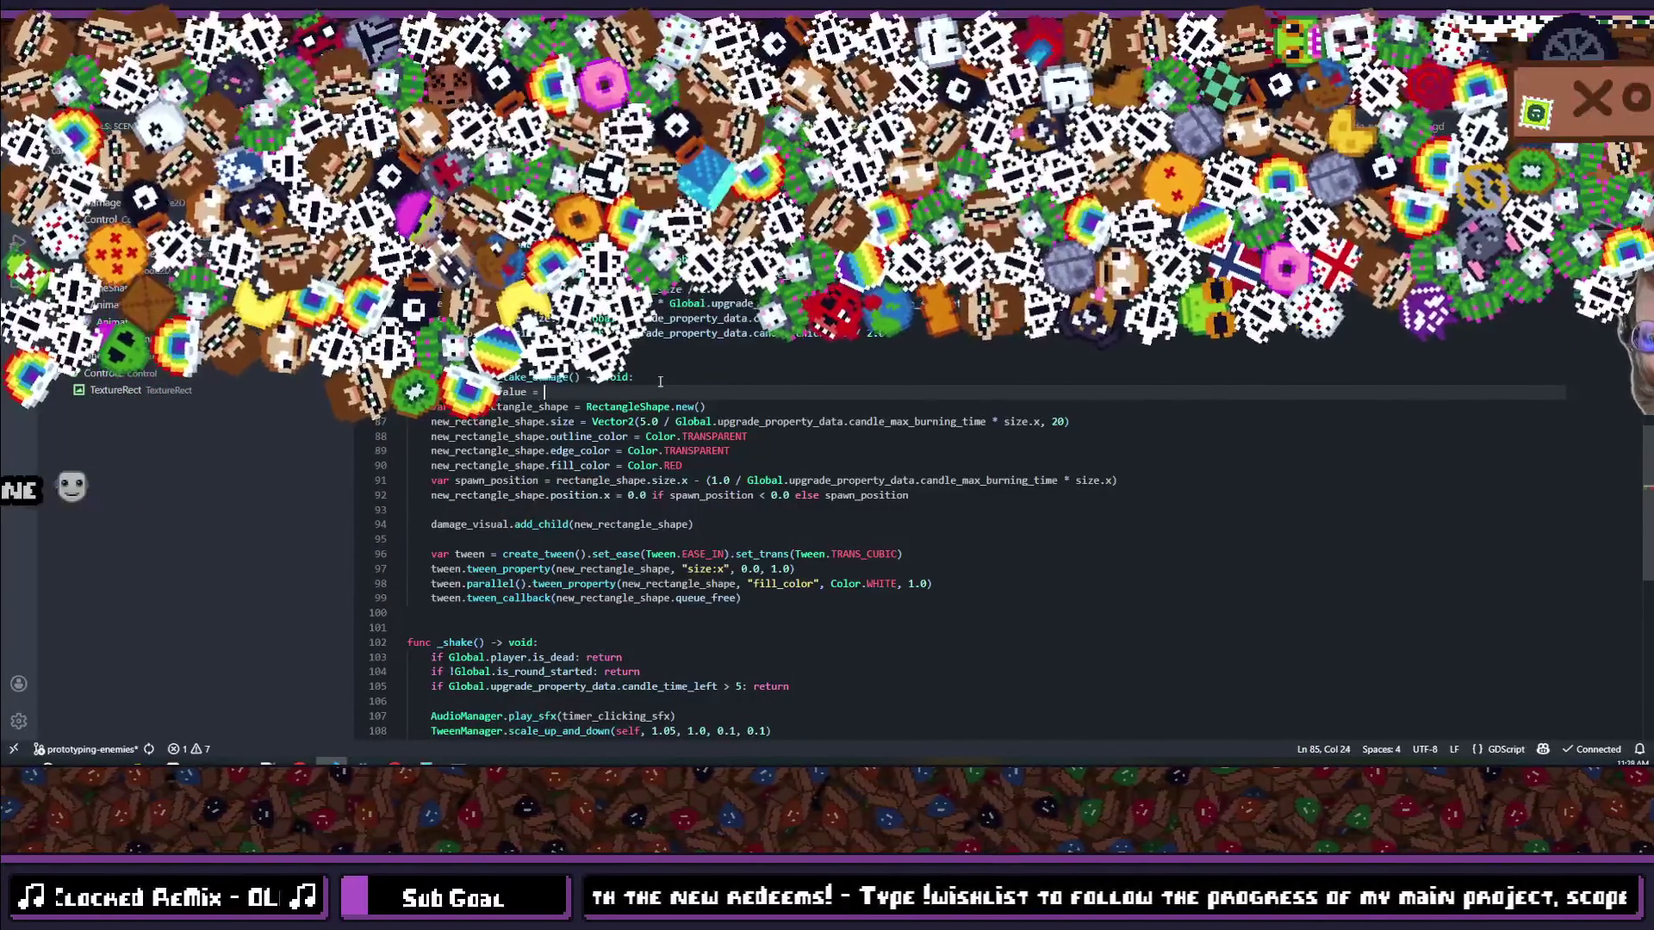
{"action": "double_click", "coordinate": [651, 421]}
{"action": "key", "text": "ctrl+c"}
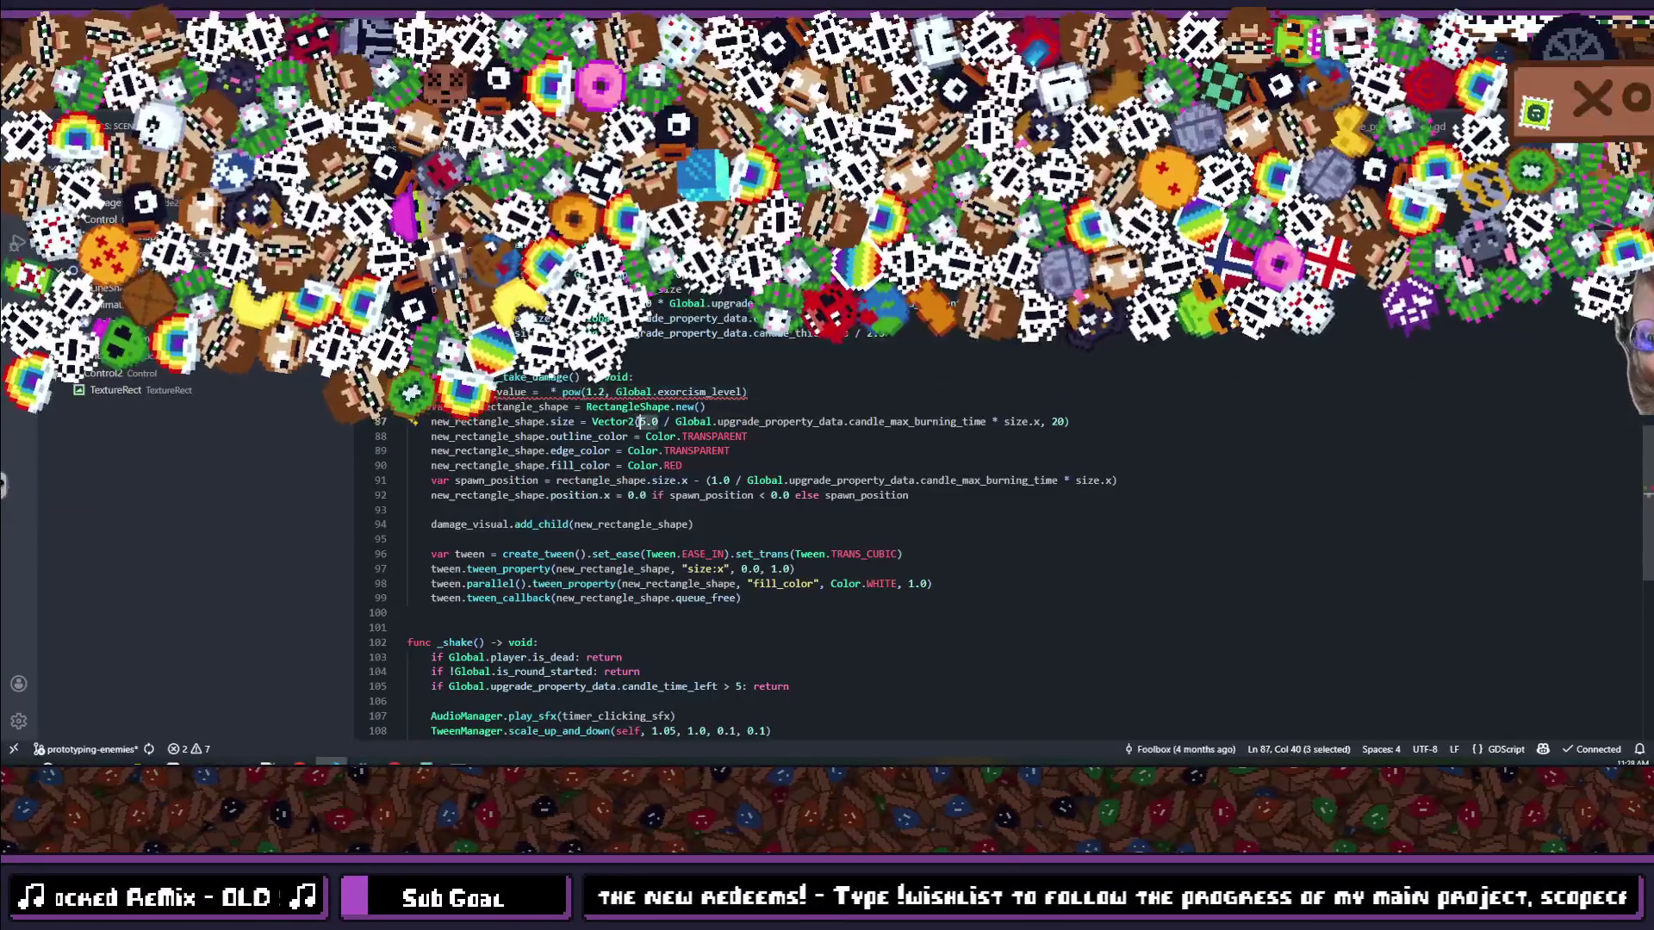
{"action": "left_click", "coordinate": [548, 392]}
{"action": "key", "text": "ctrl+v"}
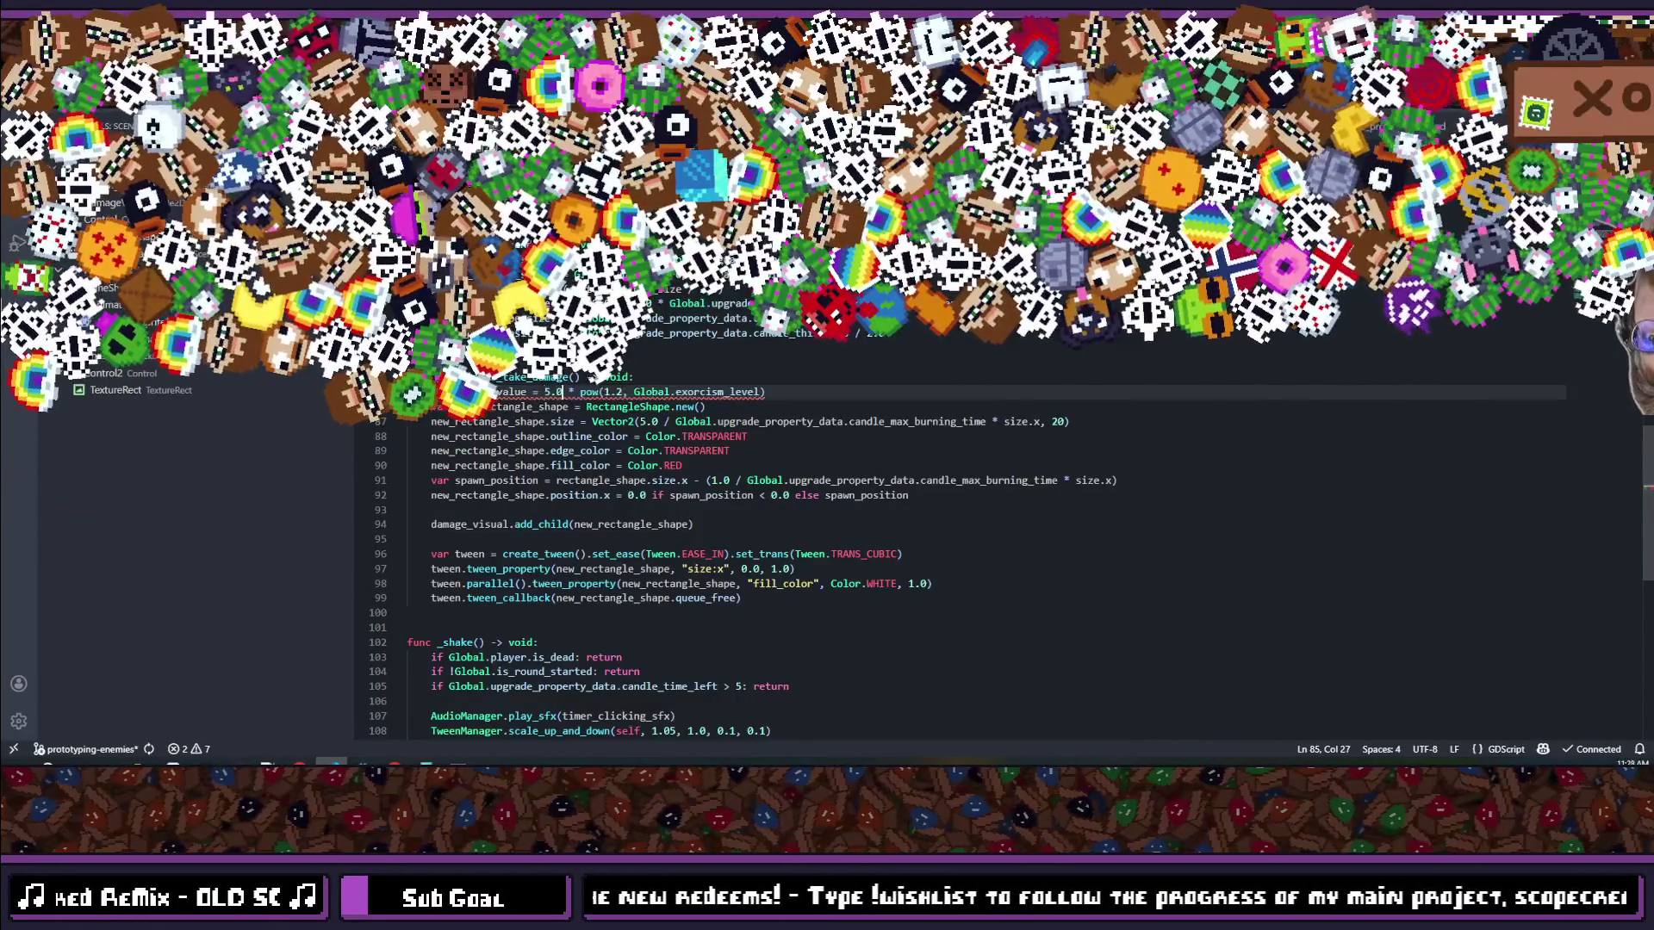
Step: Replace the hard-coded 5.0 in the damage rectangle's Vector2 size with damage_value
{"action": "double_click", "coordinate": [512, 392]}
{"action": "key", "text": "ctrl+c"}
{"action": "double_click", "coordinate": [650, 422]}
{"action": "key", "text": "ctrl+v"}
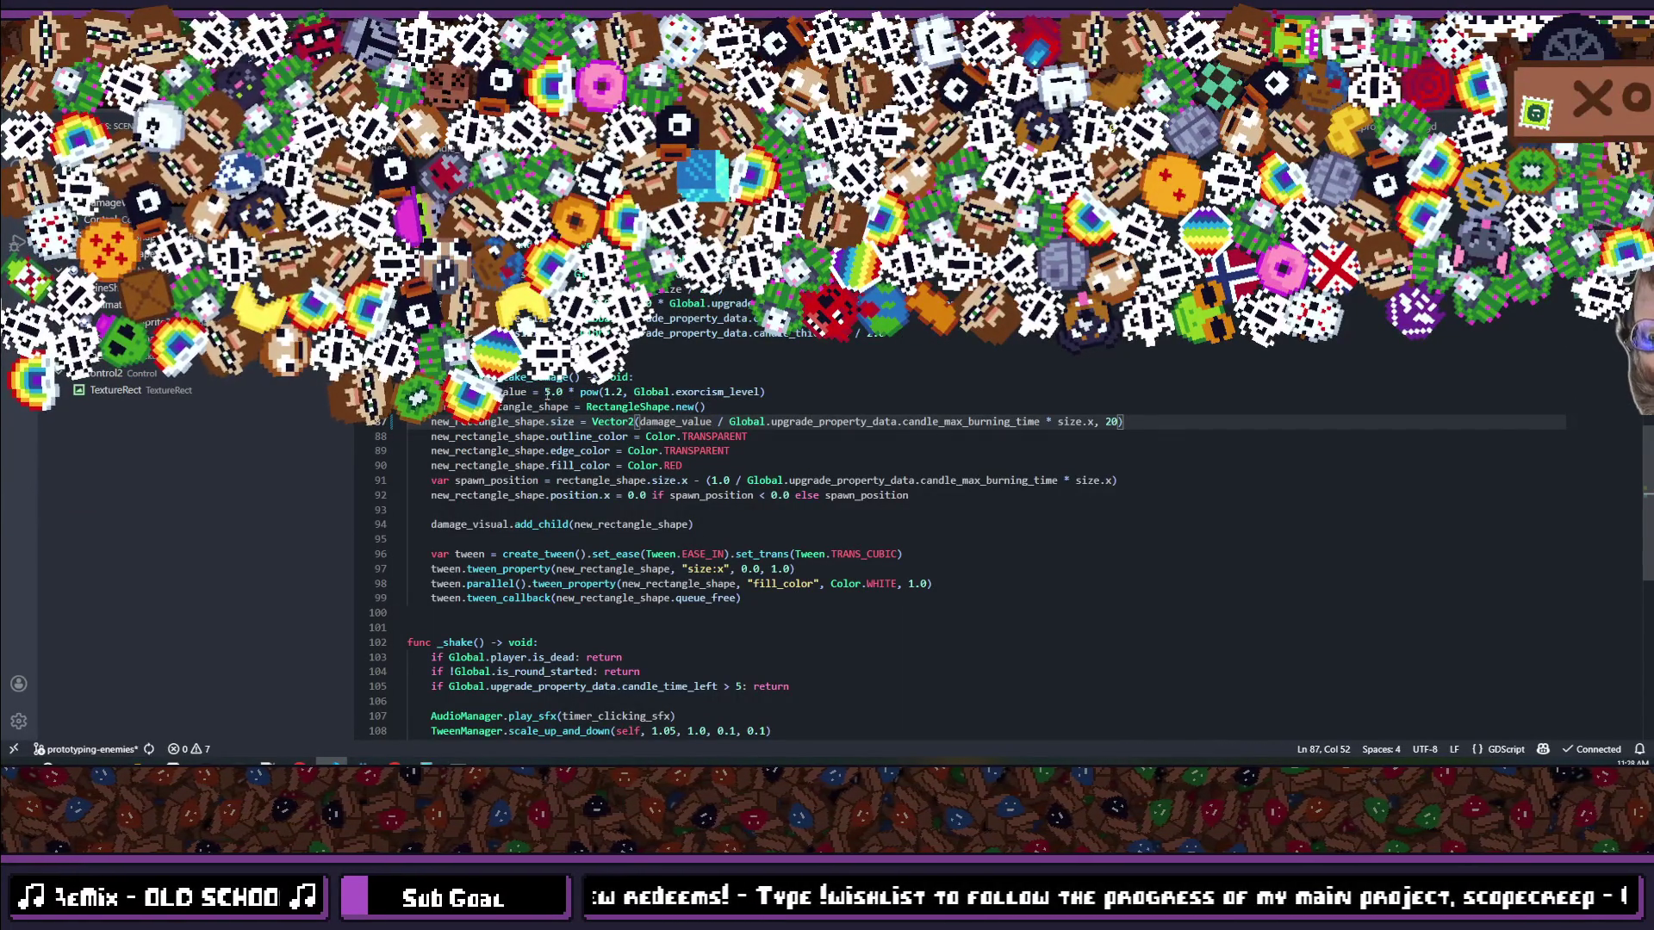
{"action": "left_click_drag", "start_coordinate": [545, 392], "coordinate": [563, 392]}
{"action": "scroll", "coordinate": [860, 409], "scroll_direction": "down", "scroll_amount": 4}
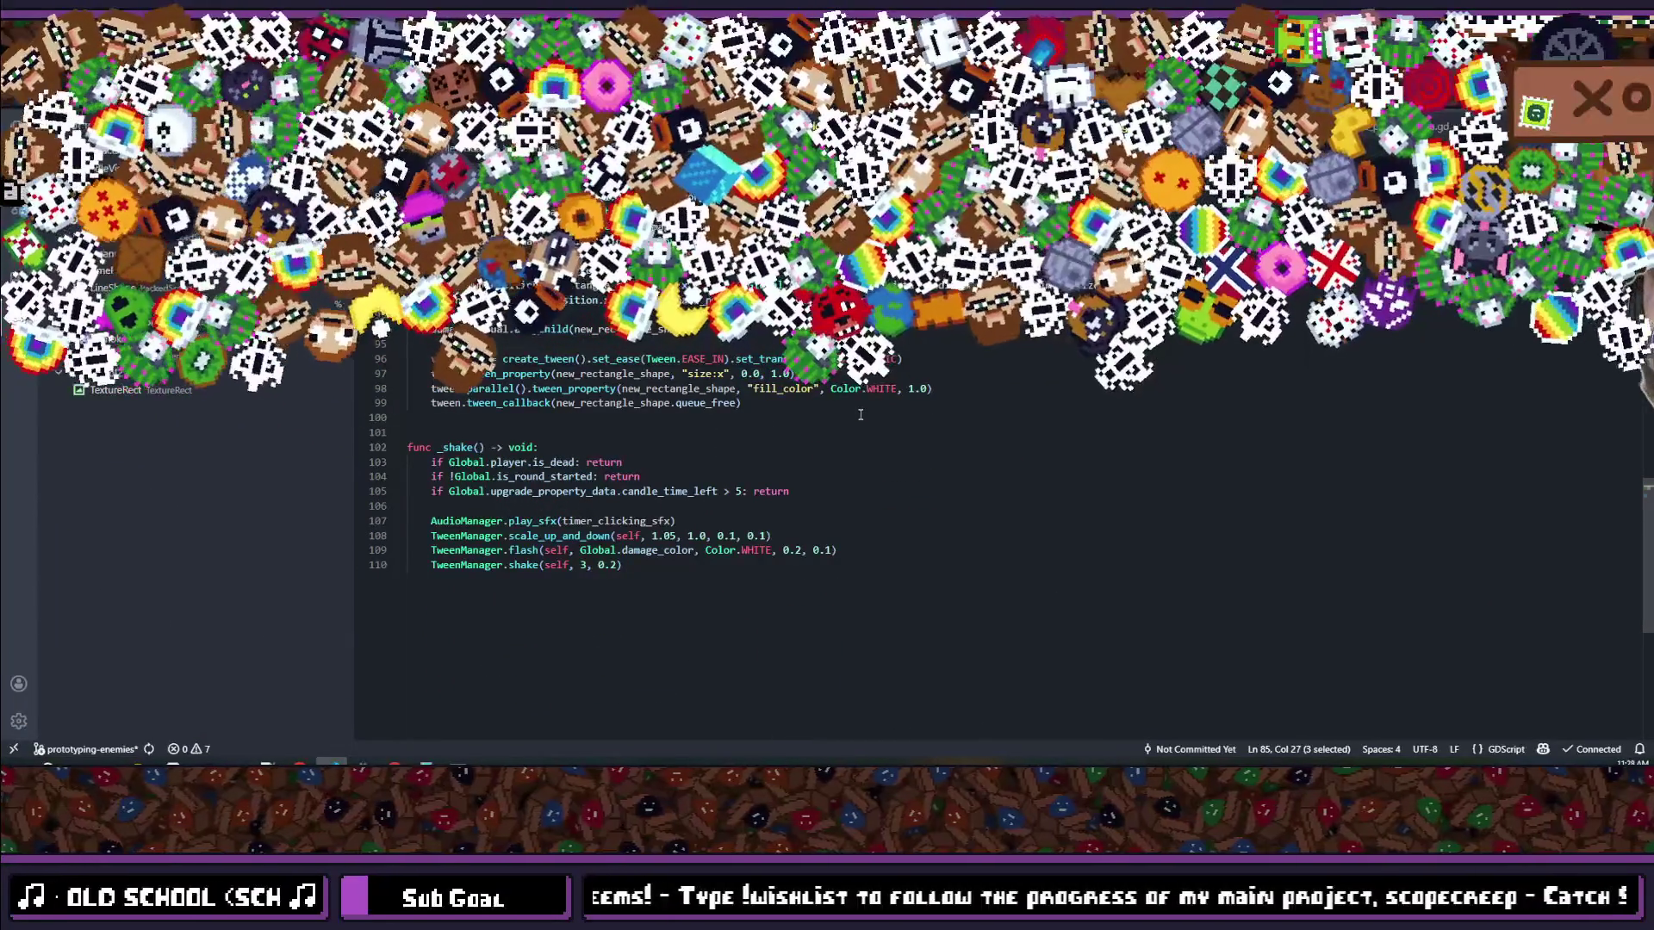
{"action": "double_click", "coordinate": [664, 492]}
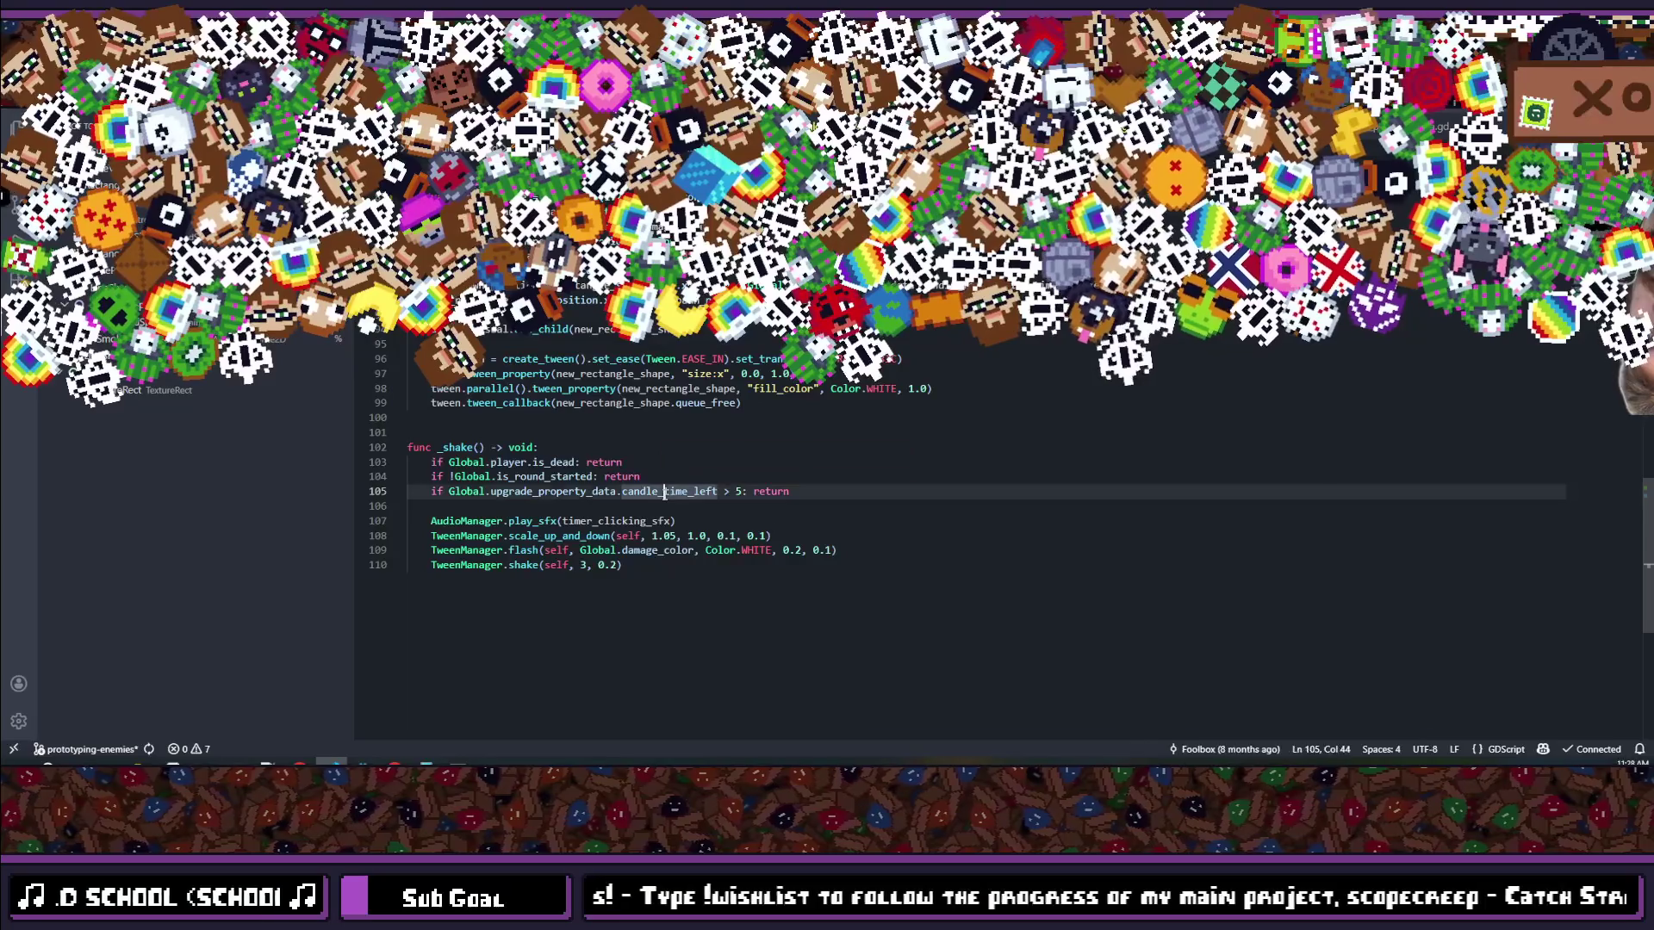
{"action": "left_click", "coordinate": [822, 488]}
{"action": "scroll", "coordinate": [745, 485], "scroll_direction": "up", "scroll_amount": 6}
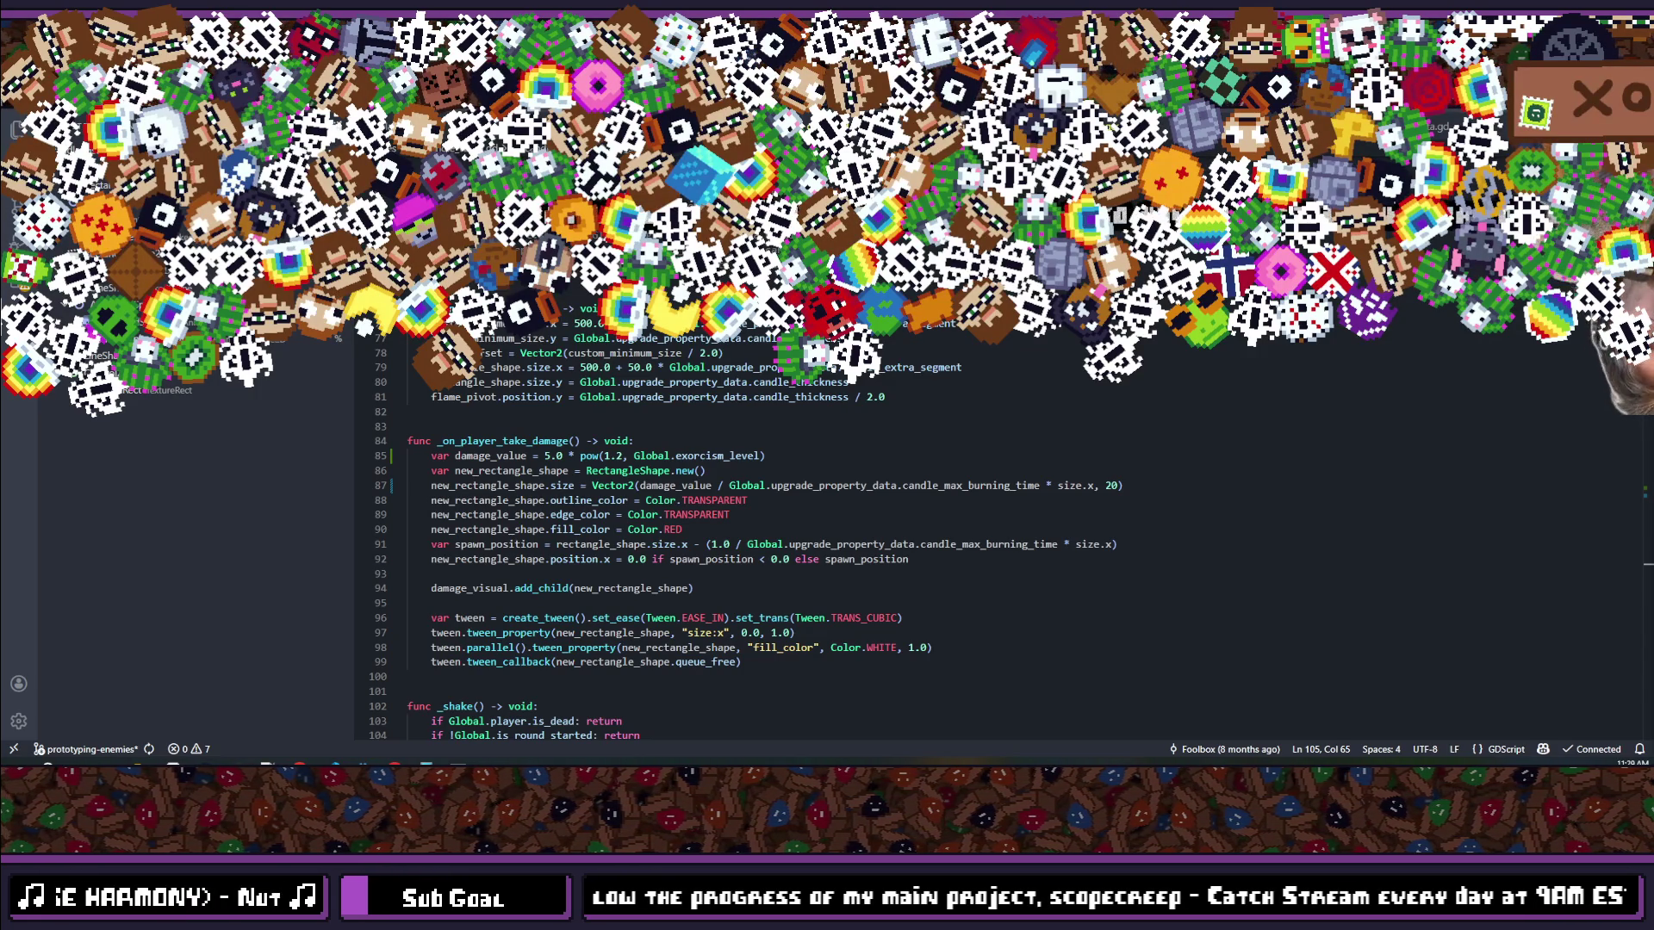
{"action": "left_click", "coordinate": [937, 323]}
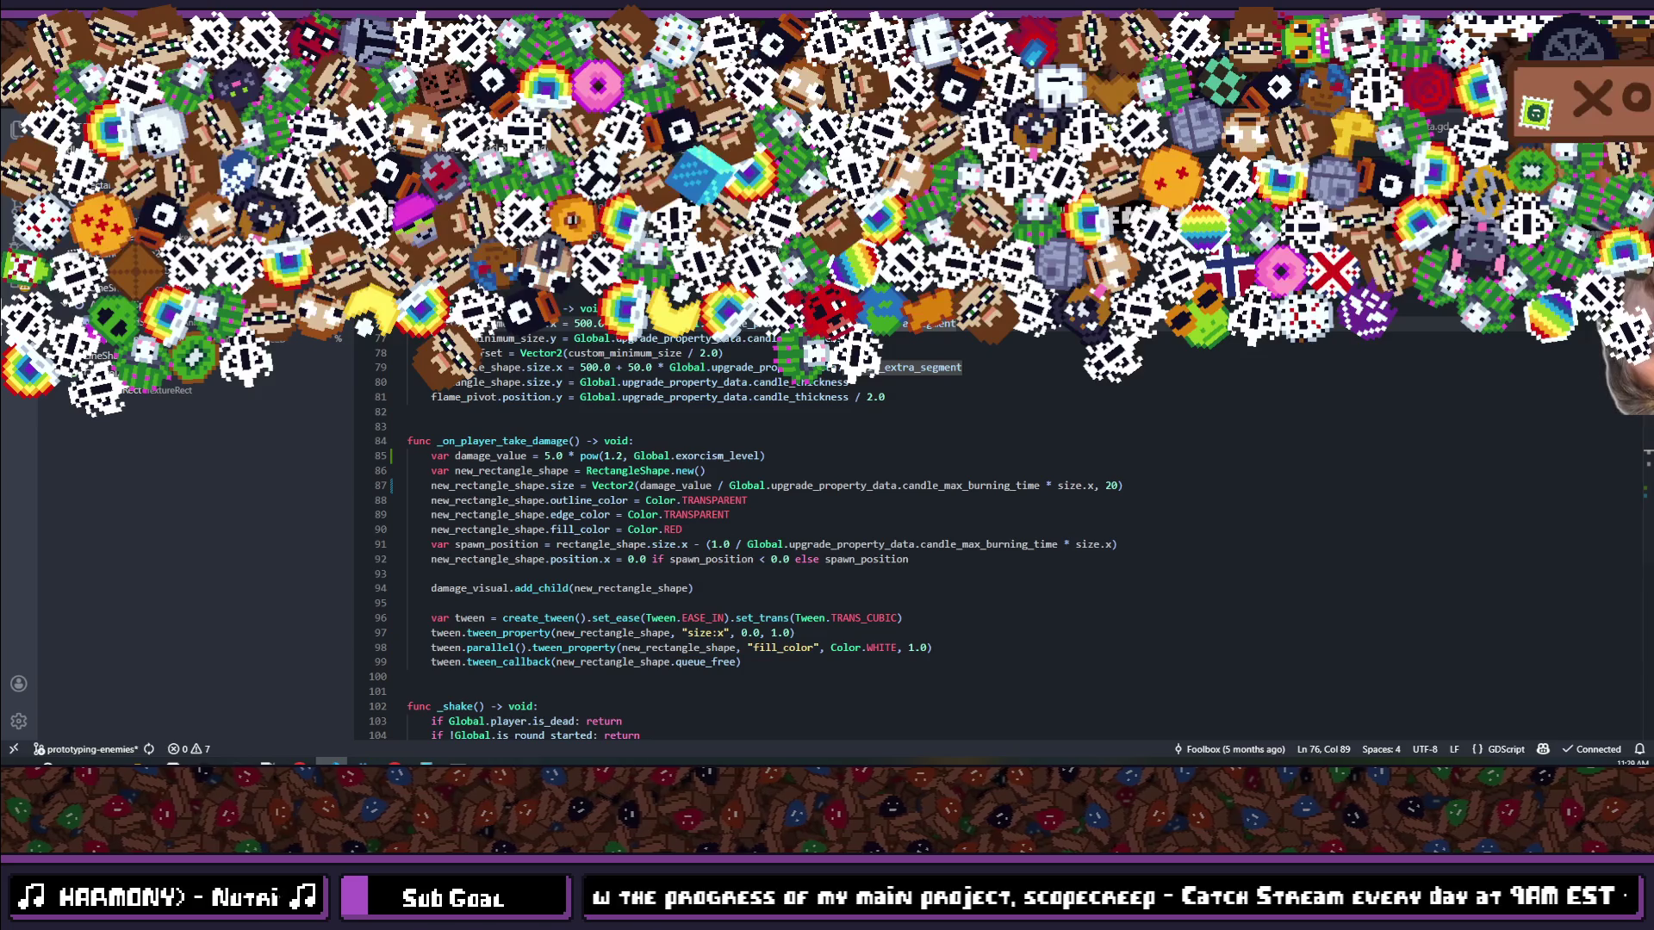
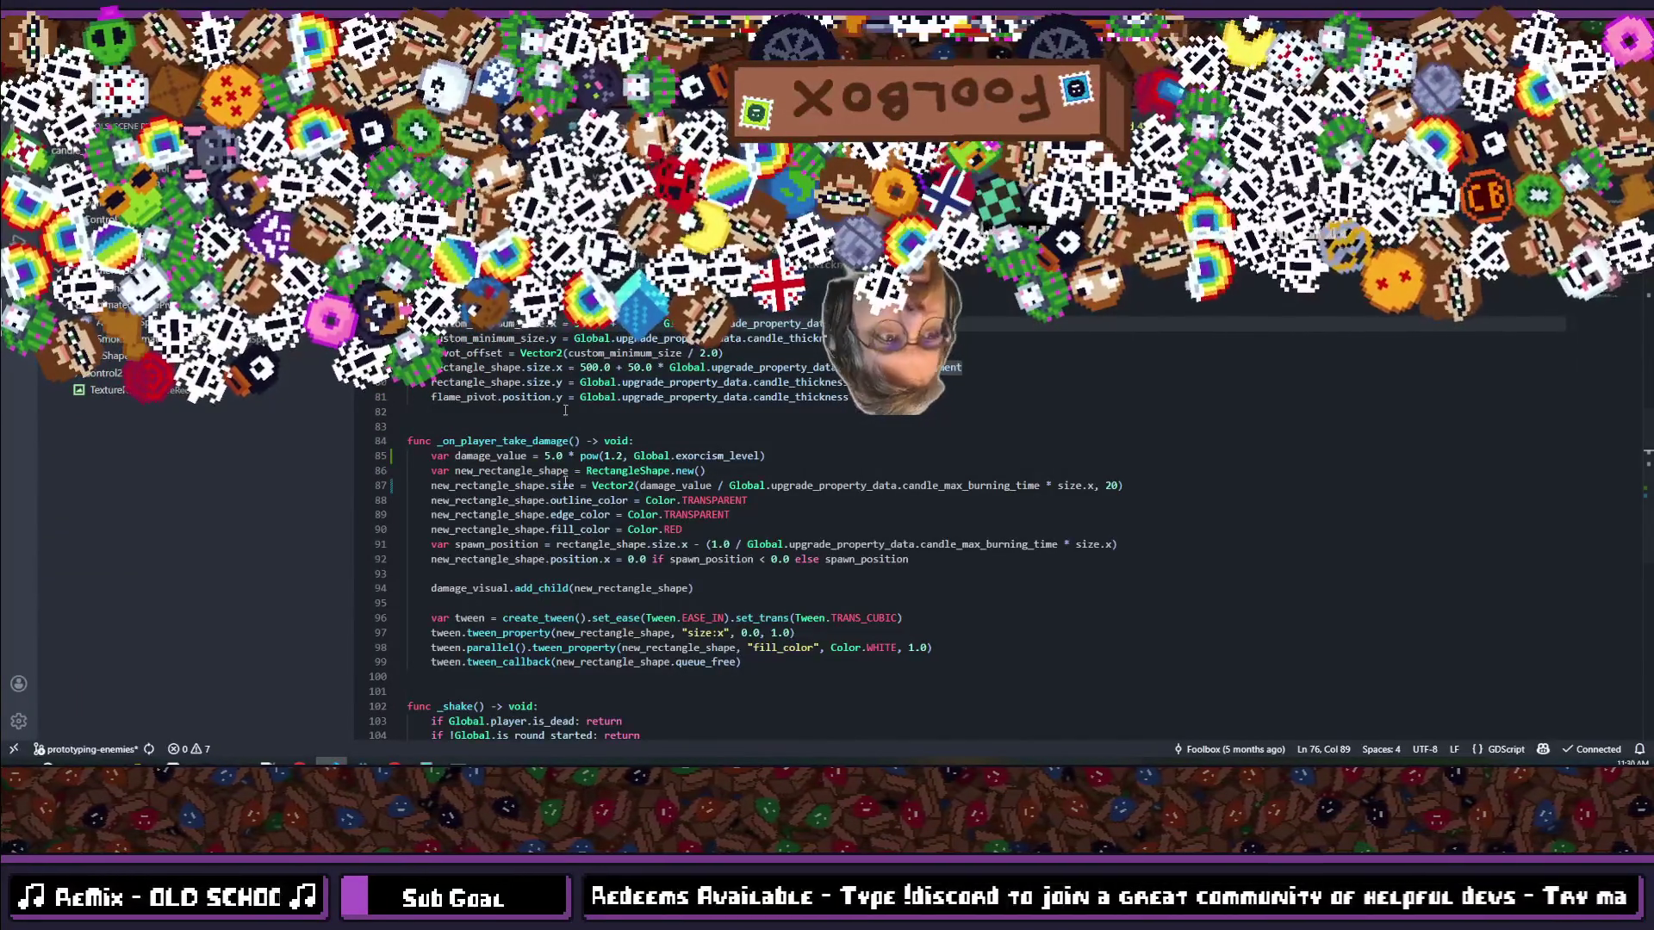
Step: Look over the pow(1.2, exorcism_level) damage formula in _on_player_take_damage, then bring Godot forward
{"action": "left_click", "coordinate": [883, 439]}
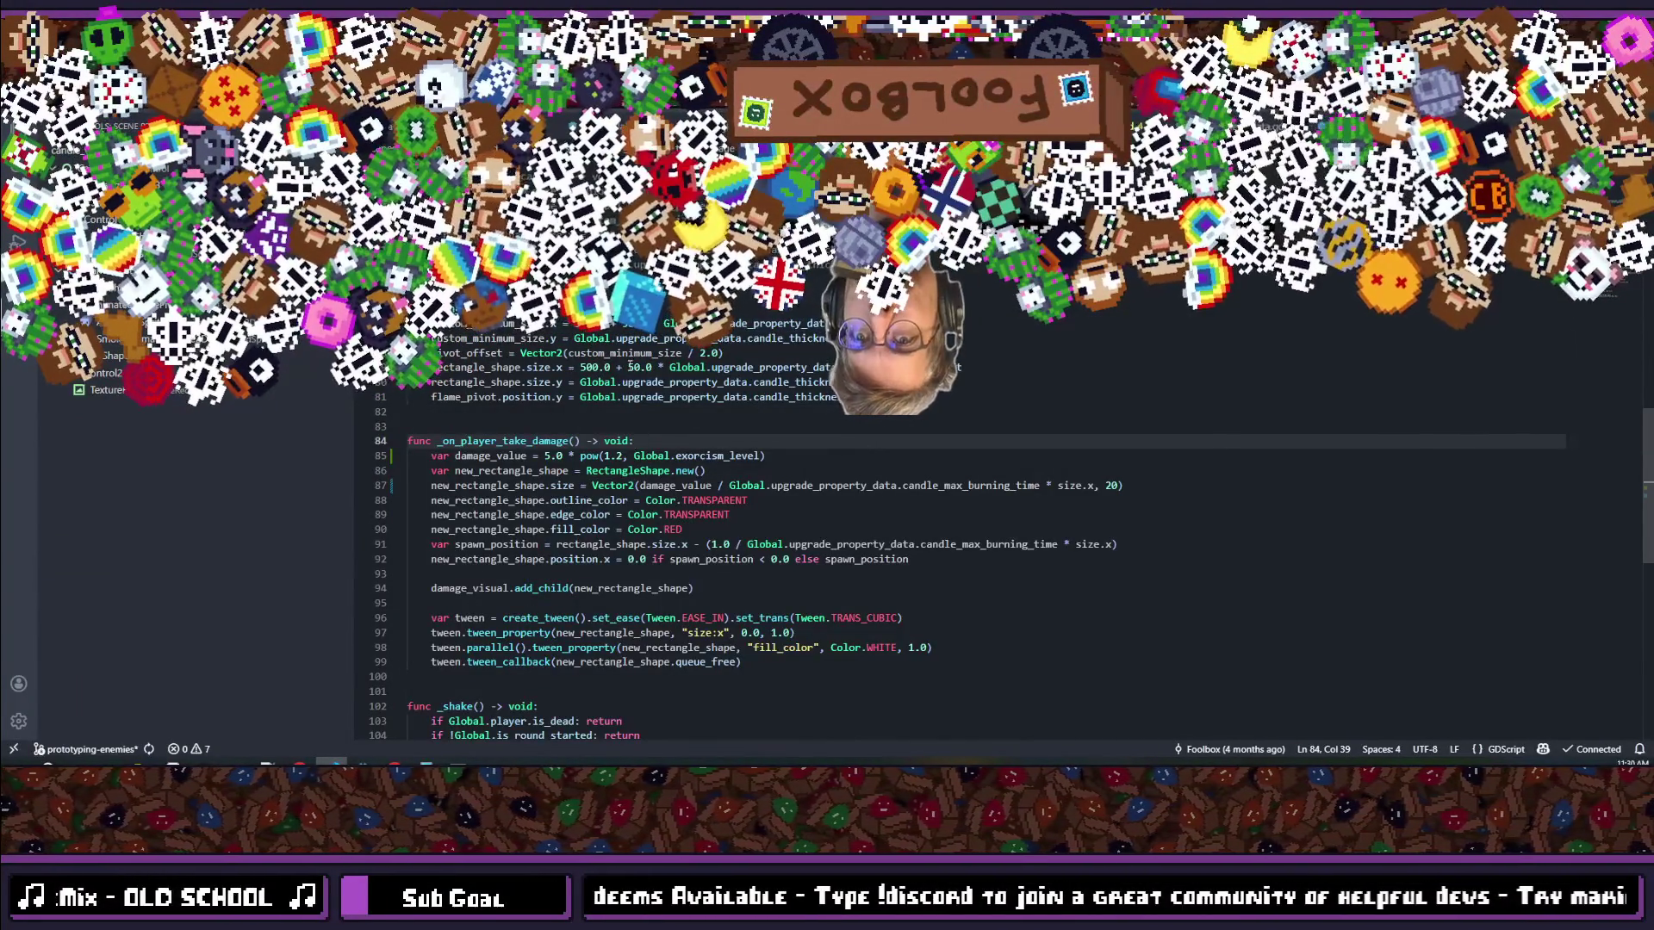
{"action": "scroll", "coordinate": [630, 366], "scroll_direction": "up", "scroll_amount": 5}
{"action": "scroll", "coordinate": [673, 478], "scroll_direction": "down", "scroll_amount": 7}
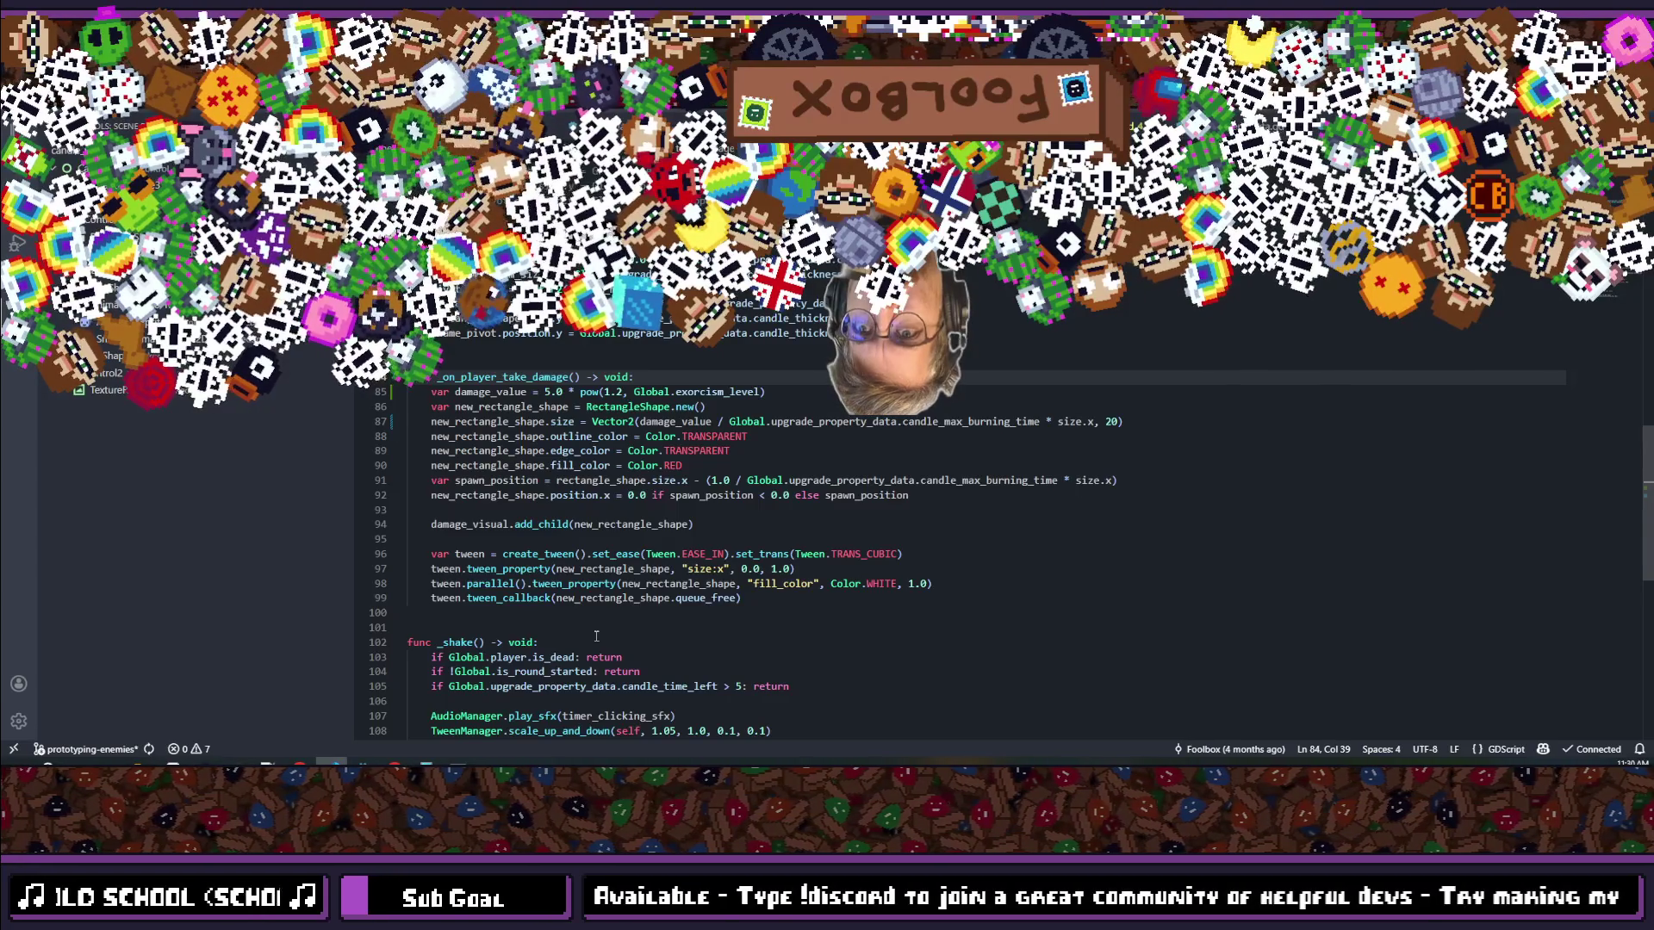
{"action": "scroll", "coordinate": [596, 635], "scroll_direction": "down", "scroll_amount": 3}
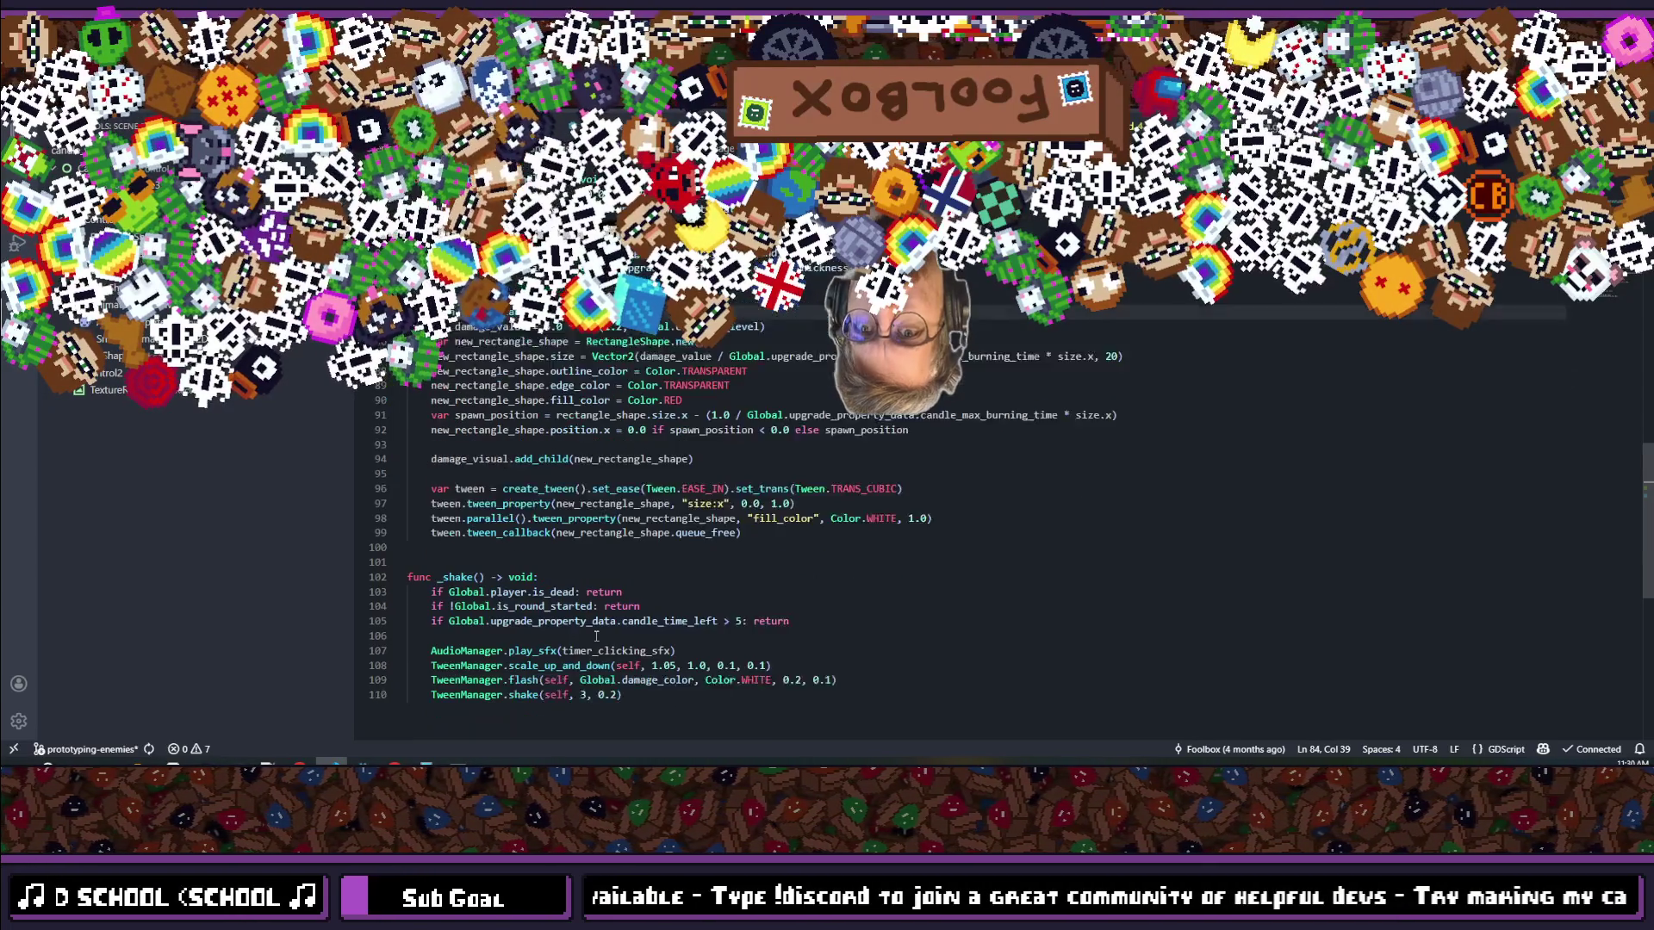
{"action": "scroll", "coordinate": [596, 636], "scroll_direction": "up", "scroll_amount": 4}
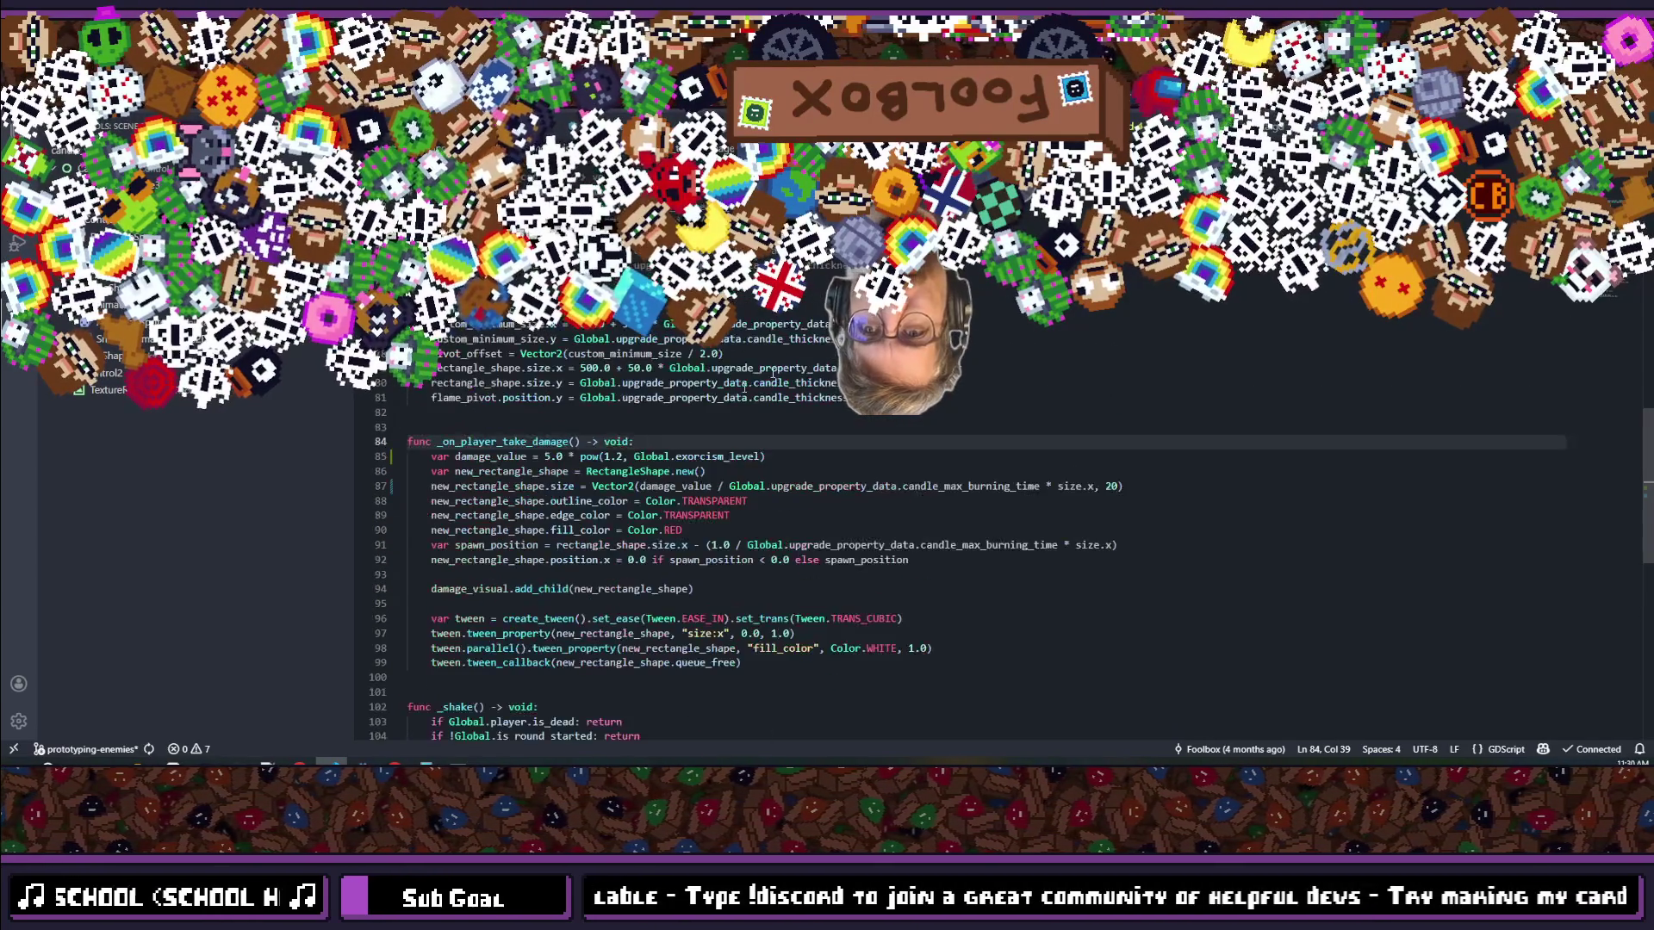
{"action": "key", "text": "alt+Tab"}
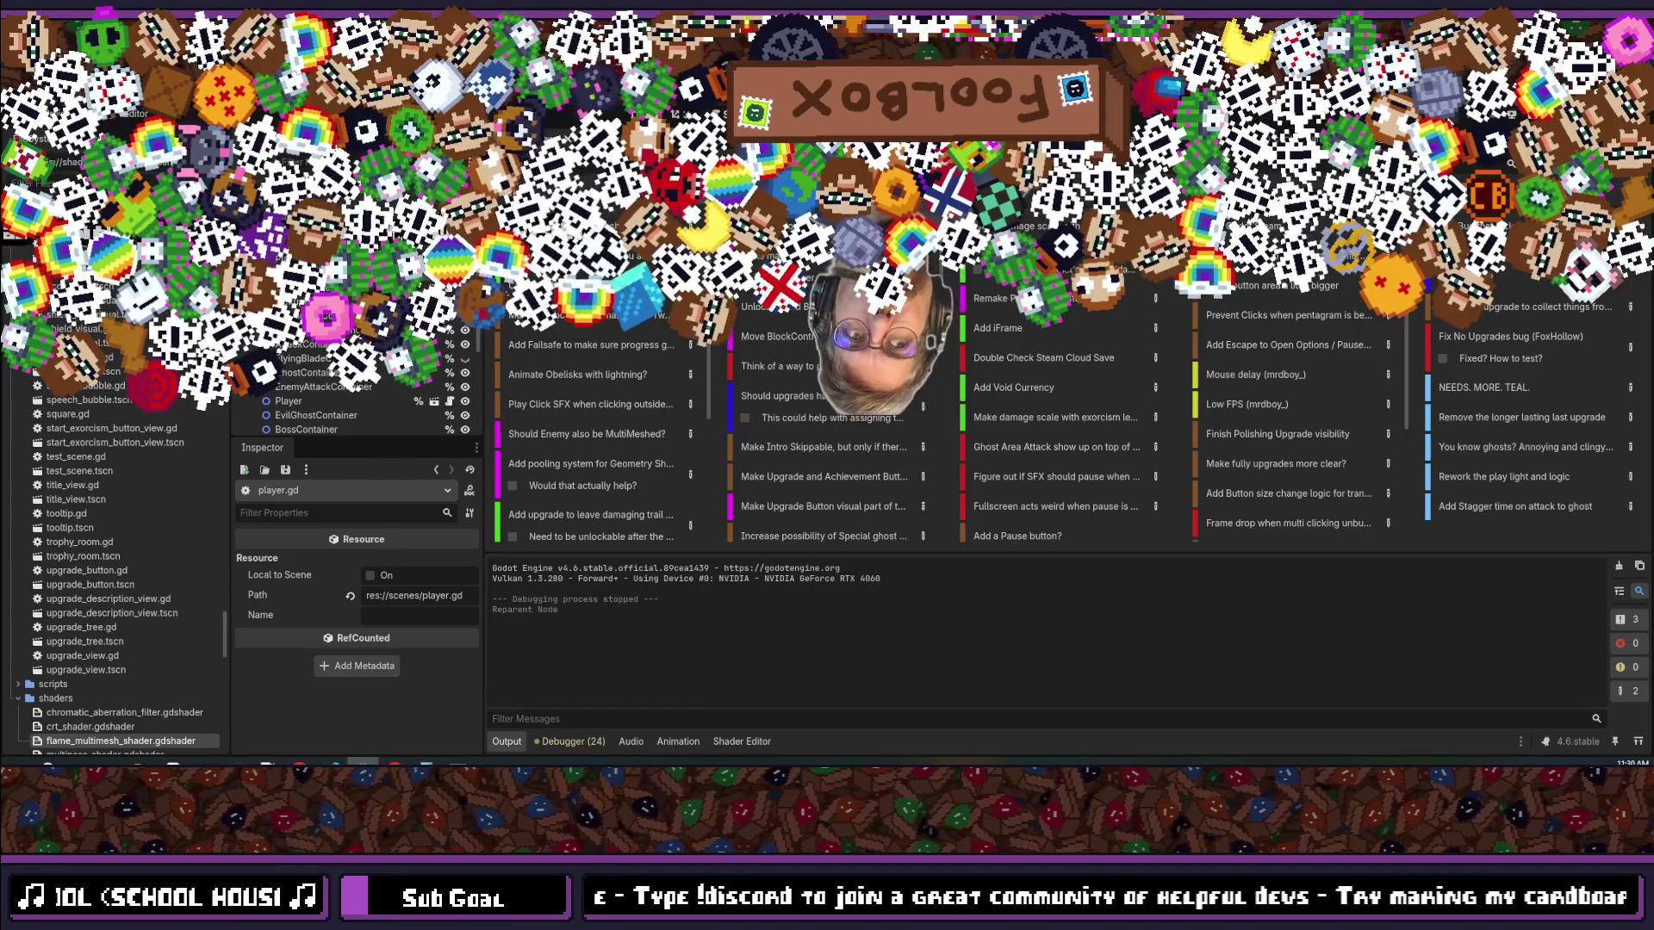
Step: Launch the game with F5, start an exorcism and begin dodging with WASD
{"action": "key", "text": "F5"}
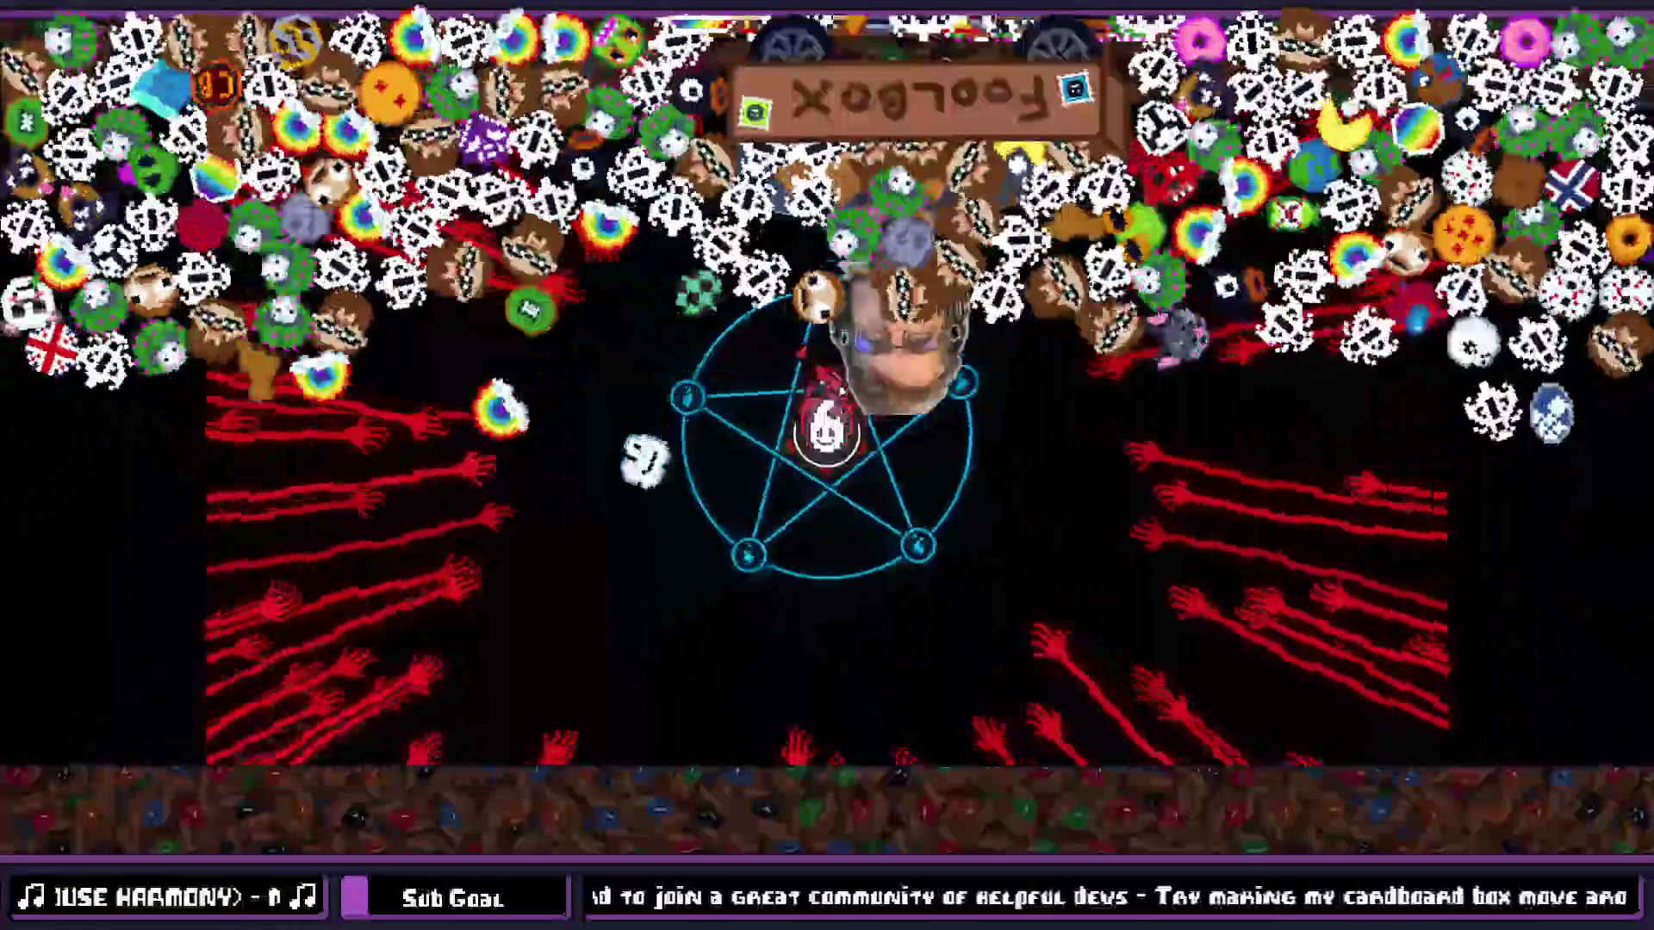
{"action": "key", "text": "d"}
{"action": "key", "text": "w"}
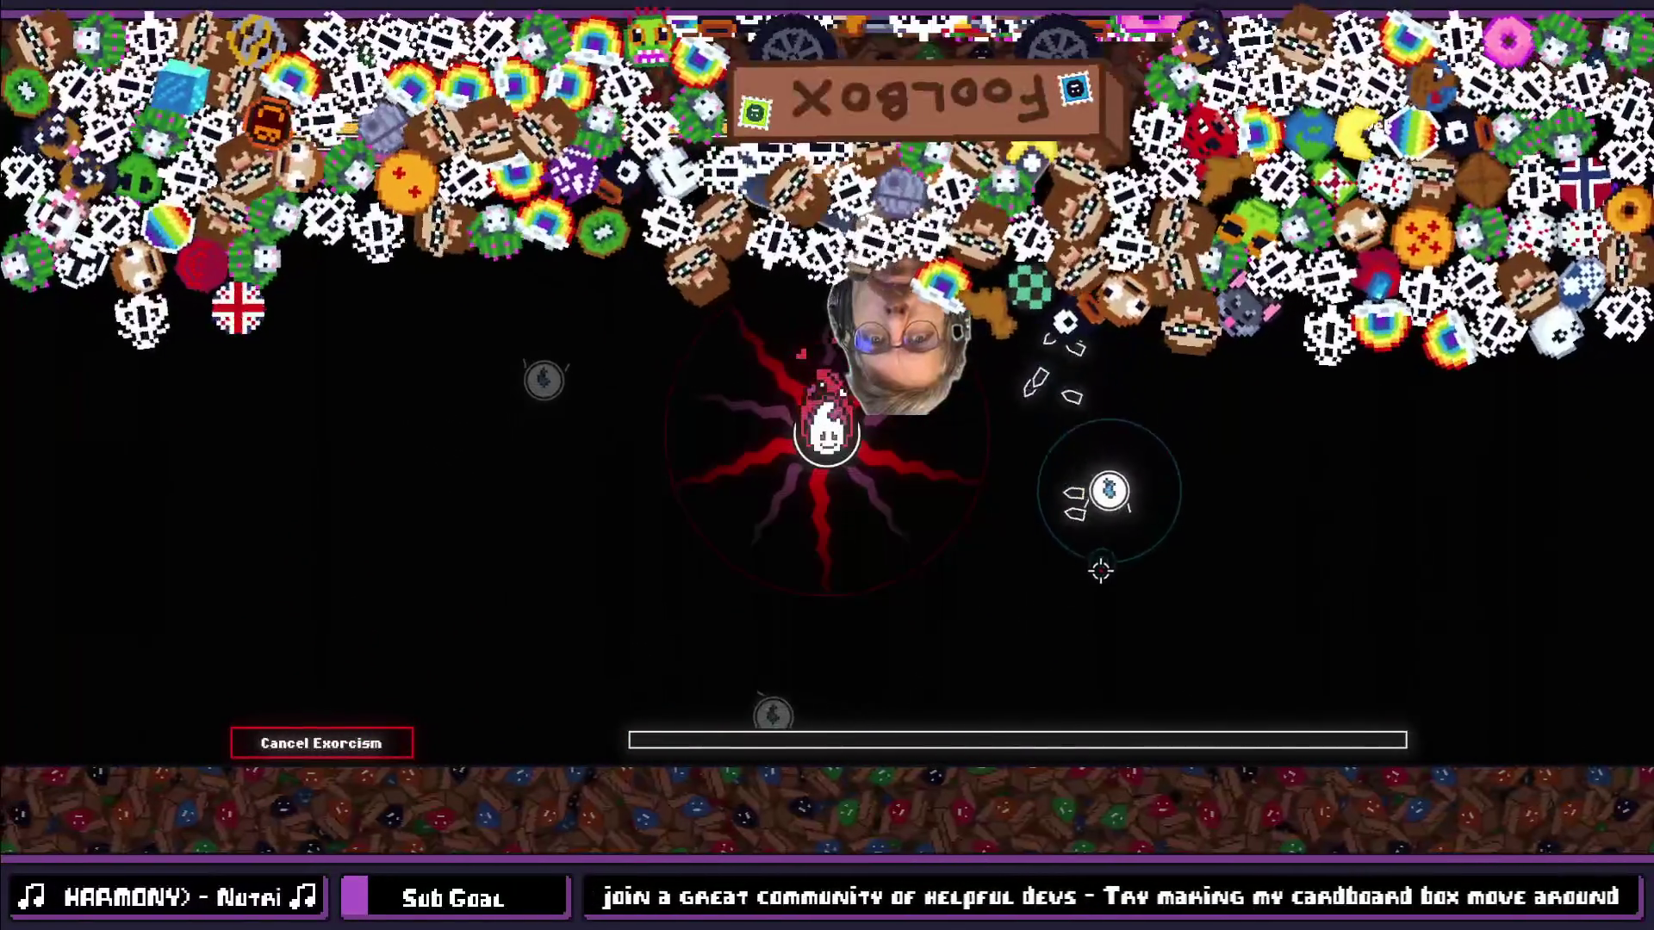
{"action": "key", "text": "s"}
{"action": "key", "text": "a"}
{"action": "key", "text": "d"}
{"action": "key", "text": "w"}
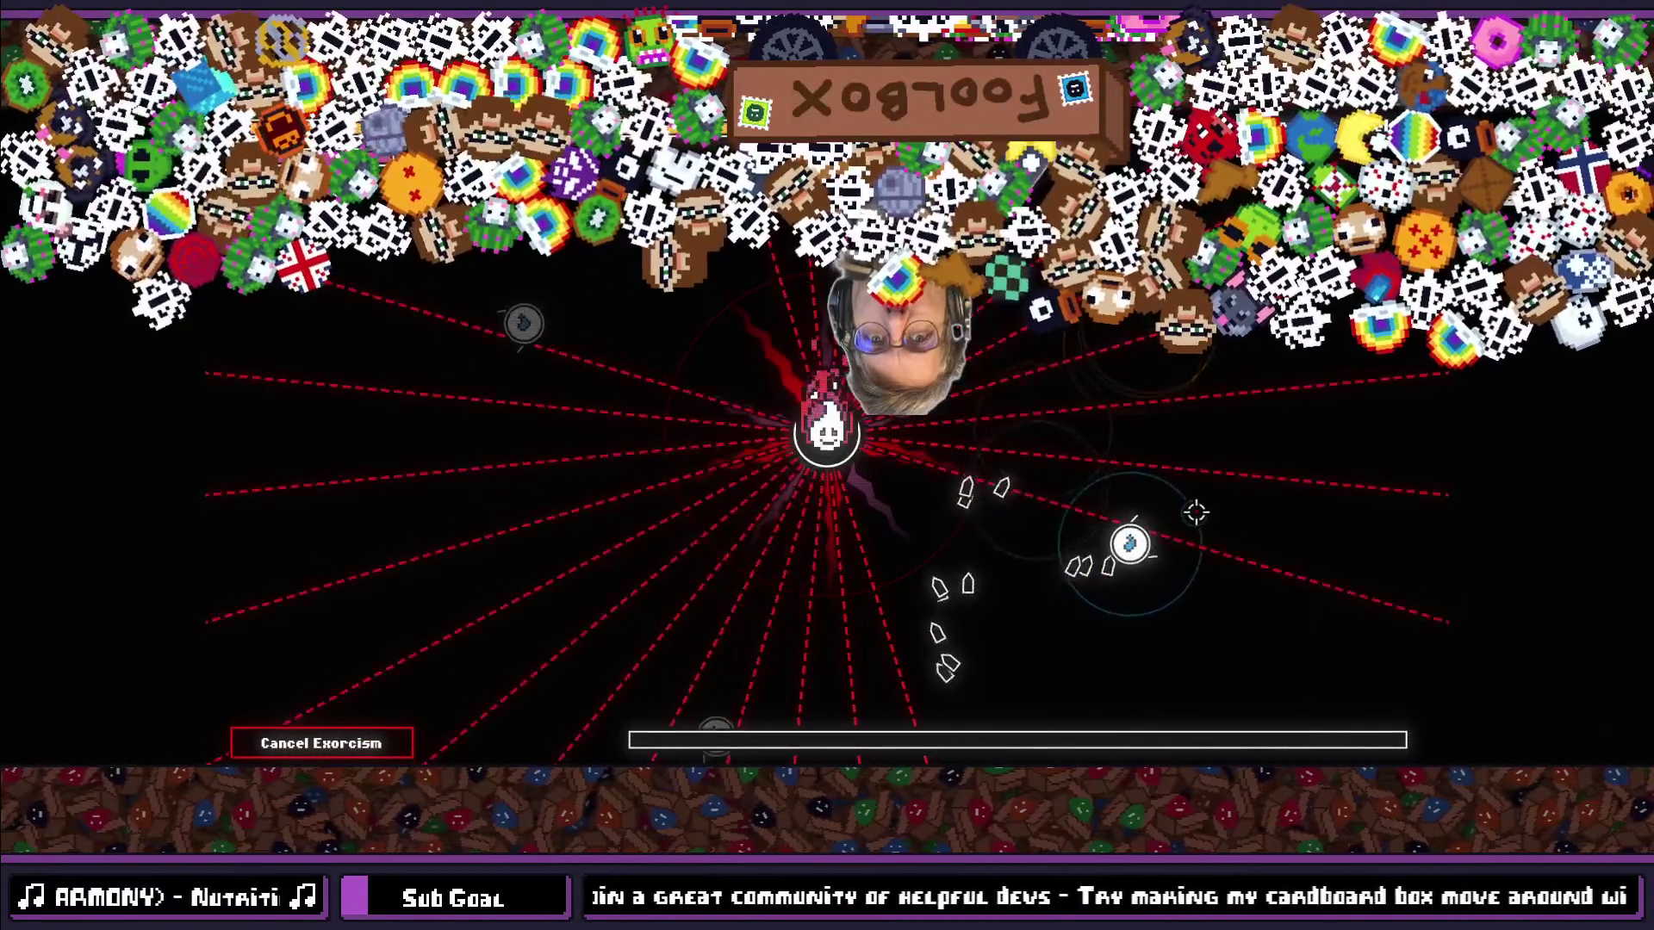
{"action": "key", "text": "s"}
{"action": "key", "text": "a"}
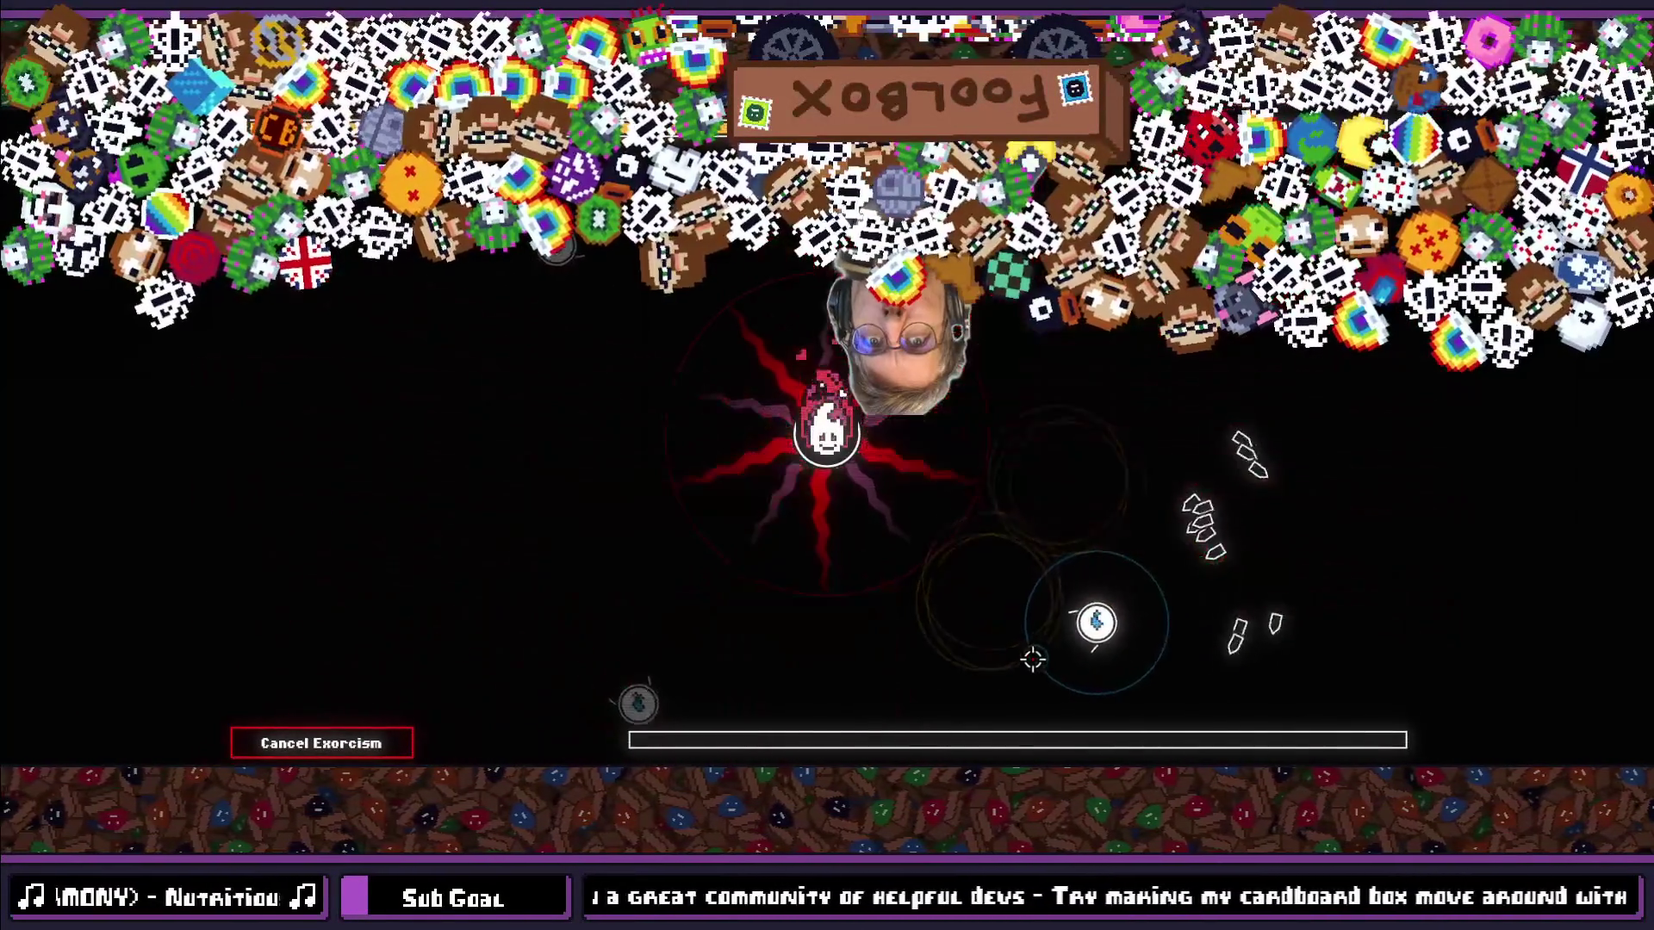
Step: Keep dodging the attack lines with WASD until the round's end screen appears
{"action": "key", "text": "w"}
{"action": "key", "text": "d"}
{"action": "key", "text": "a"}
{"action": "key", "text": "s"}
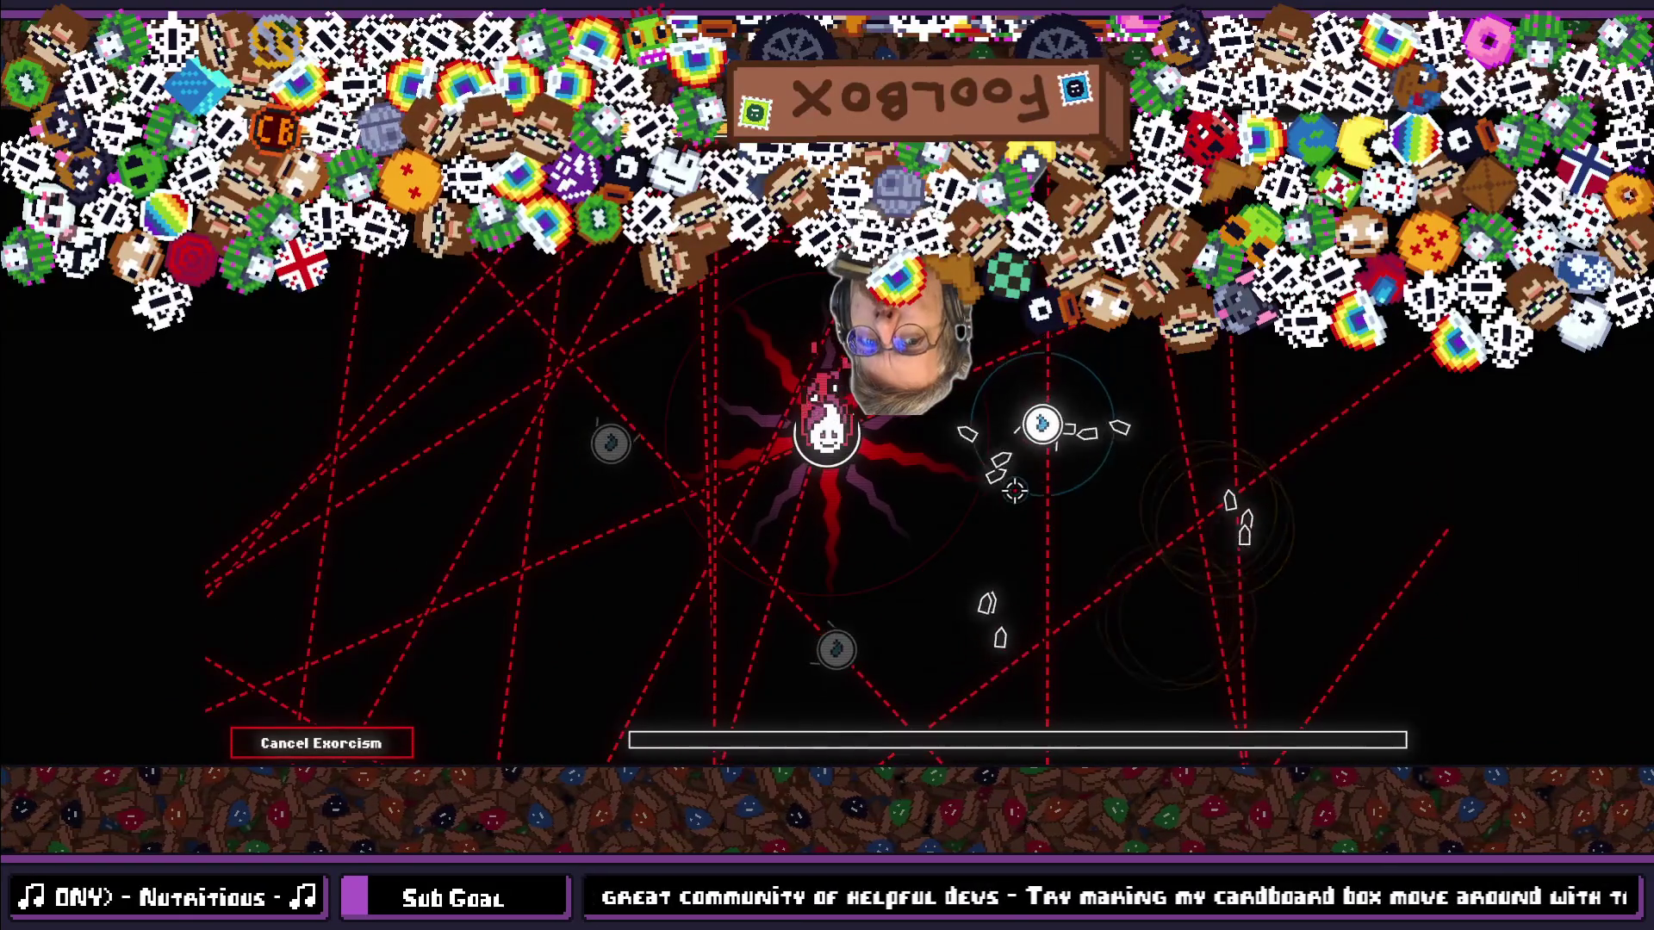
{"action": "key", "text": "s"}
{"action": "key", "text": "a"}
{"action": "key", "text": "d"}
{"action": "key", "text": "w"}
{"action": "key", "text": "w"}
{"action": "key", "text": "a"}
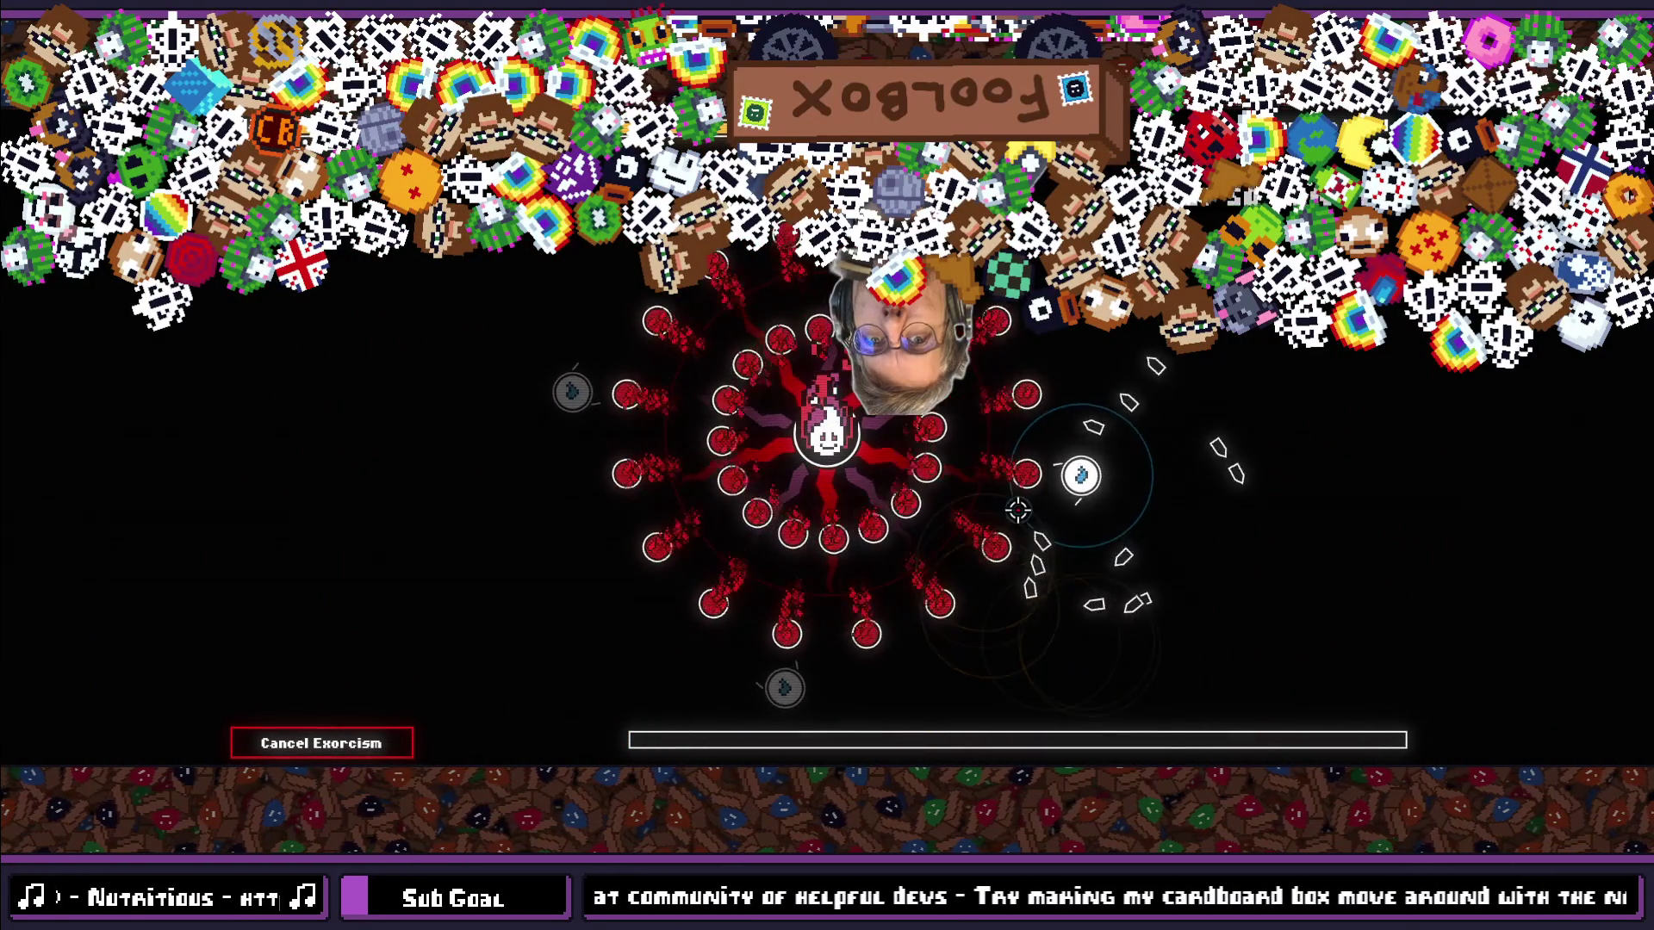
{"action": "key", "text": "s"}
{"action": "key", "text": "d"}
{"action": "key", "text": "w"}
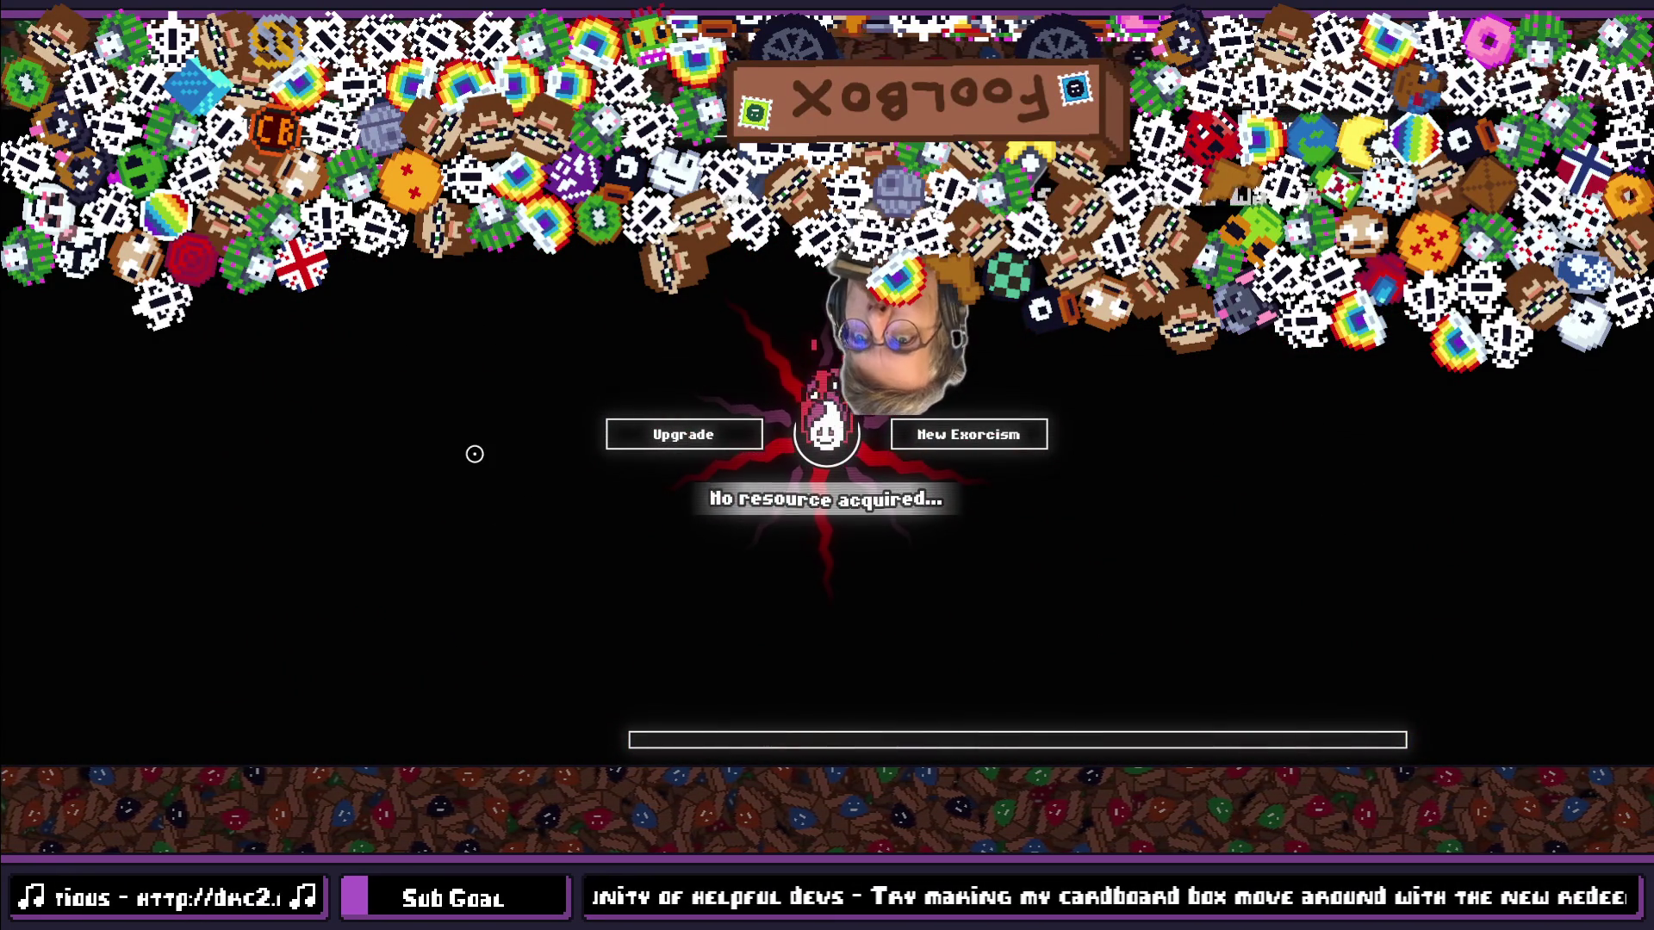
Step: Start a new exorcism with the level lowered from 9 to 6, play it, then close the game
{"action": "left_click", "coordinate": [667, 435]}
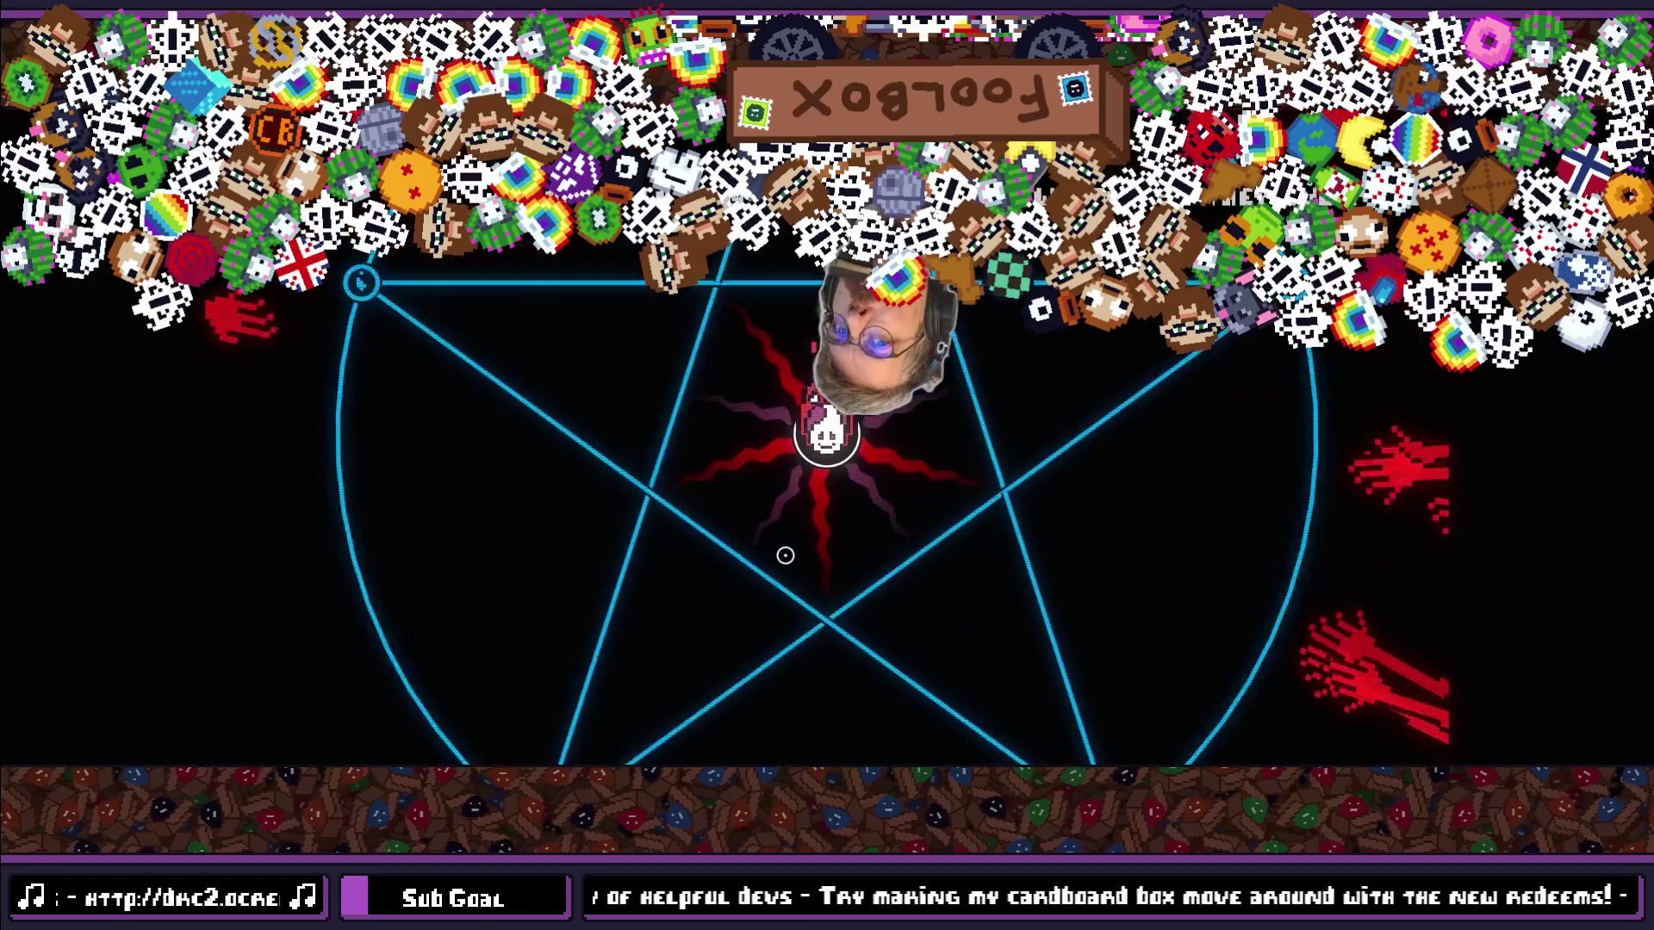
{"action": "left_click", "coordinate": [1331, 703]}
{"action": "left_click", "coordinate": [1331, 704]}
{"action": "left_click", "coordinate": [1331, 703]}
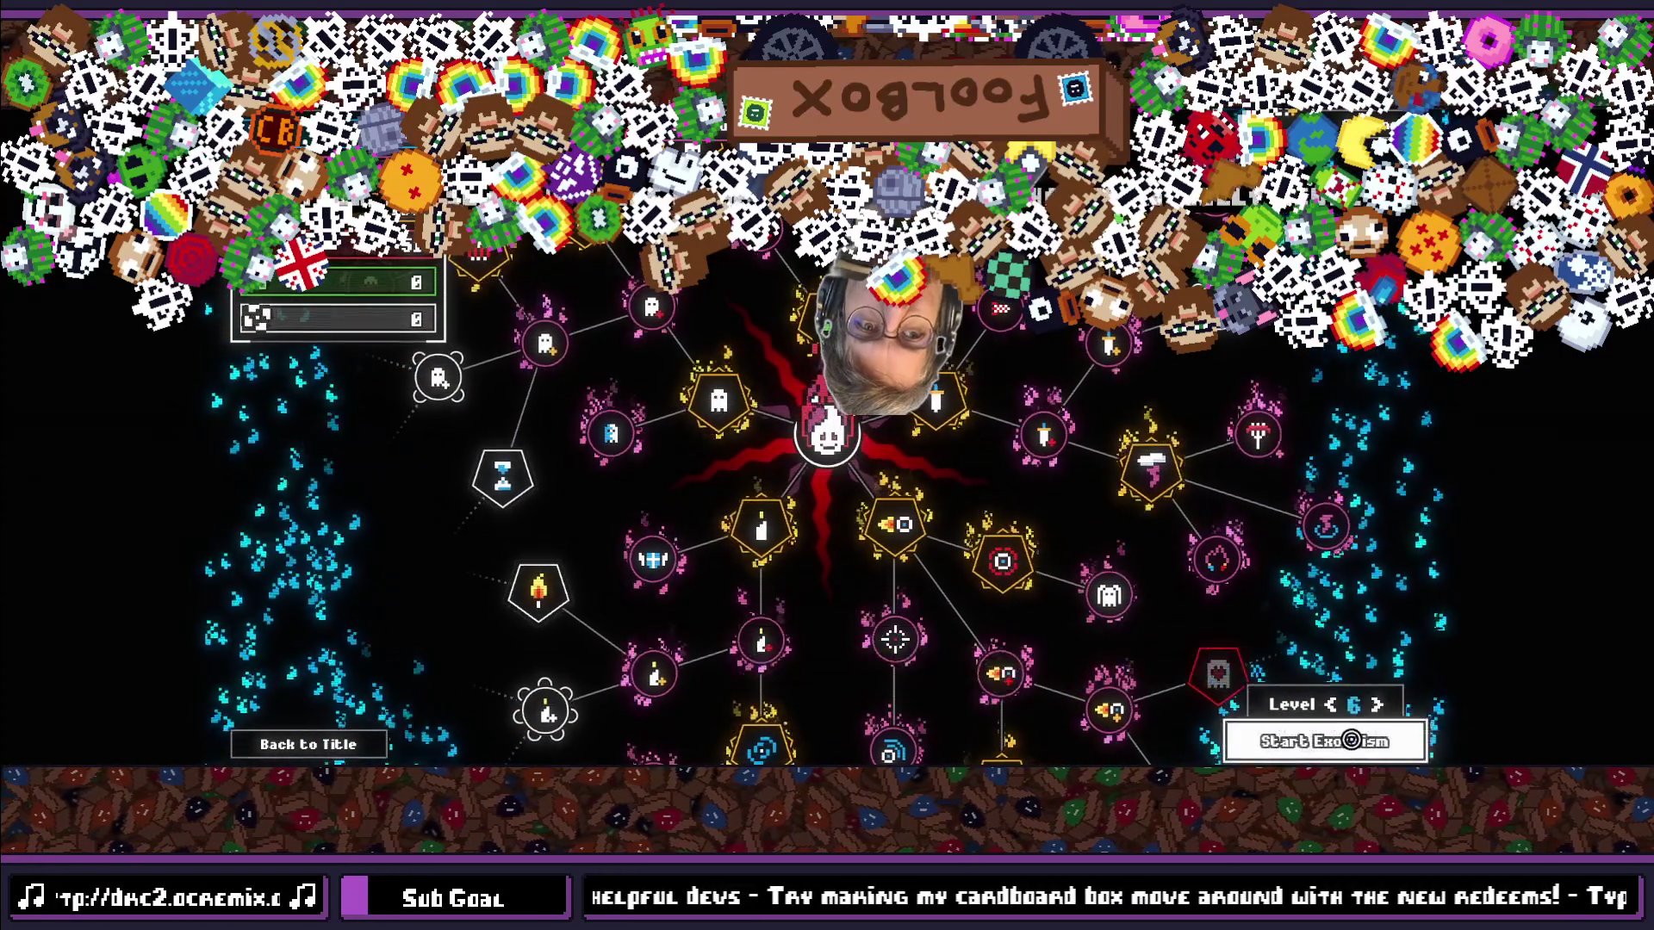
{"action": "left_click", "coordinate": [1353, 741]}
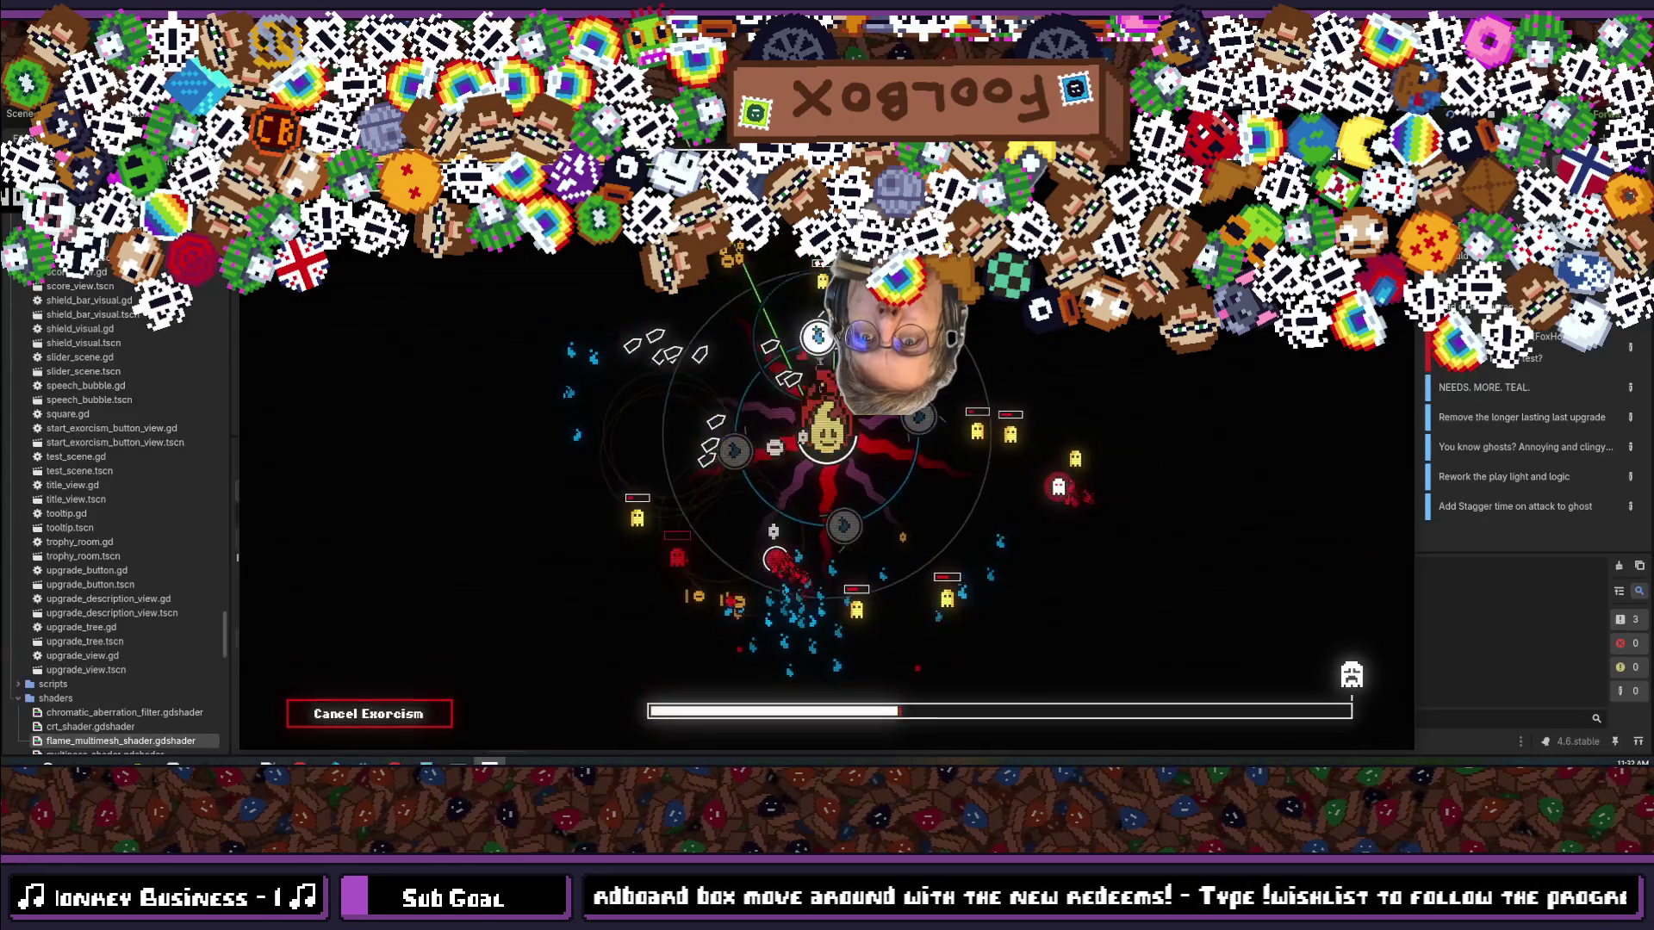
{"action": "key", "text": "alt+F4"}
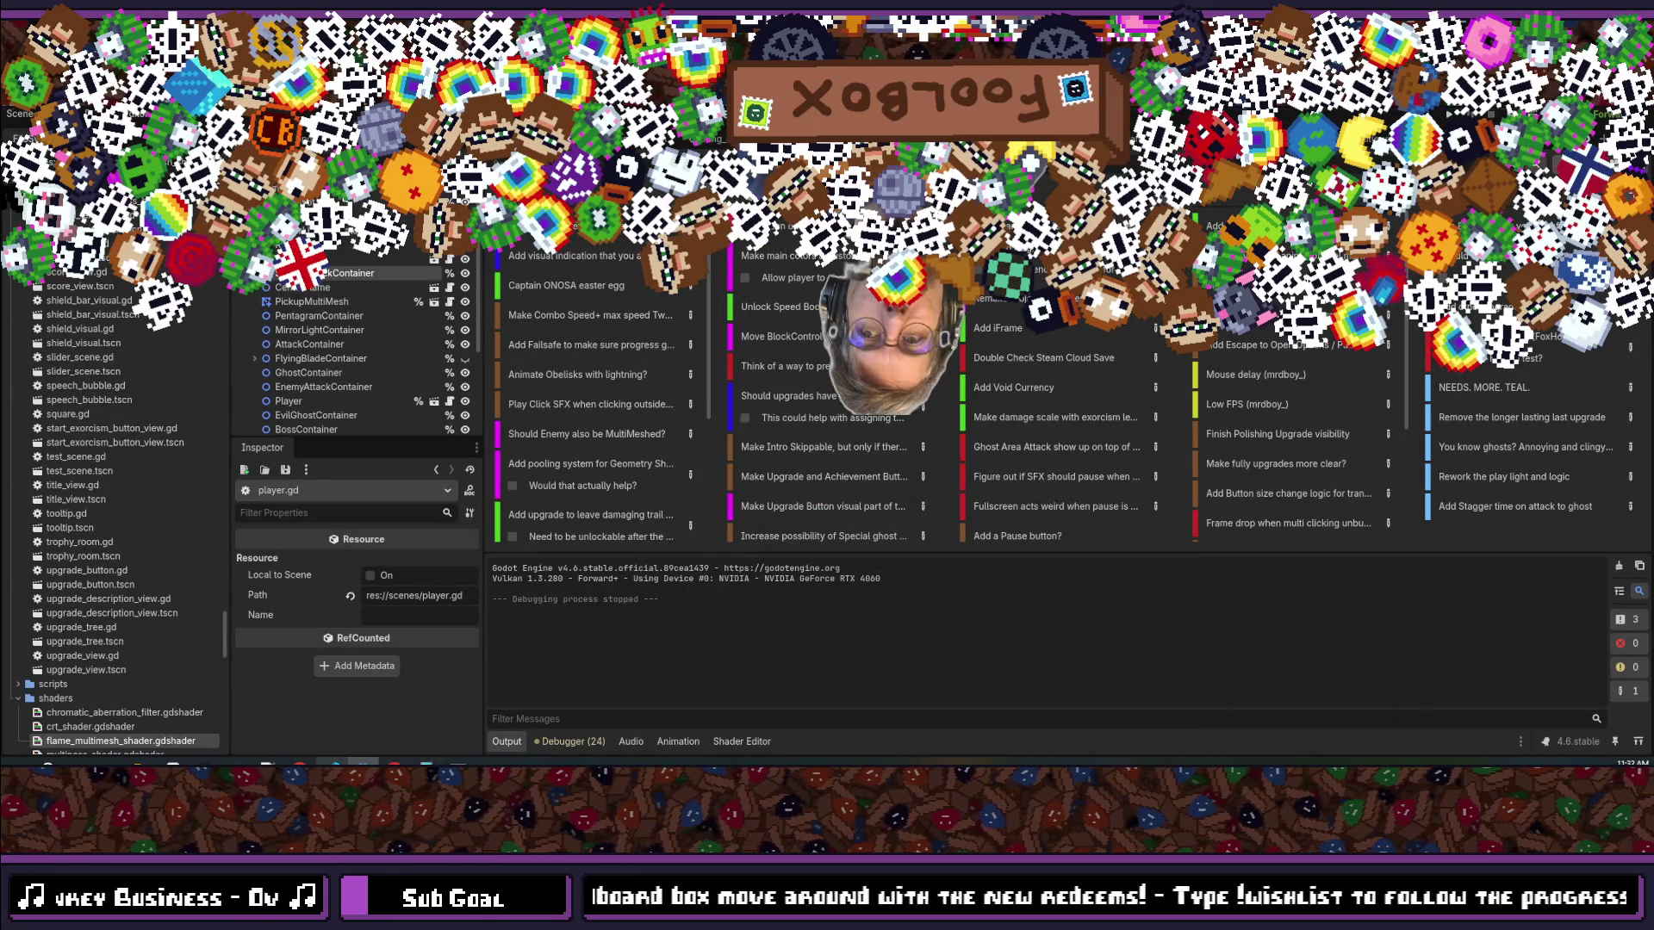
Step: Change the pow base on line 85 from 1.2 to 1.5
{"action": "key", "text": "alt+Tab"}
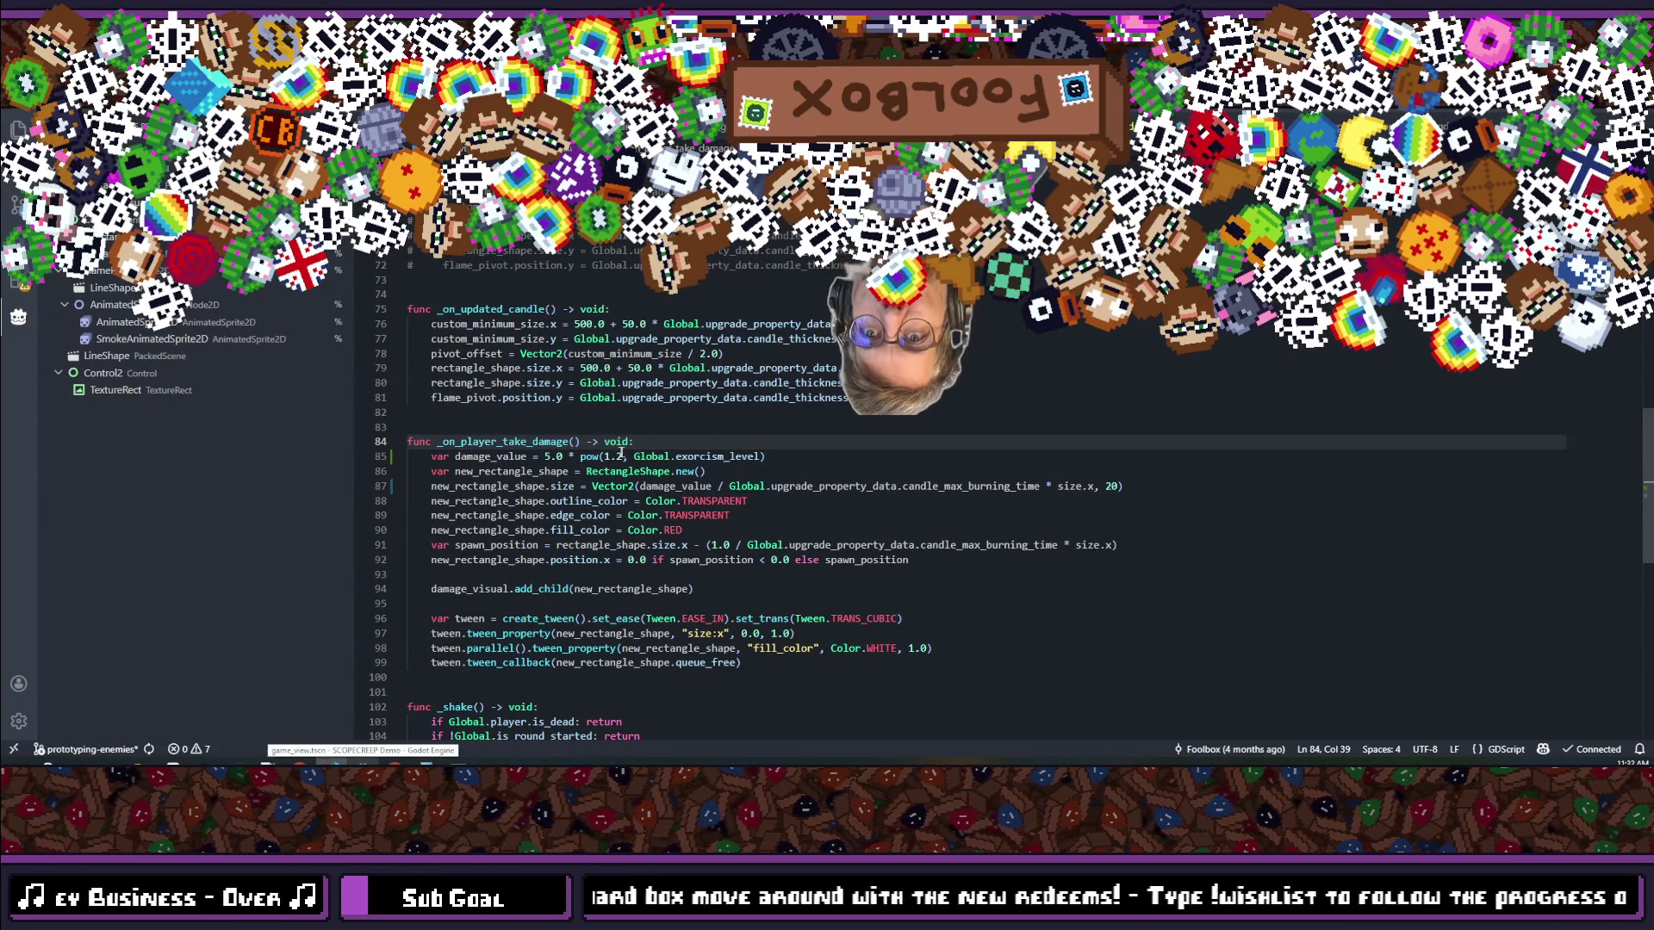
{"action": "left_click", "coordinate": [608, 456]}
{"action": "key", "text": "shift+Left"}
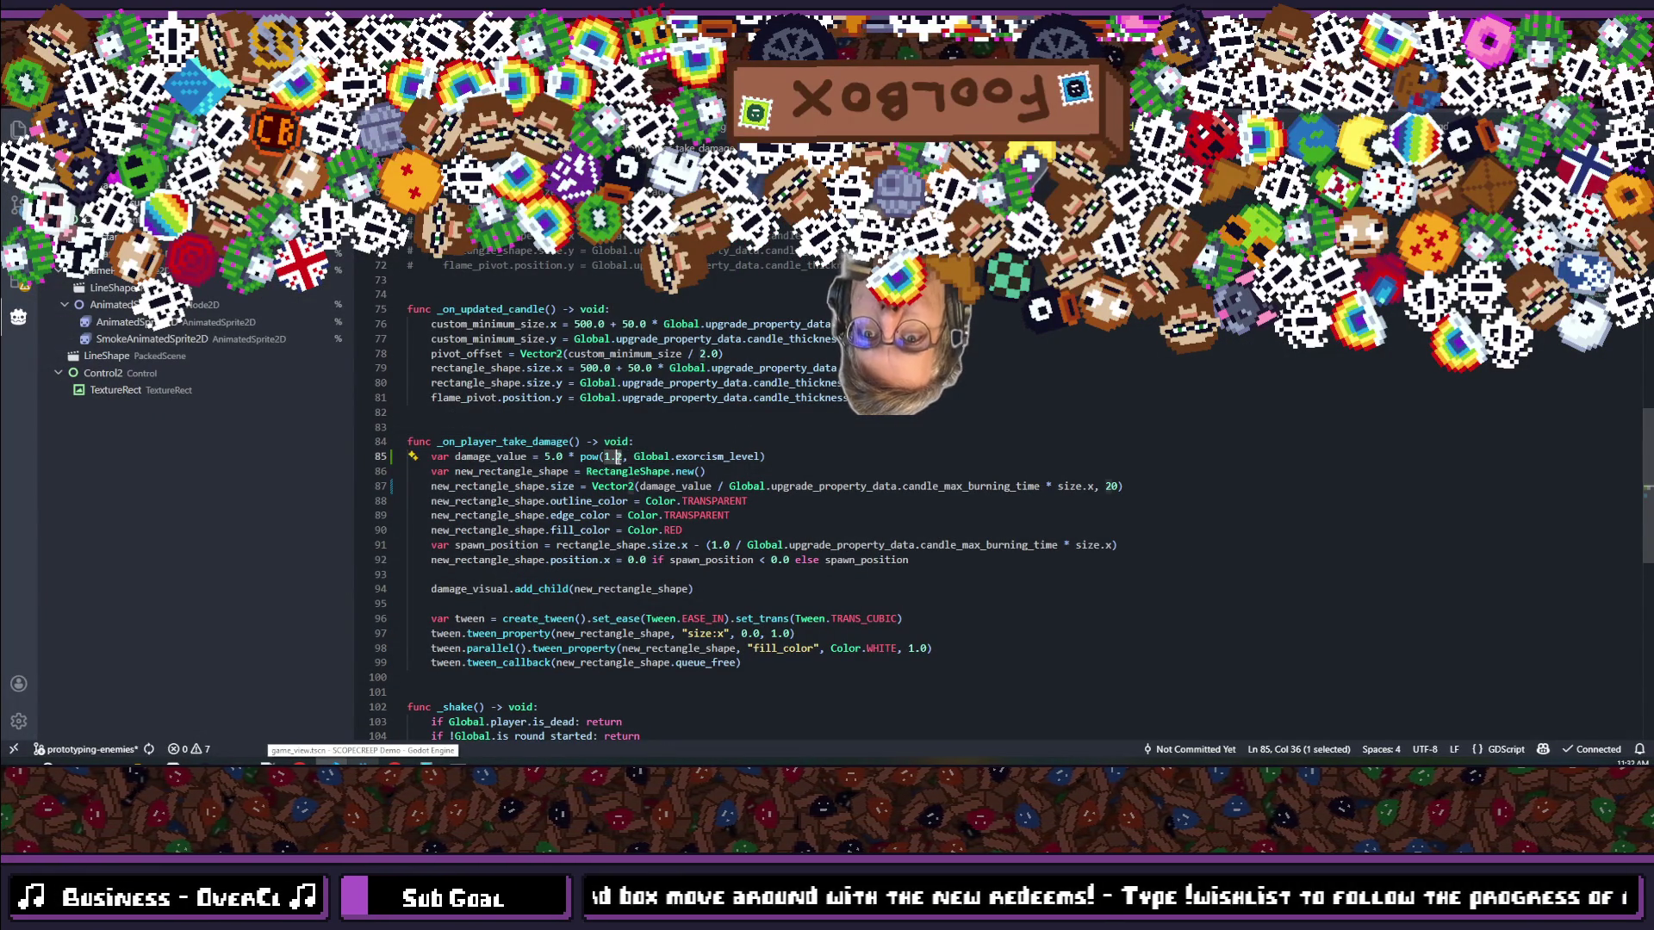
{"action": "key", "text": "Down"}
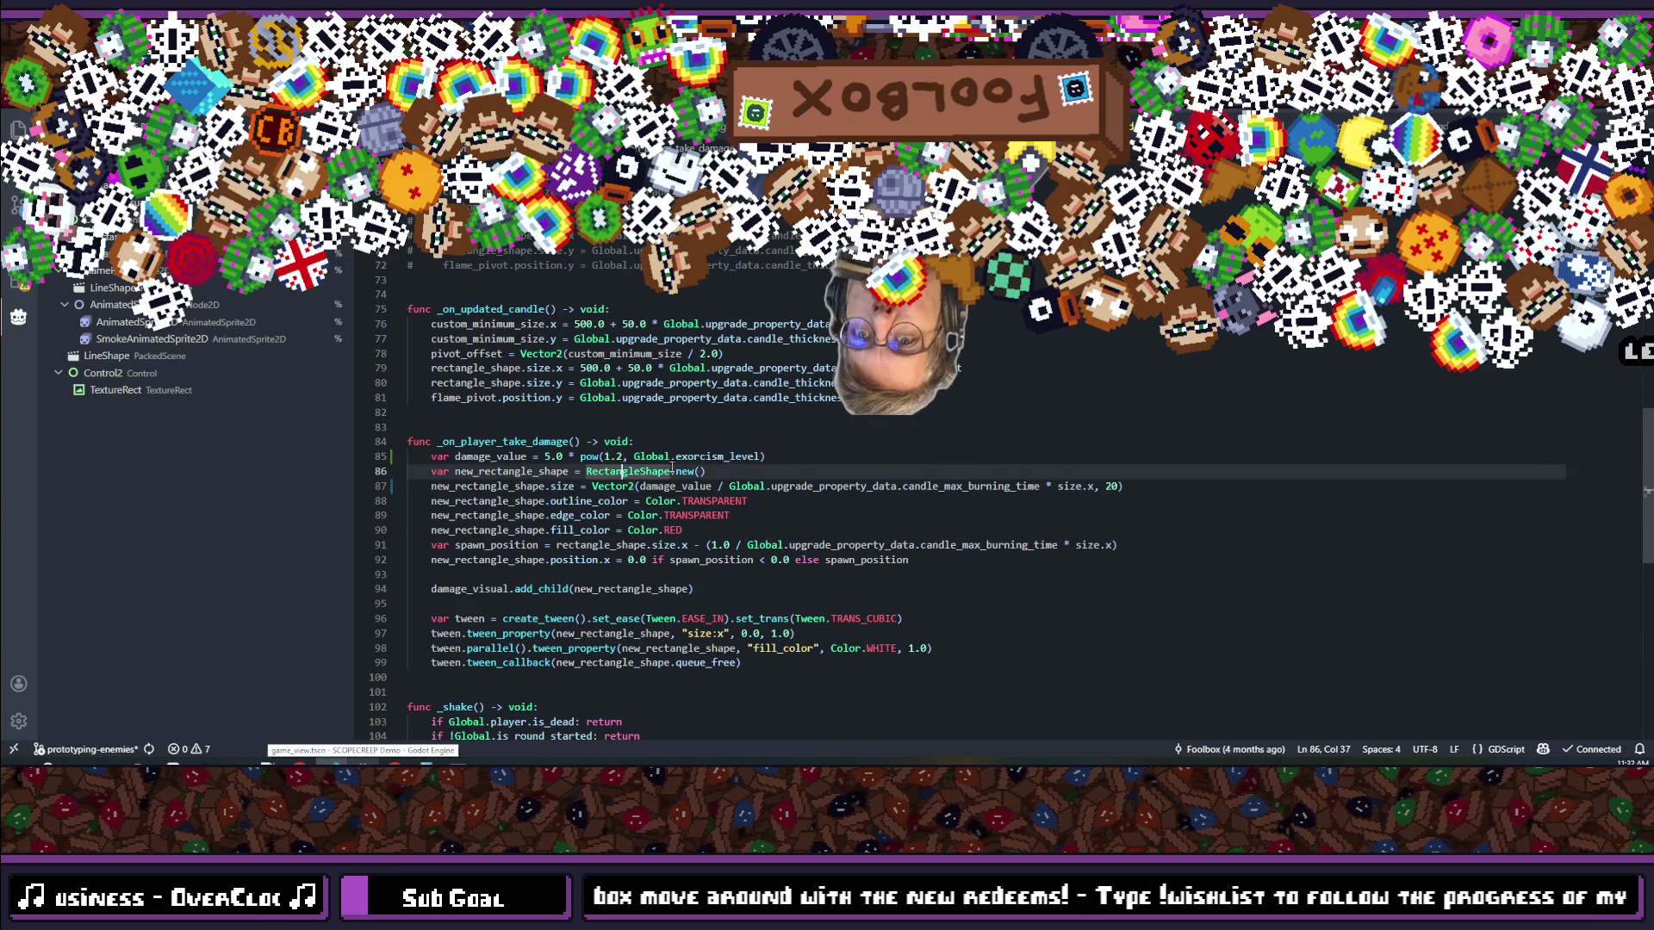
{"action": "left_click", "coordinate": [624, 456]}
{"action": "key", "text": "BackSpace"}
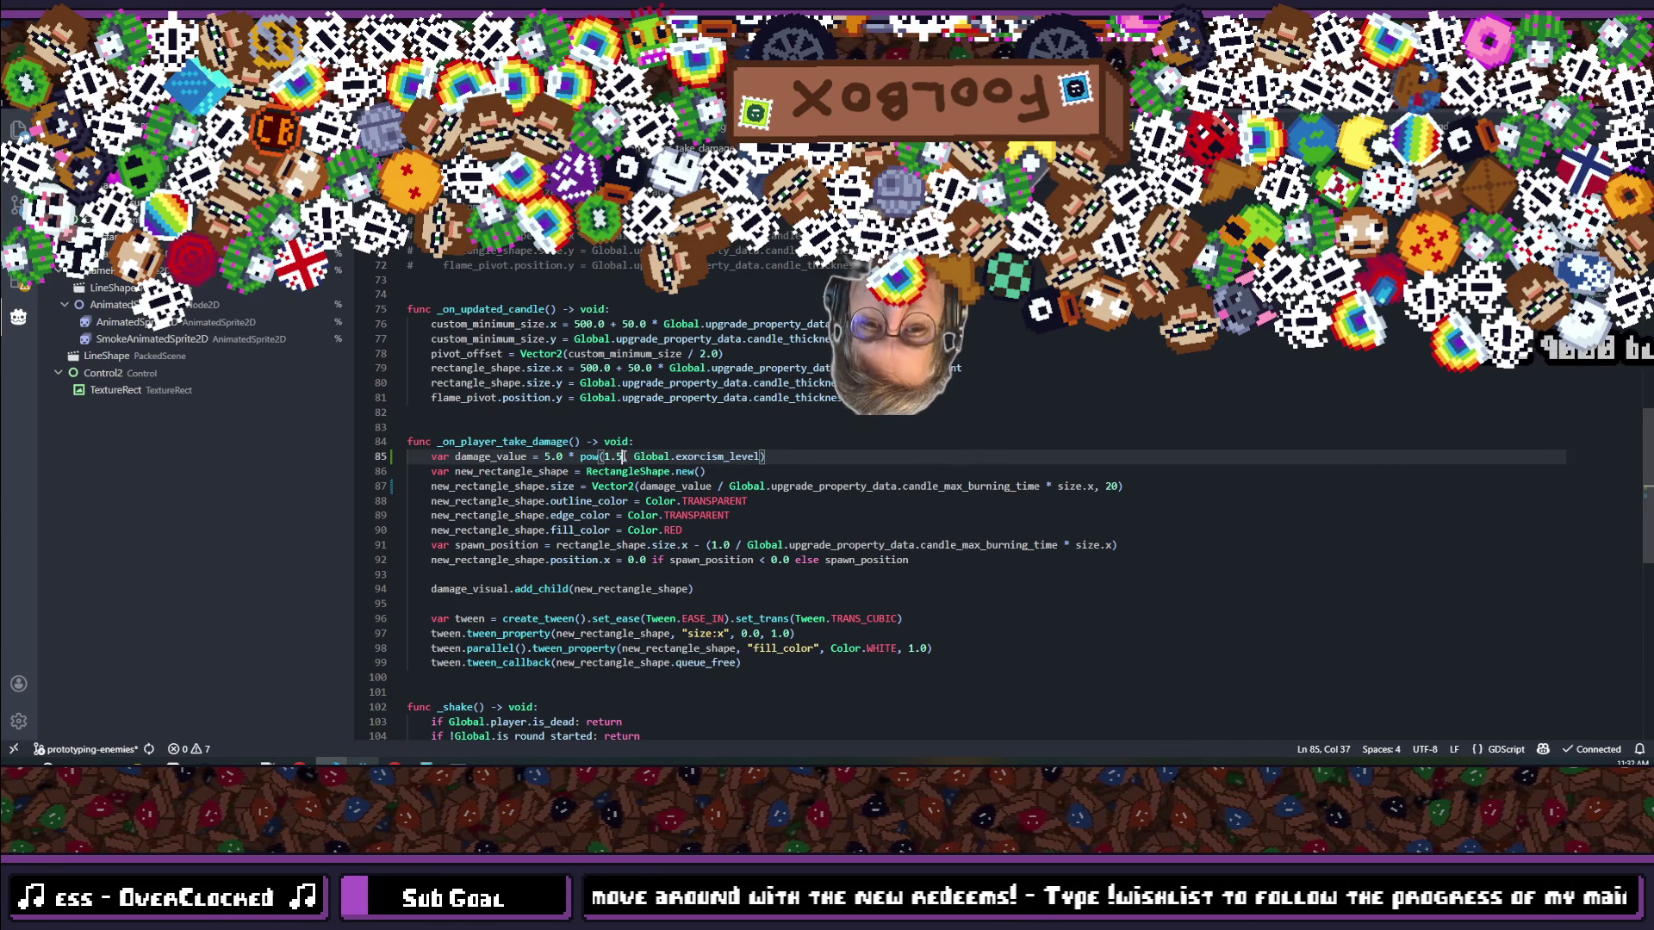
{"action": "key", "text": "Num_Lock"}
{"action": "type", "text": "5"}
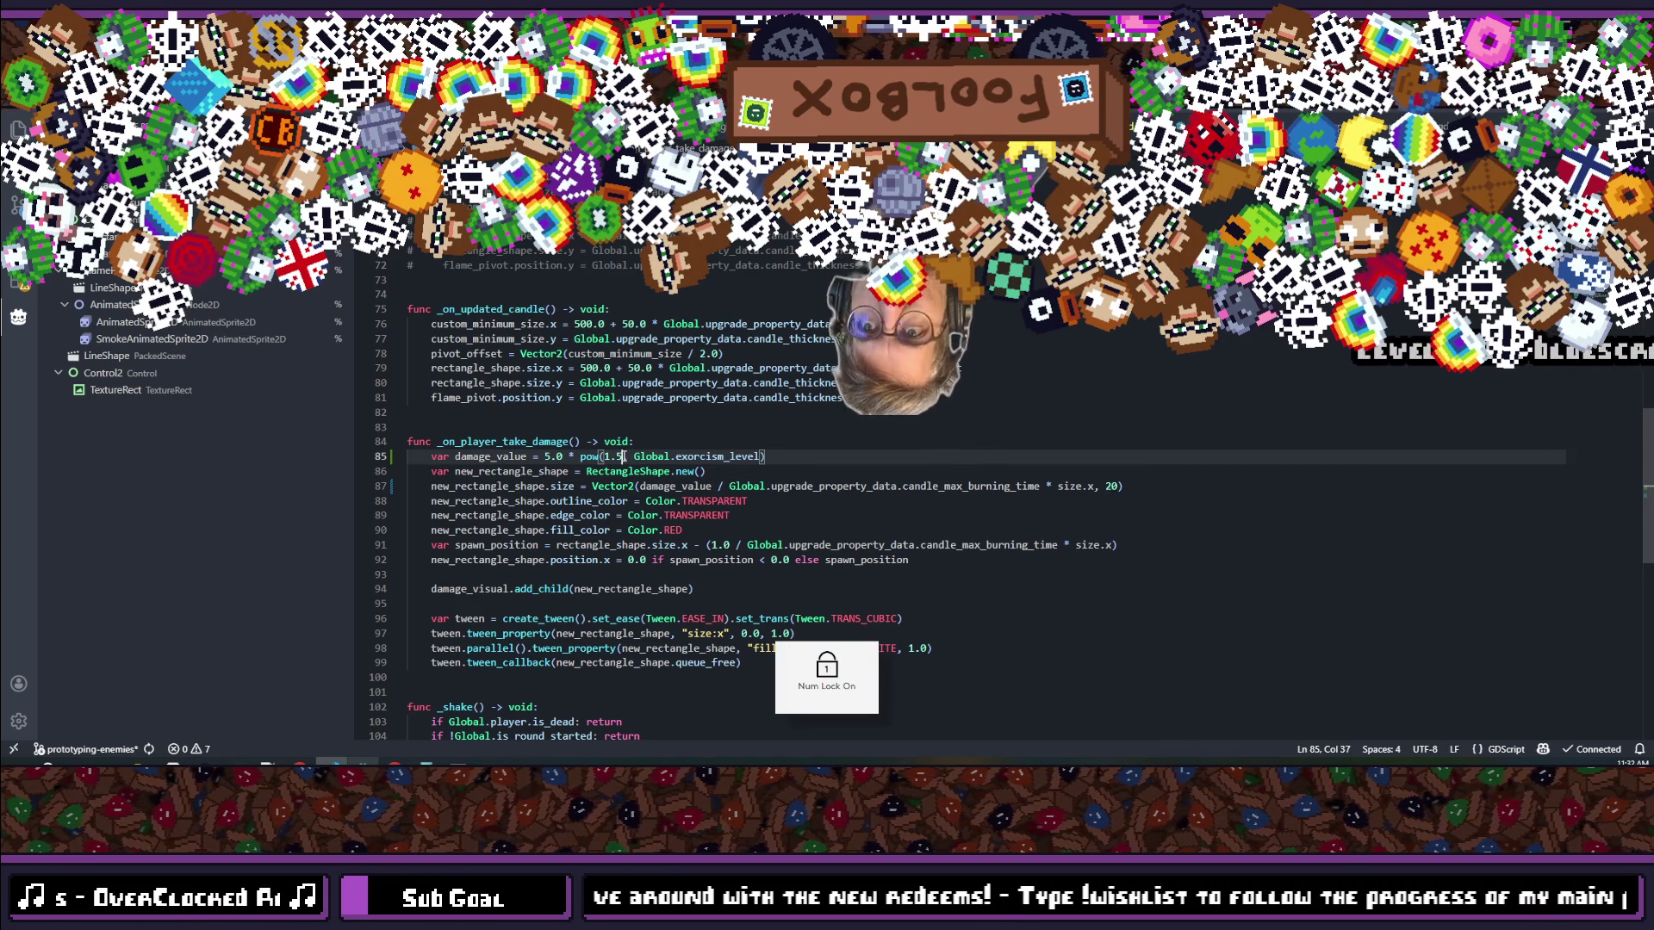
Step: Open the playerm script via Quick Open and change take_damage's pow base from 1.2 to 1.5
{"action": "key", "text": "ctrl+p"}
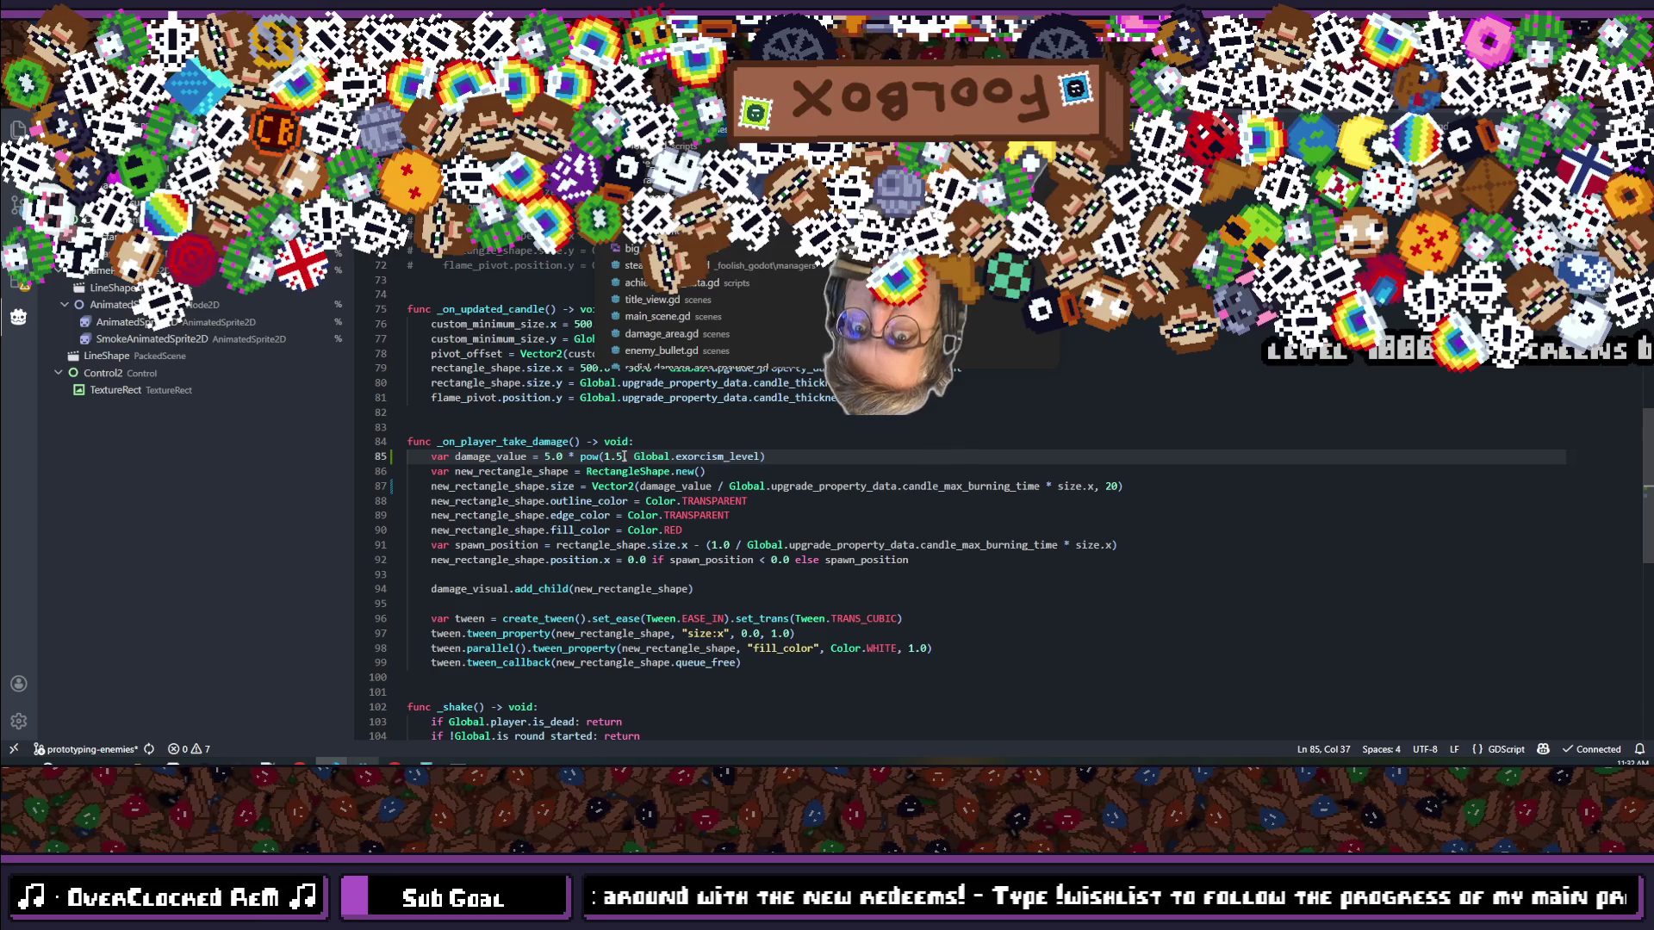
{"action": "type", "text": "player"}
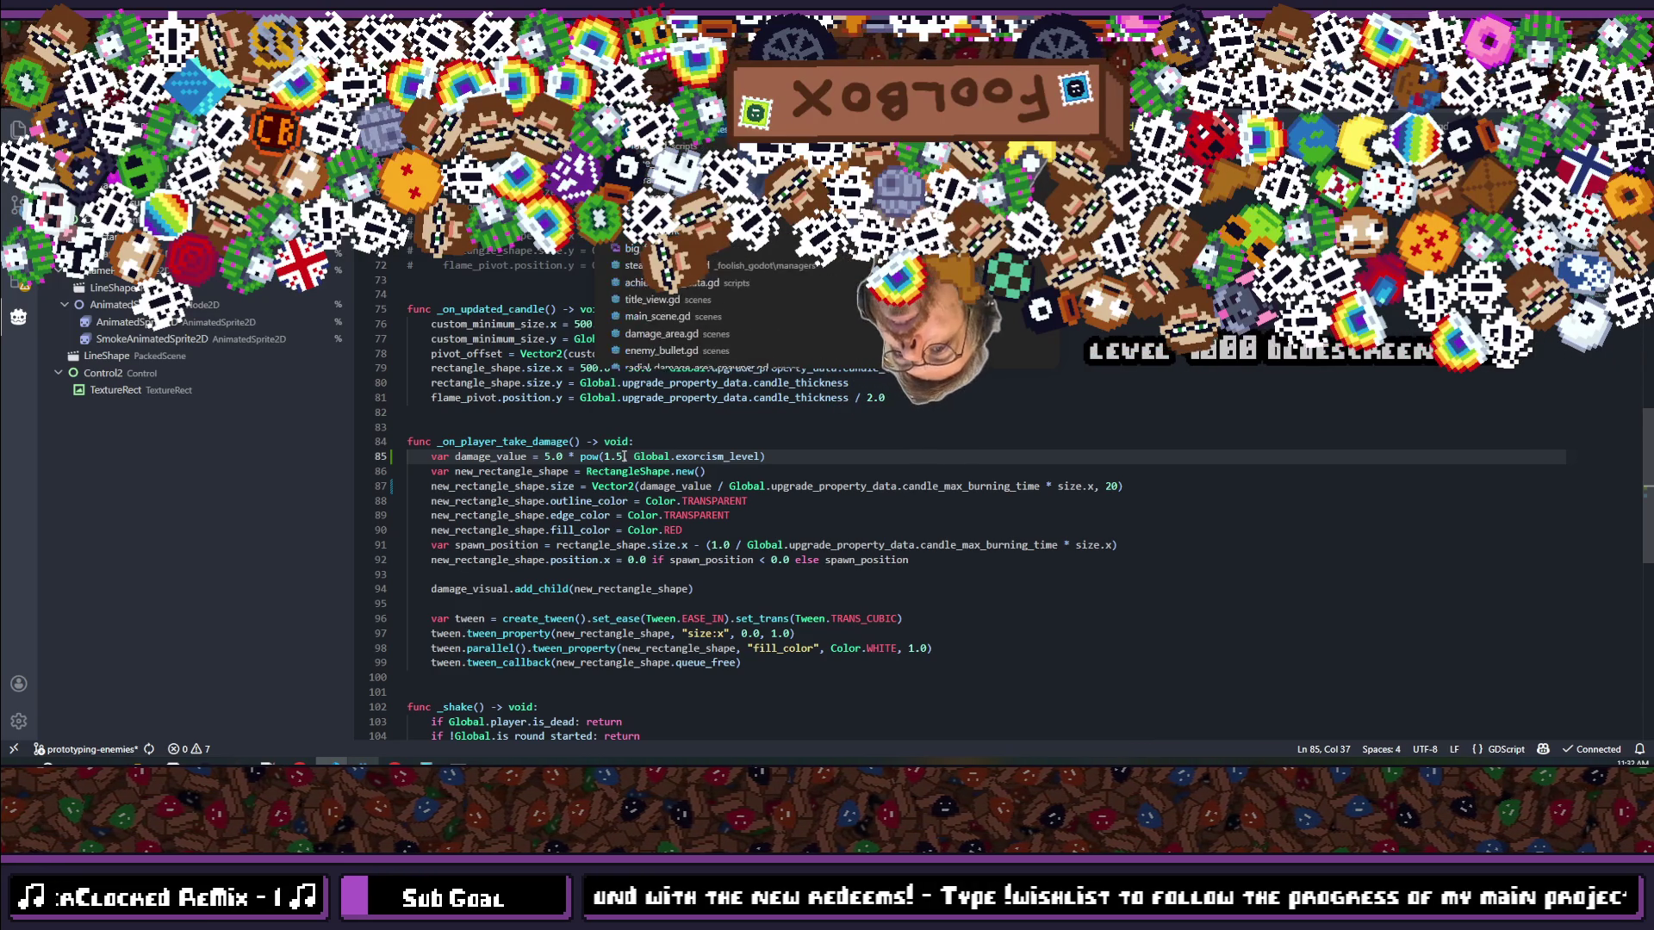
{"action": "type", "text": "m"}
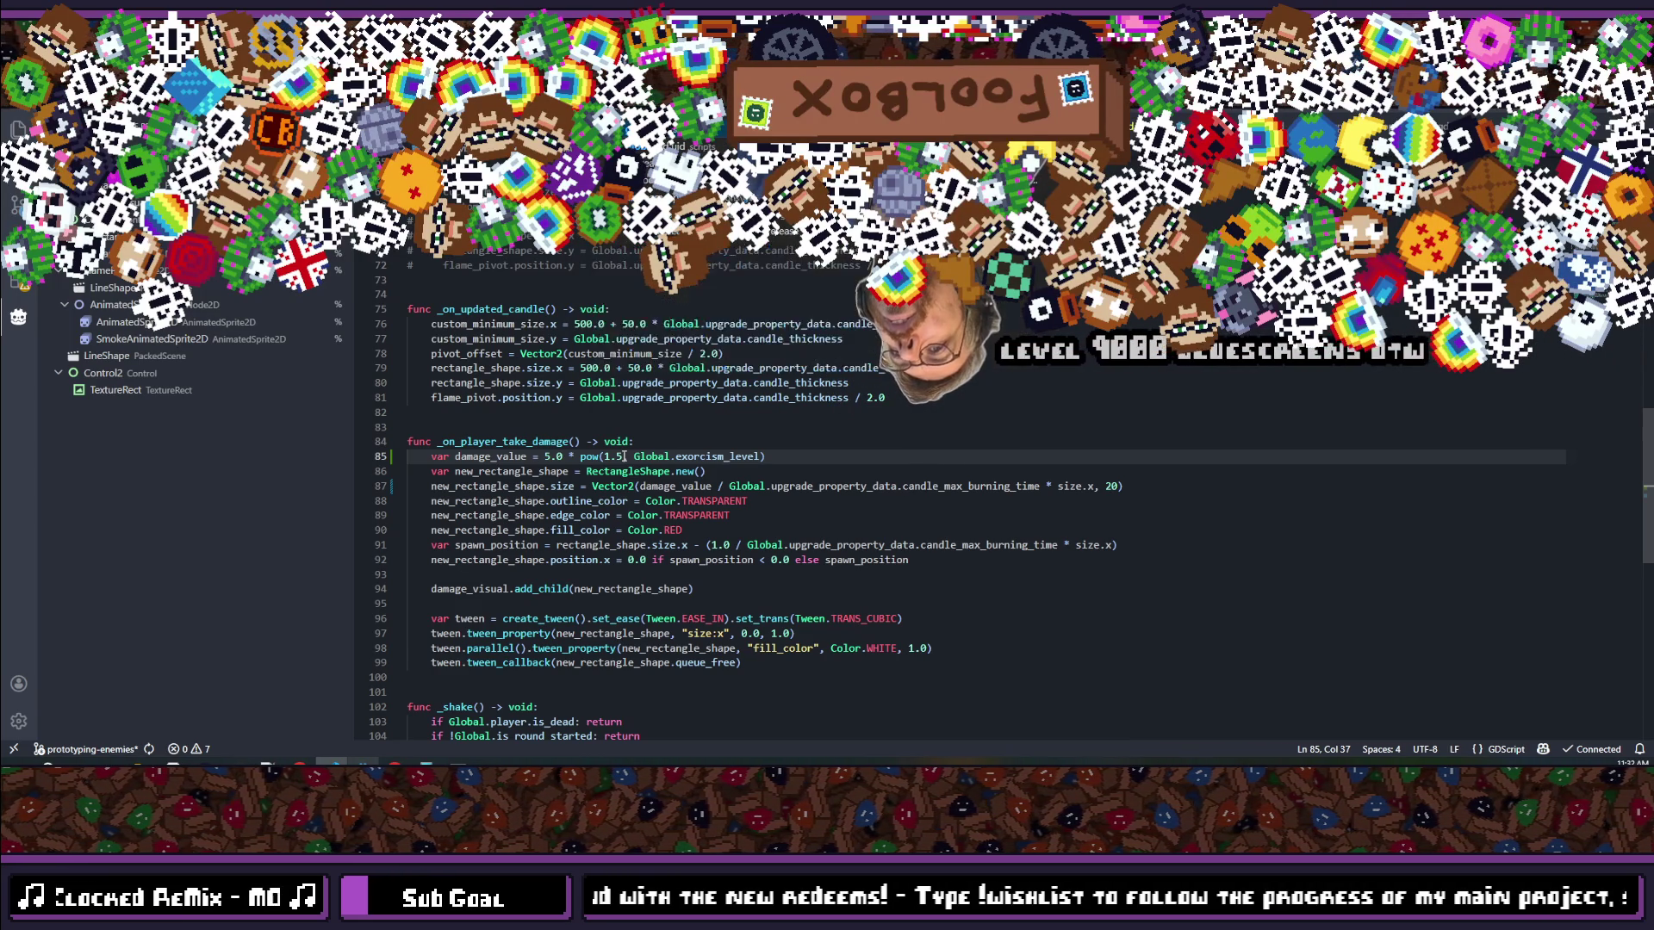
{"action": "key", "text": "Return"}
{"action": "left_click", "coordinate": [779, 448]}
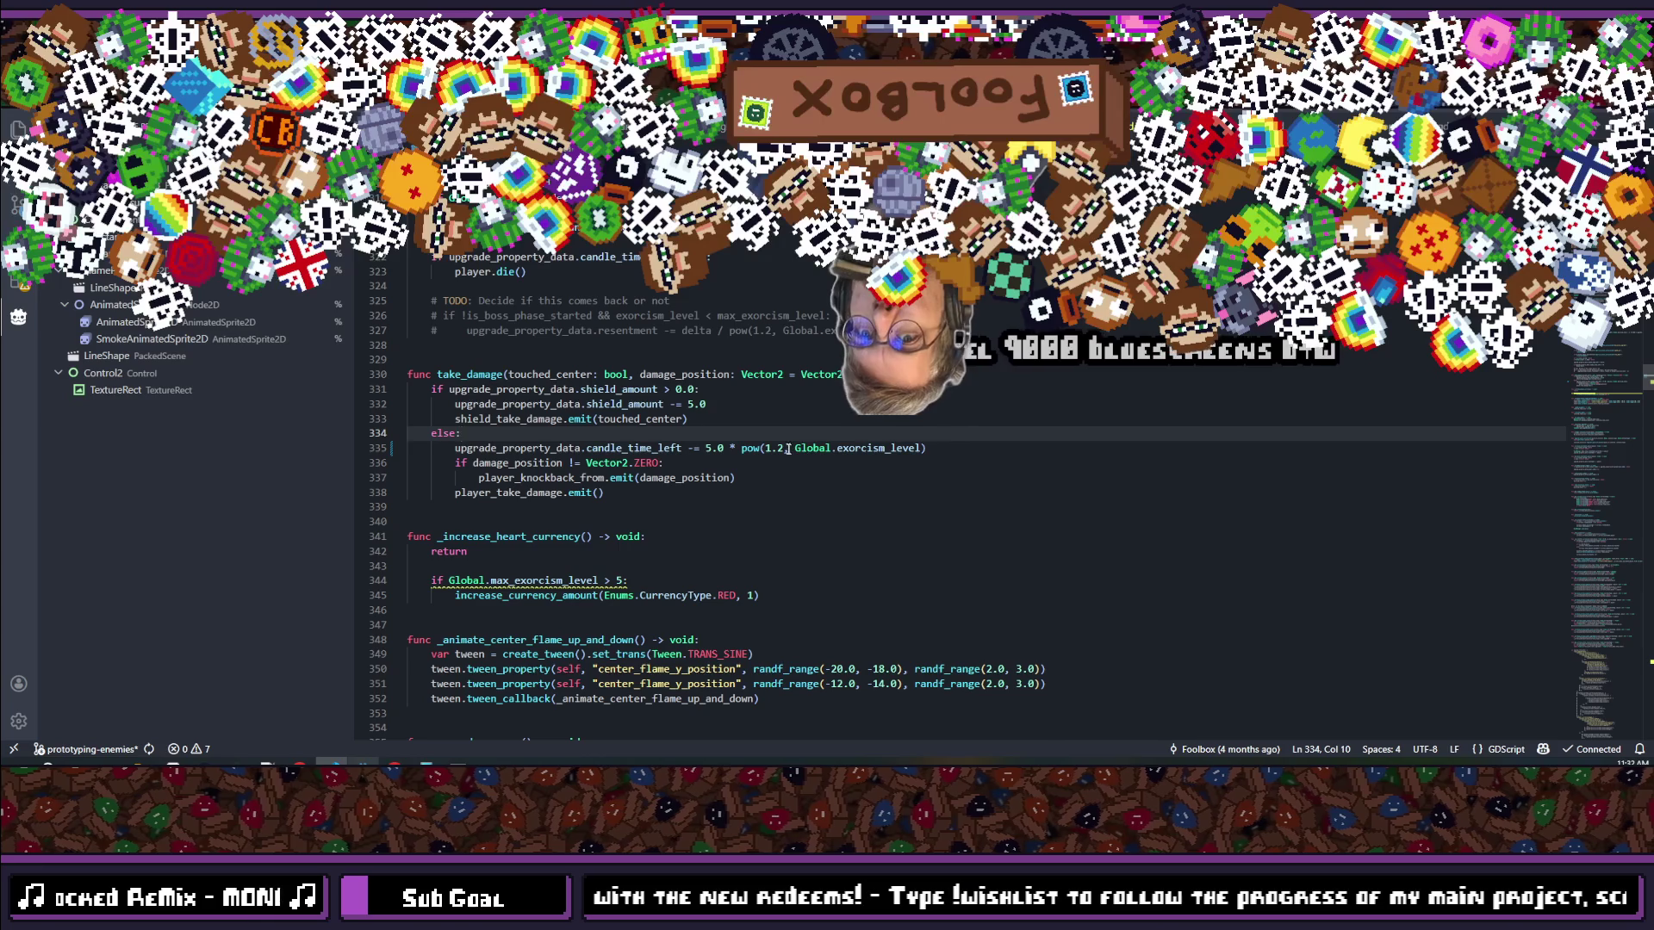
{"action": "type", "text": "5"}
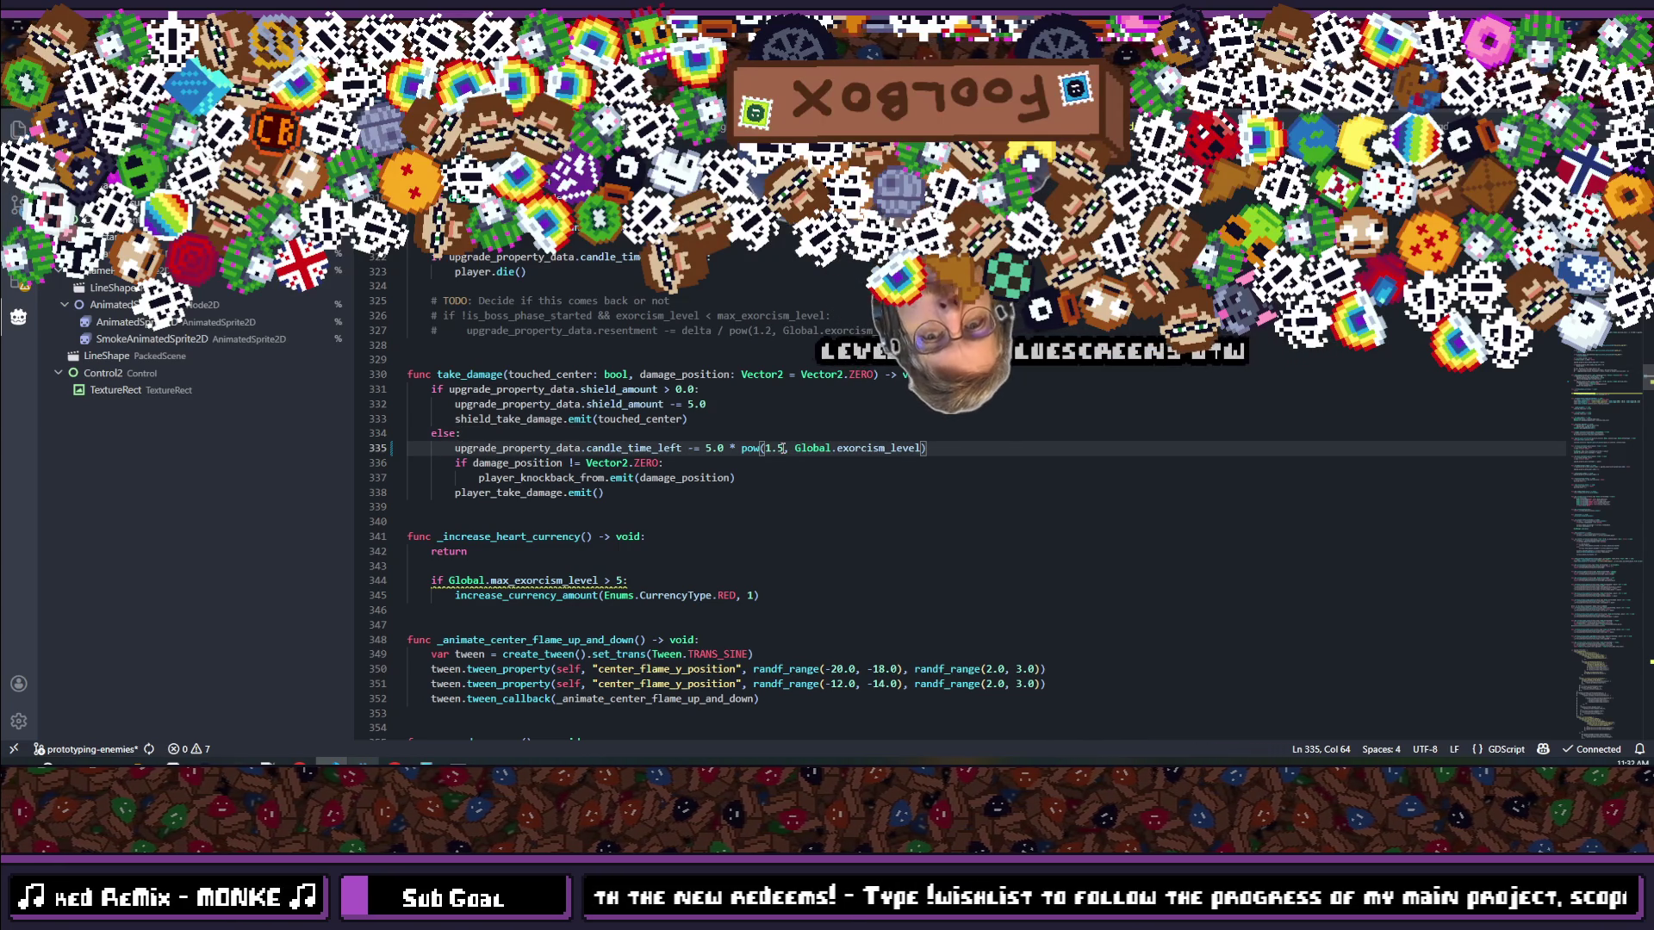
{"action": "left_click", "coordinate": [705, 550]}
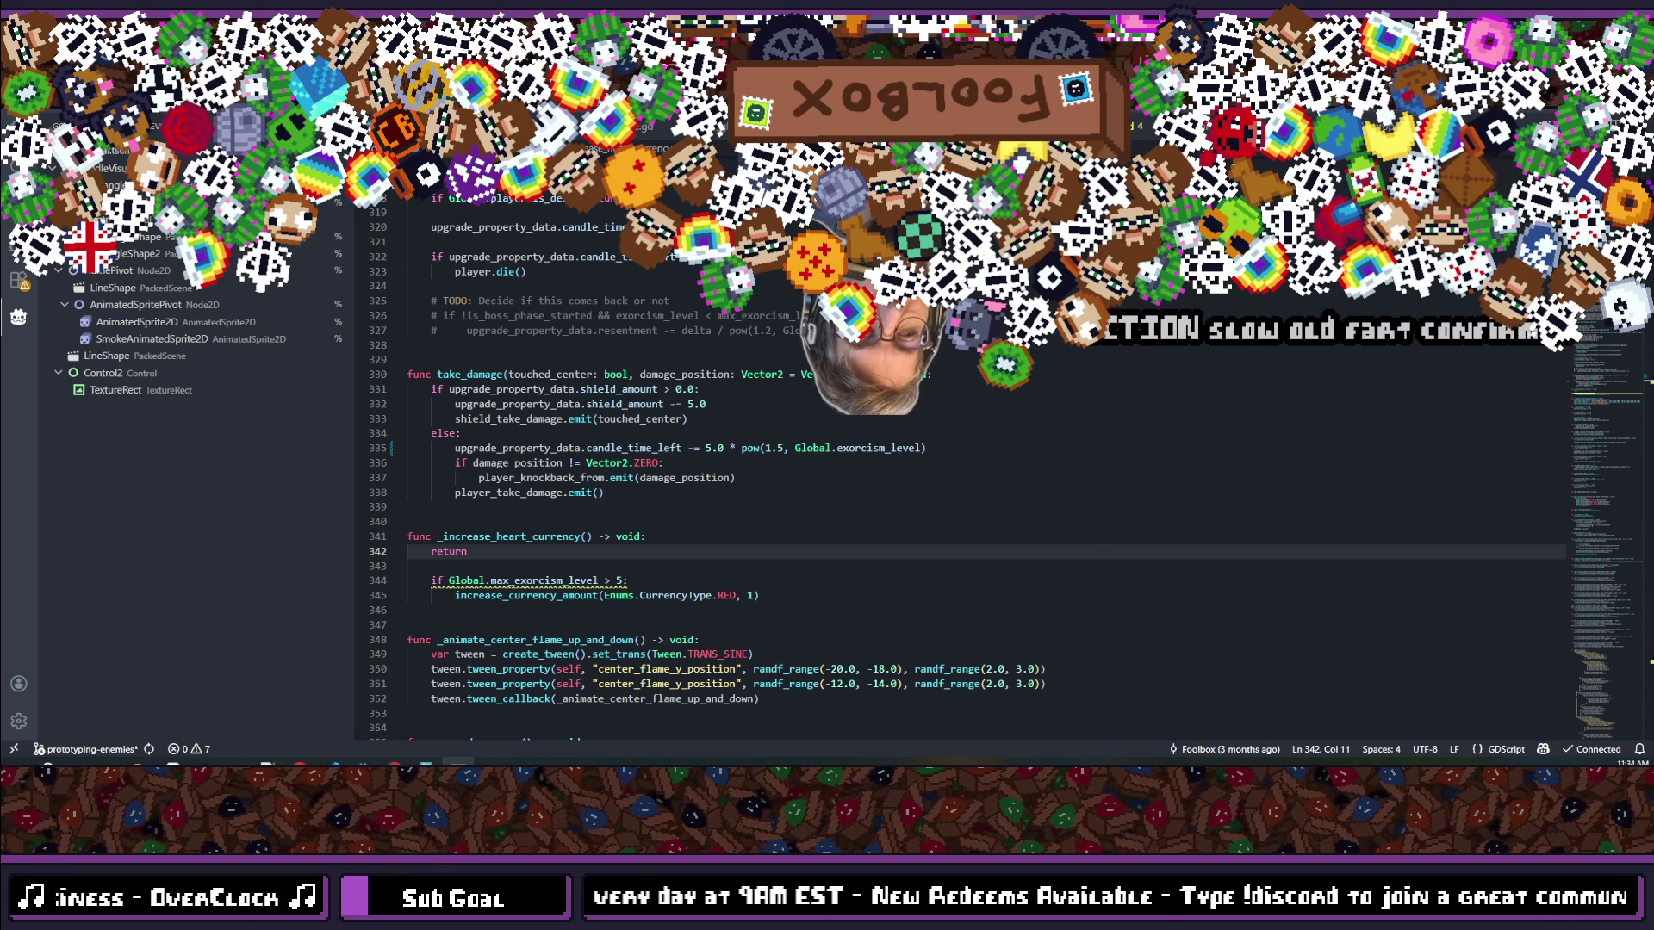
Step: Review the currency increase on lines 342–345, then switch through Chrome to the Godot editor
{"action": "left_click", "coordinate": [820, 591]}
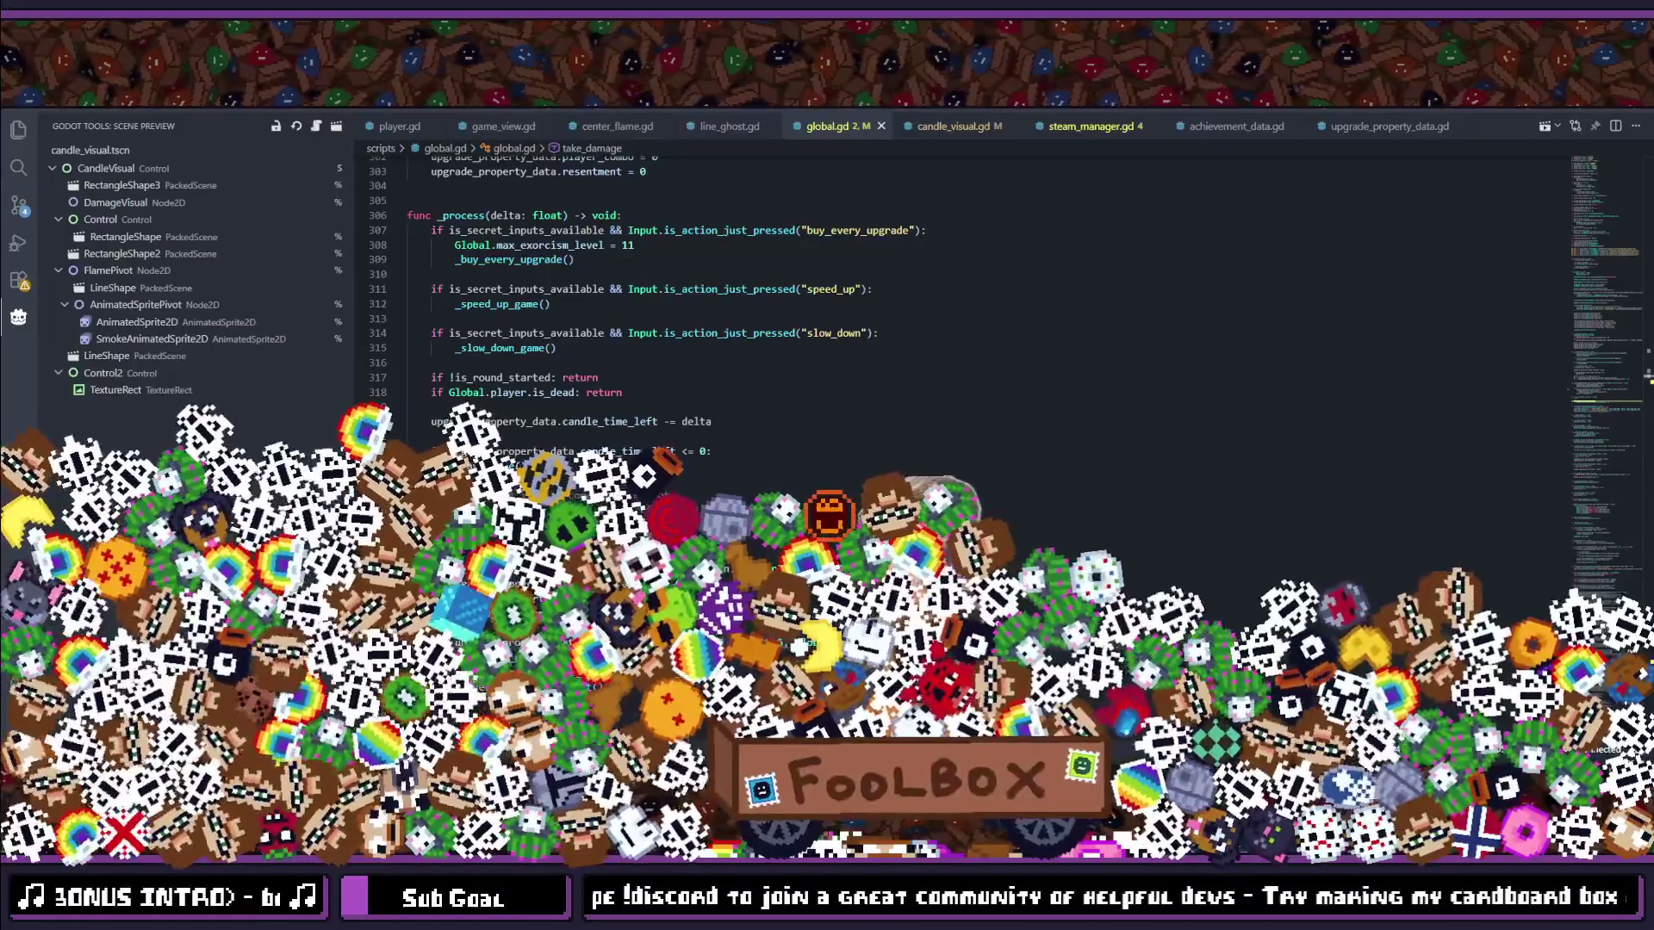
{"action": "key", "text": "alt+Tab"}
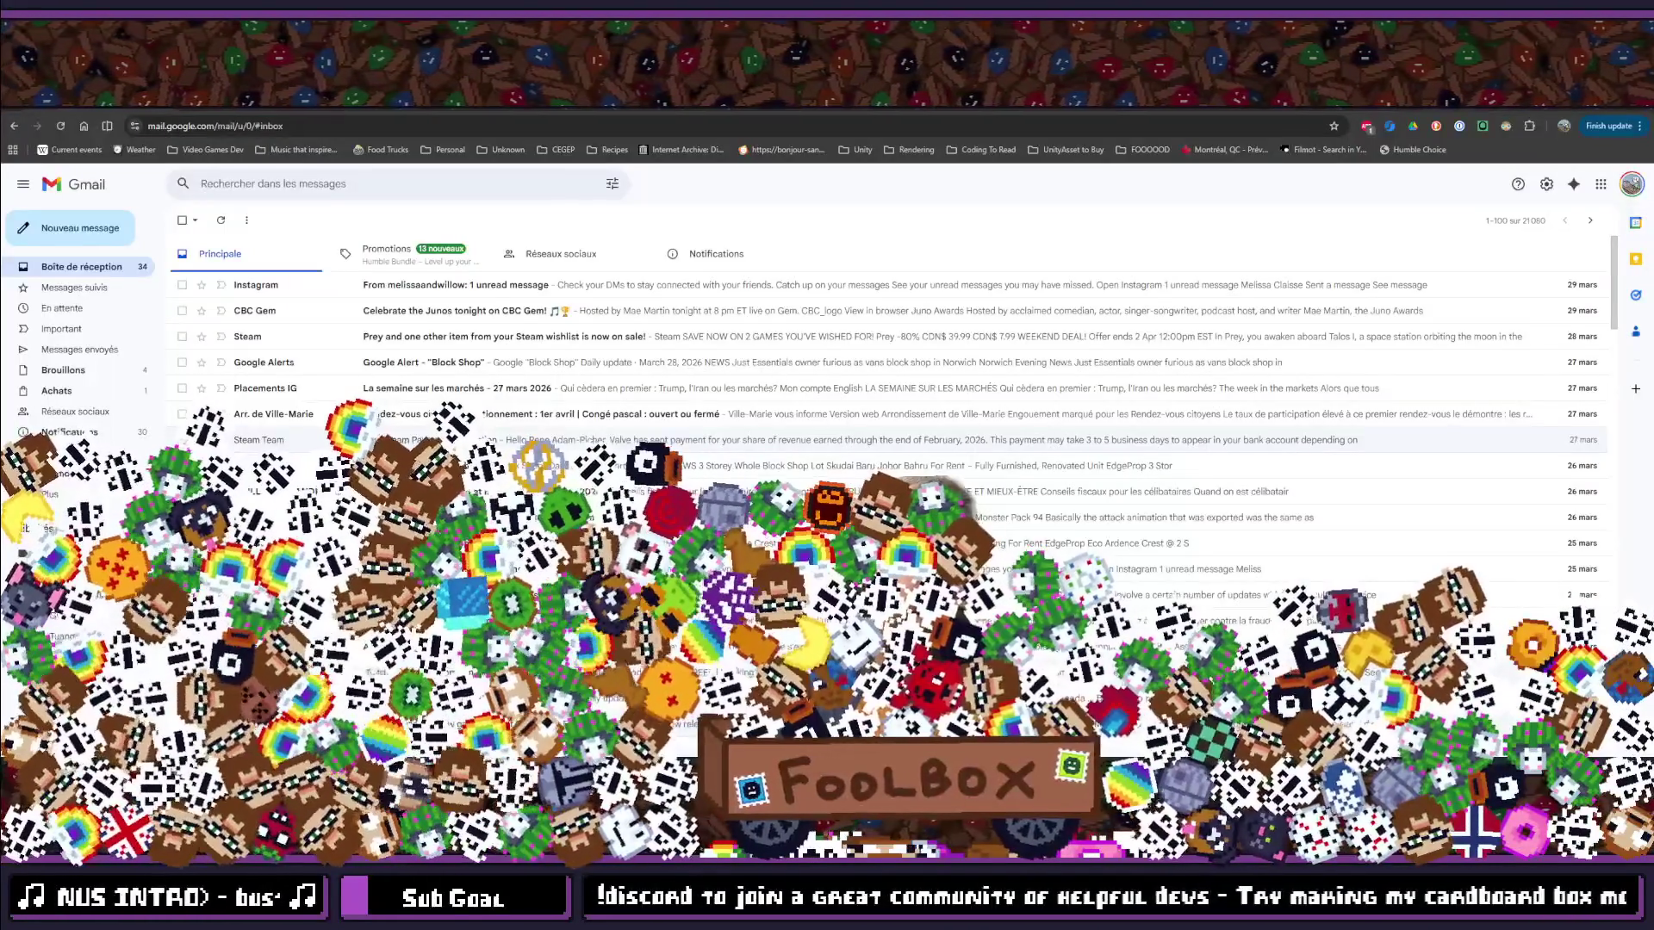
{"action": "key", "text": "ctrl+Tab"}
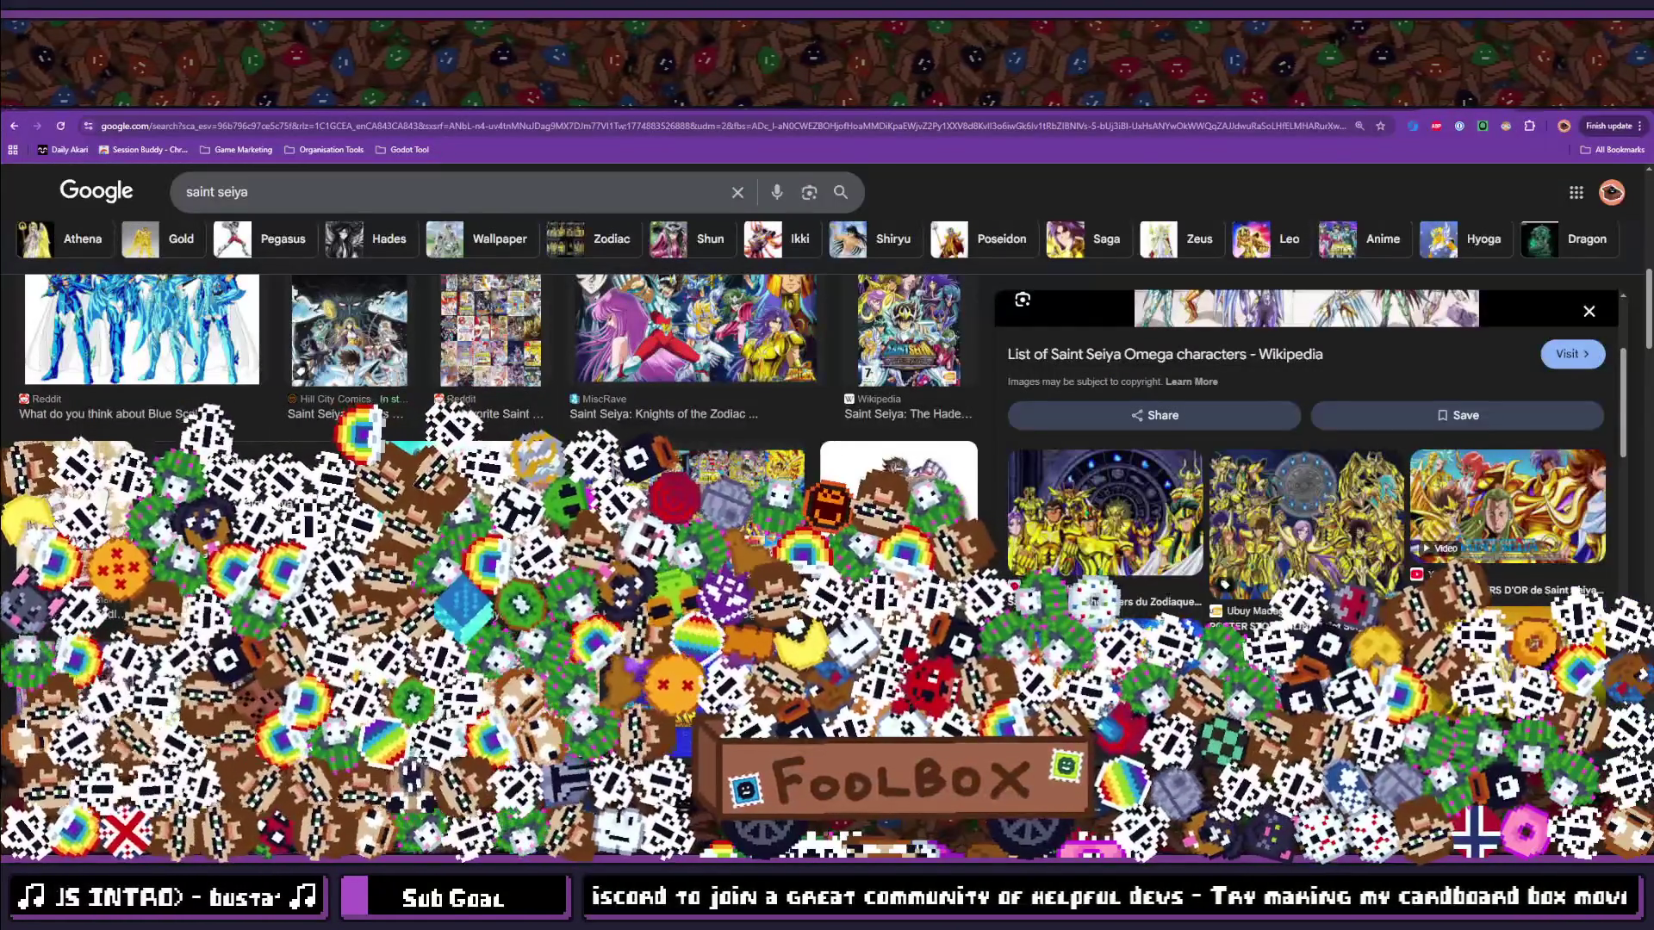
{"action": "key", "text": "alt+Tab"}
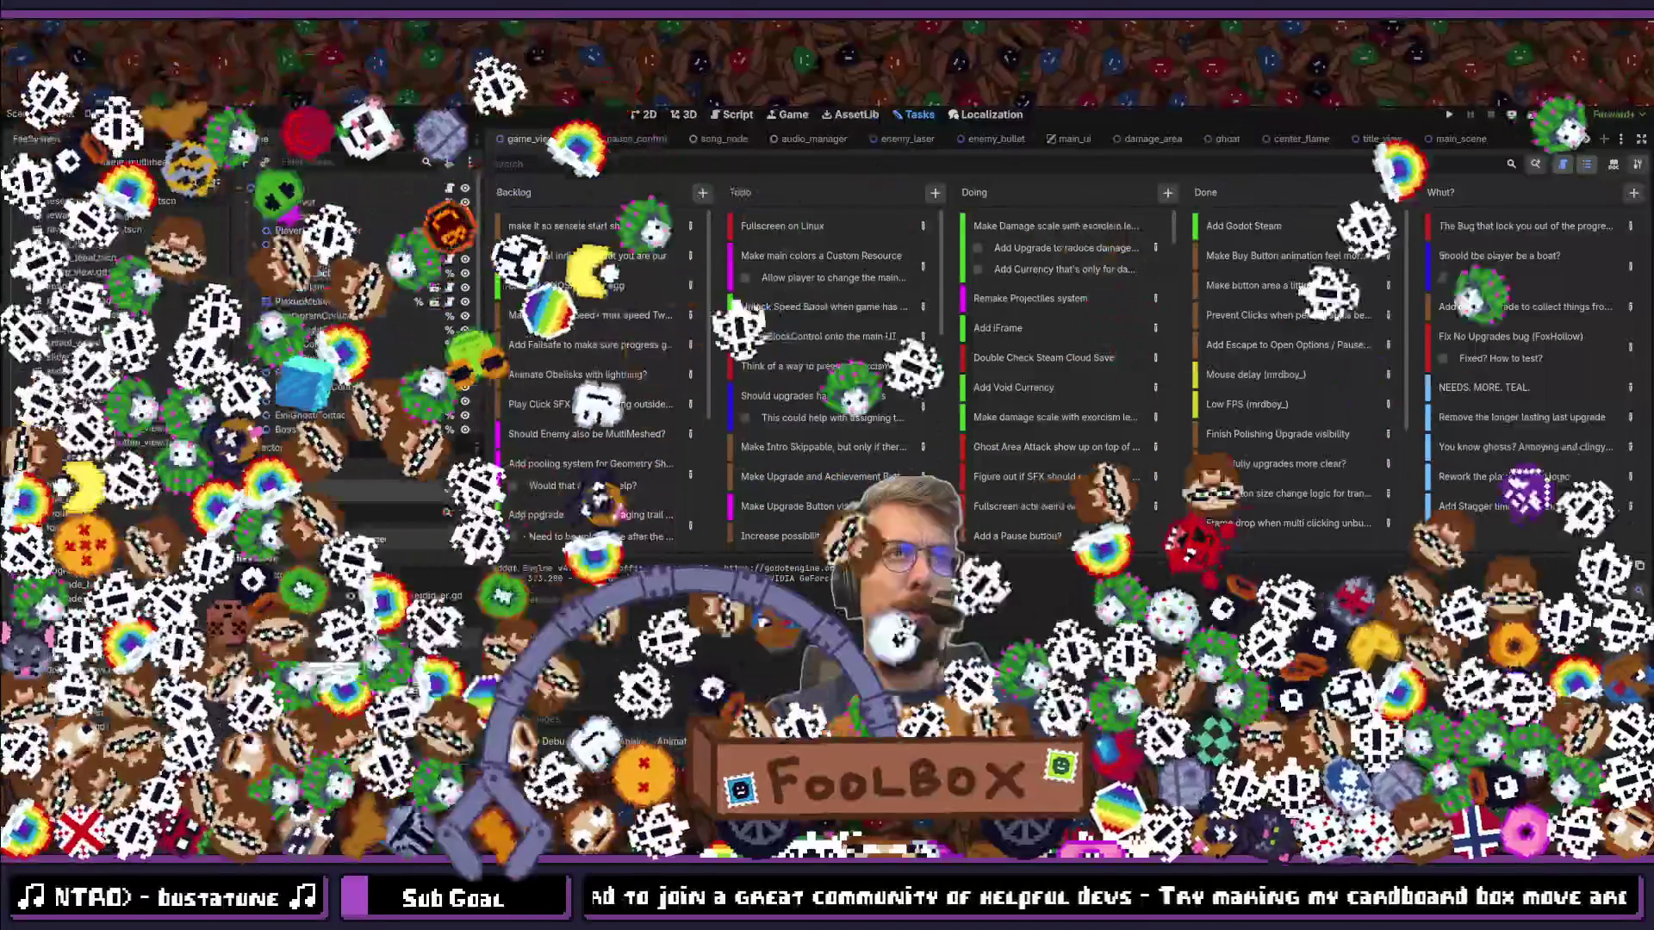
Step: Back in Godot, run the project to playtest the 1.5 damage scaling
{"action": "key", "text": "alt+Tab"}
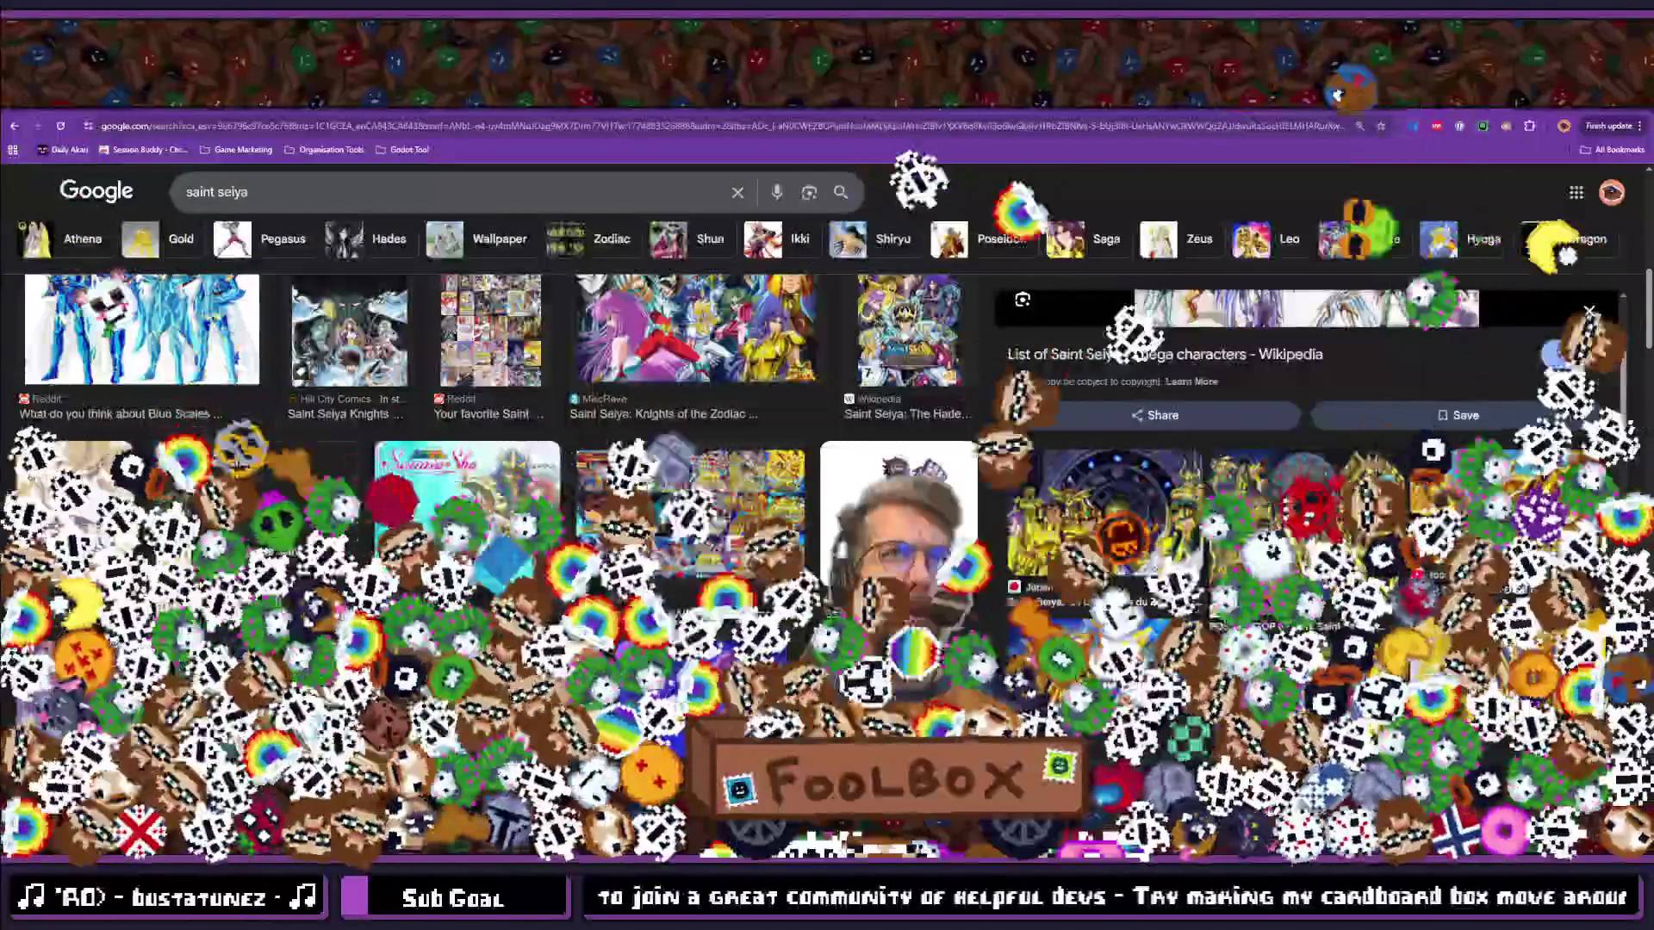
{"action": "key", "text": "alt+Tab"}
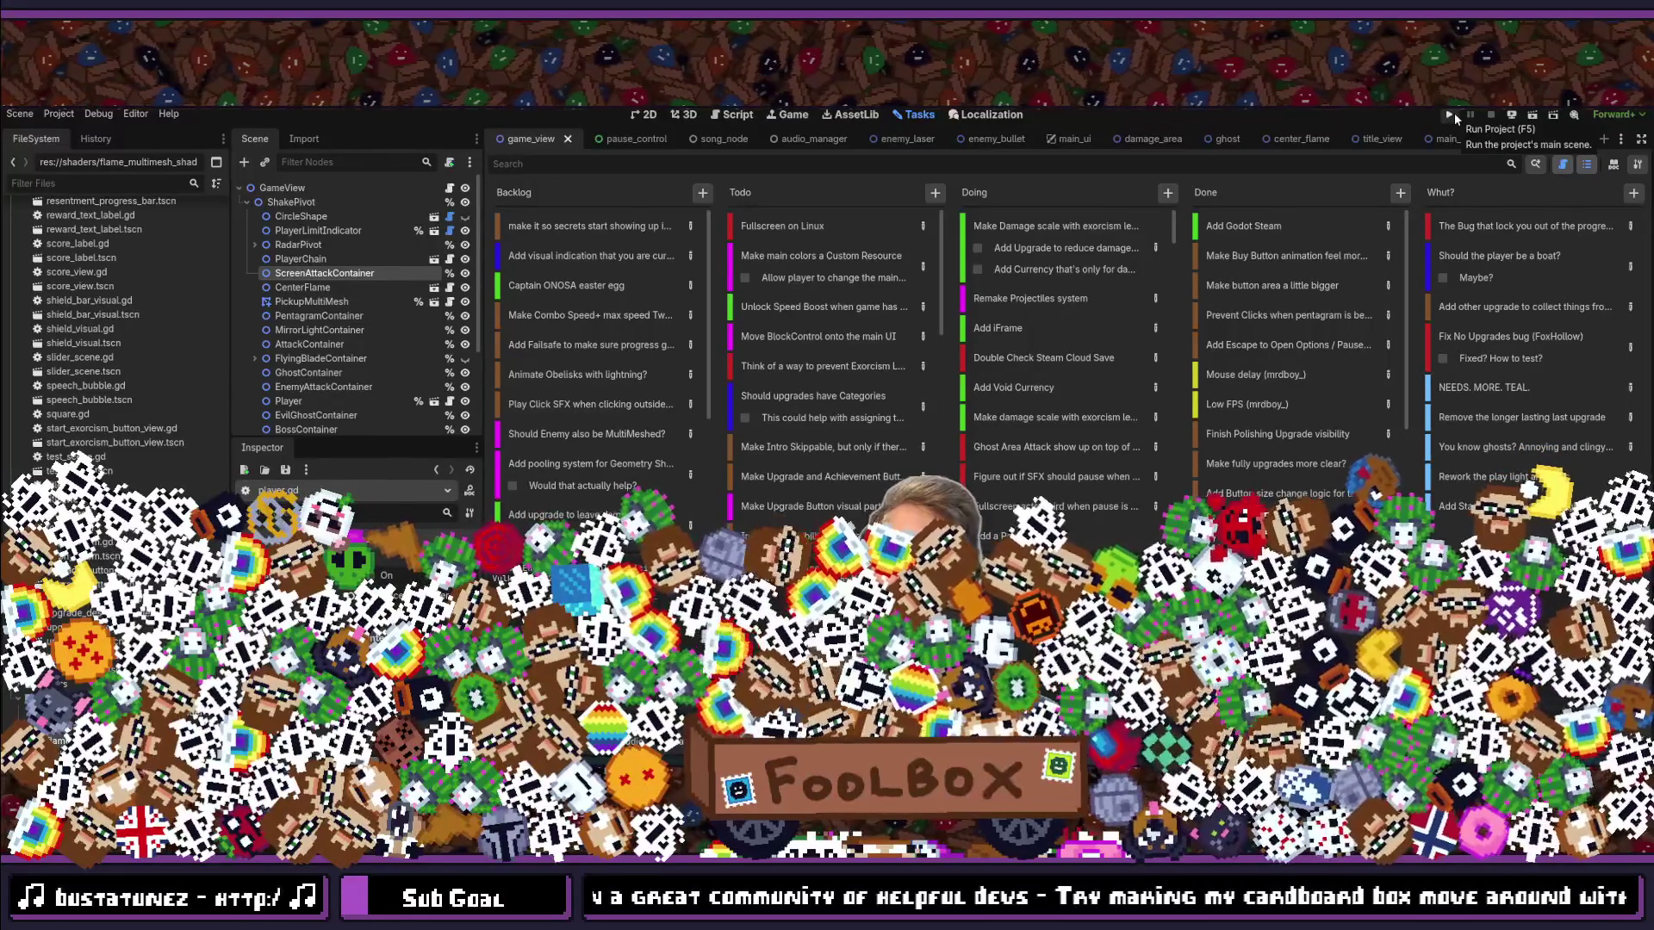
{"action": "left_click", "coordinate": [1452, 113]}
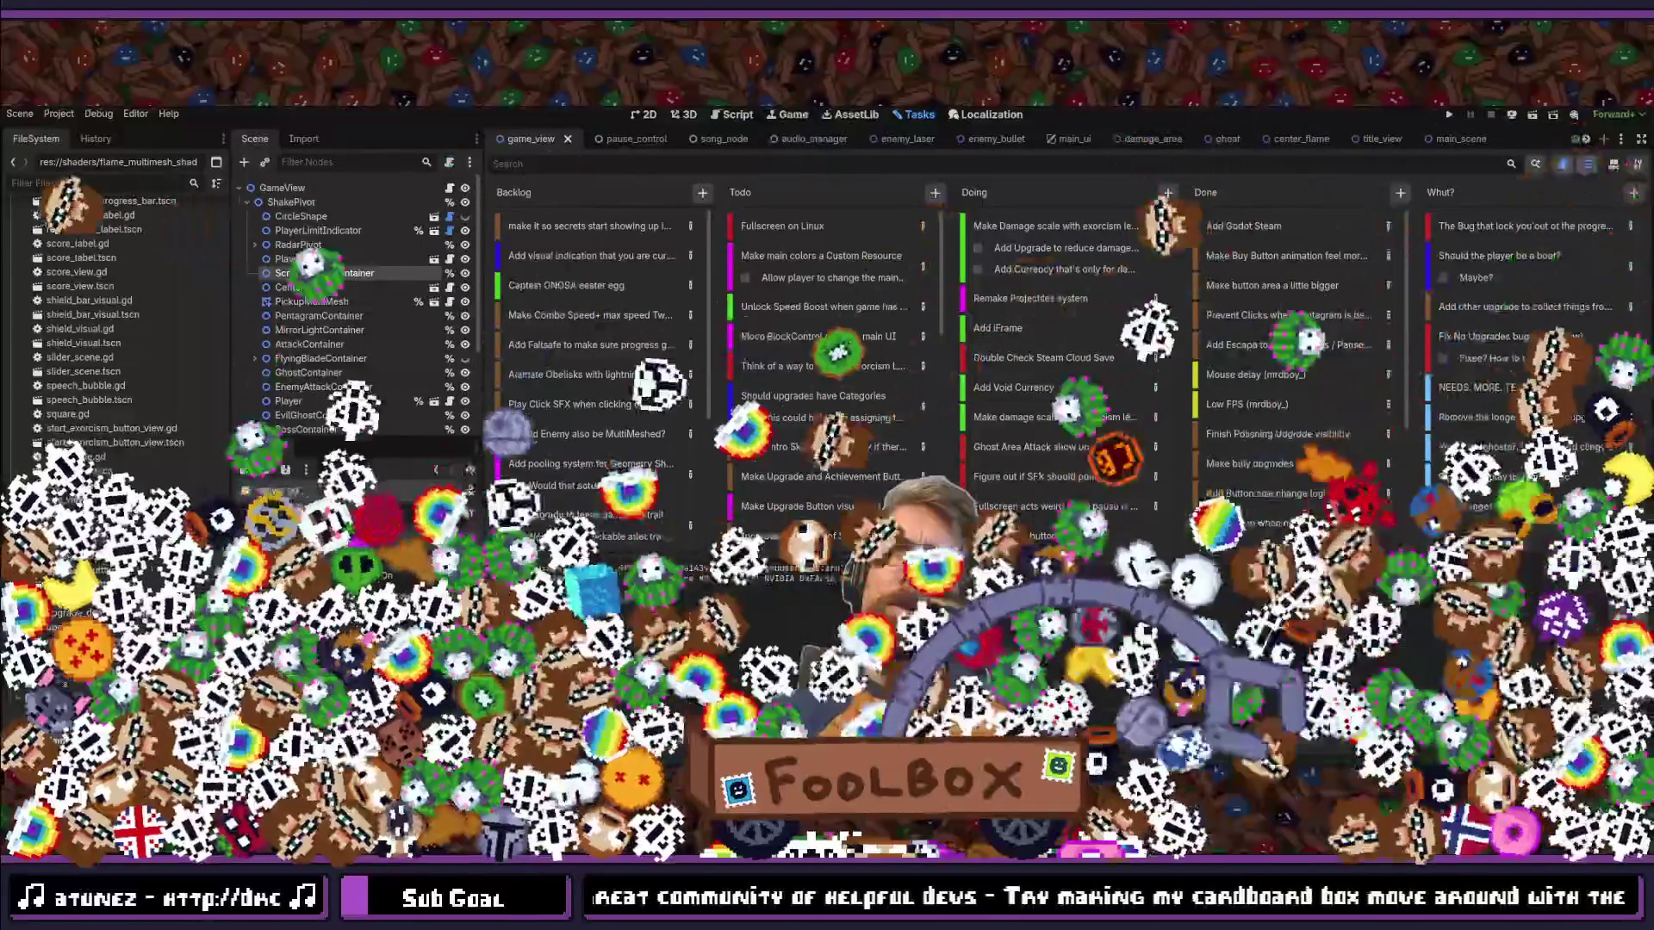
{"action": "key", "text": "alt+Tab"}
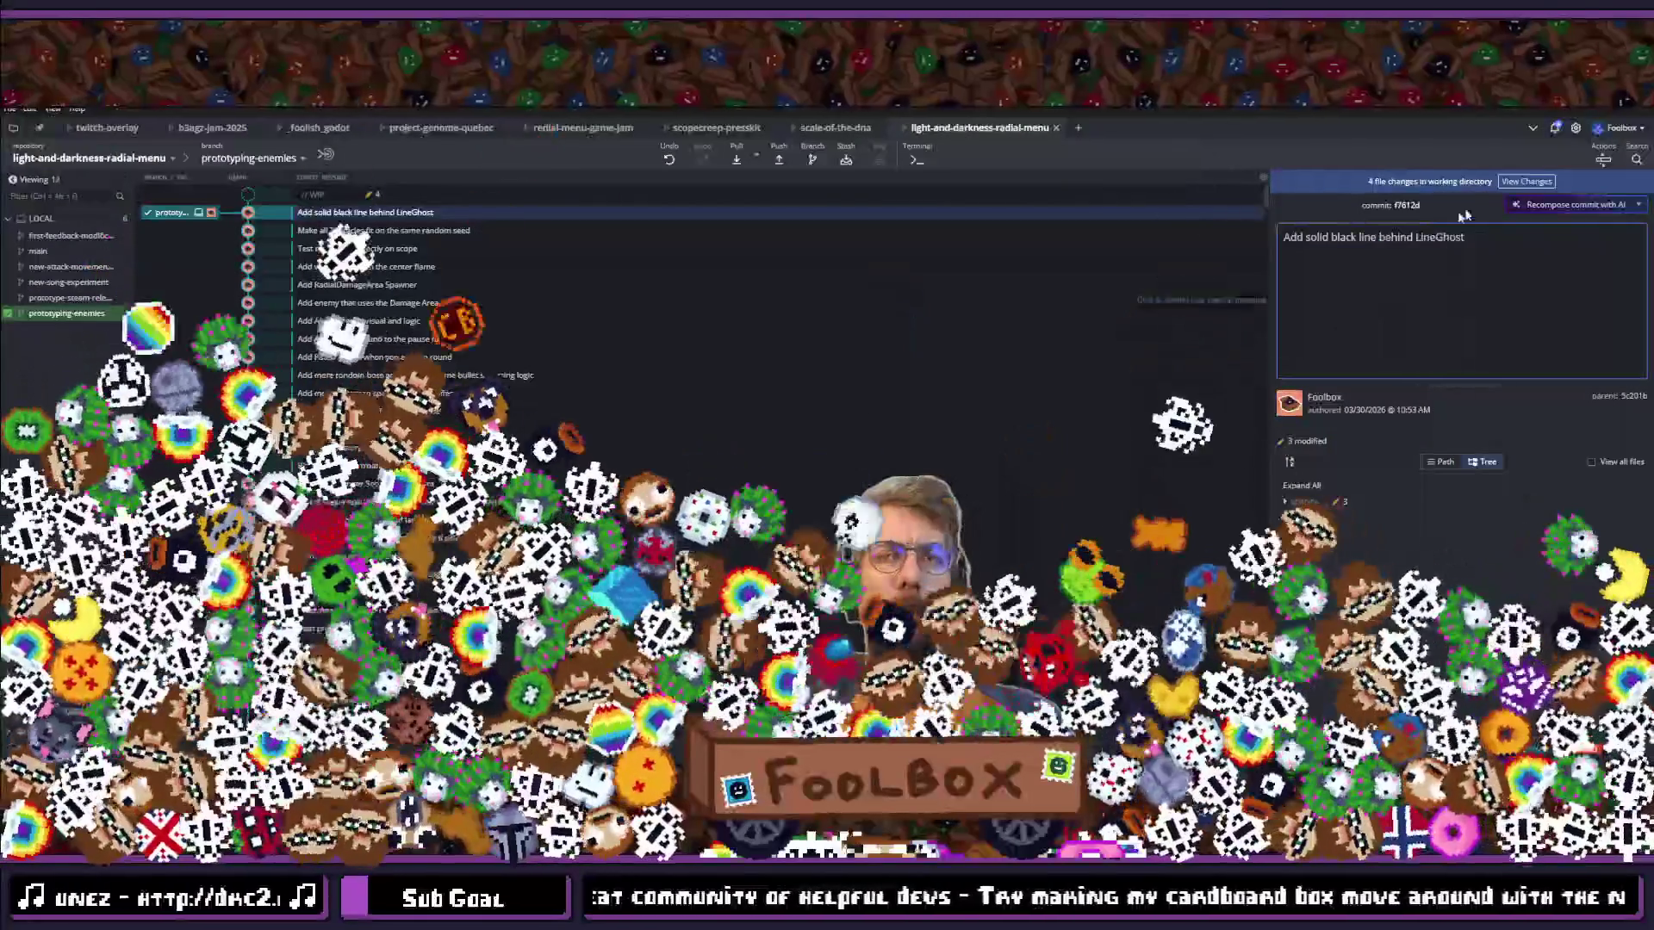
Step: Stage all four changed files and commit them as 'Make Damage received scale with ExorcismLevel'
{"action": "left_click", "coordinate": [1529, 182]}
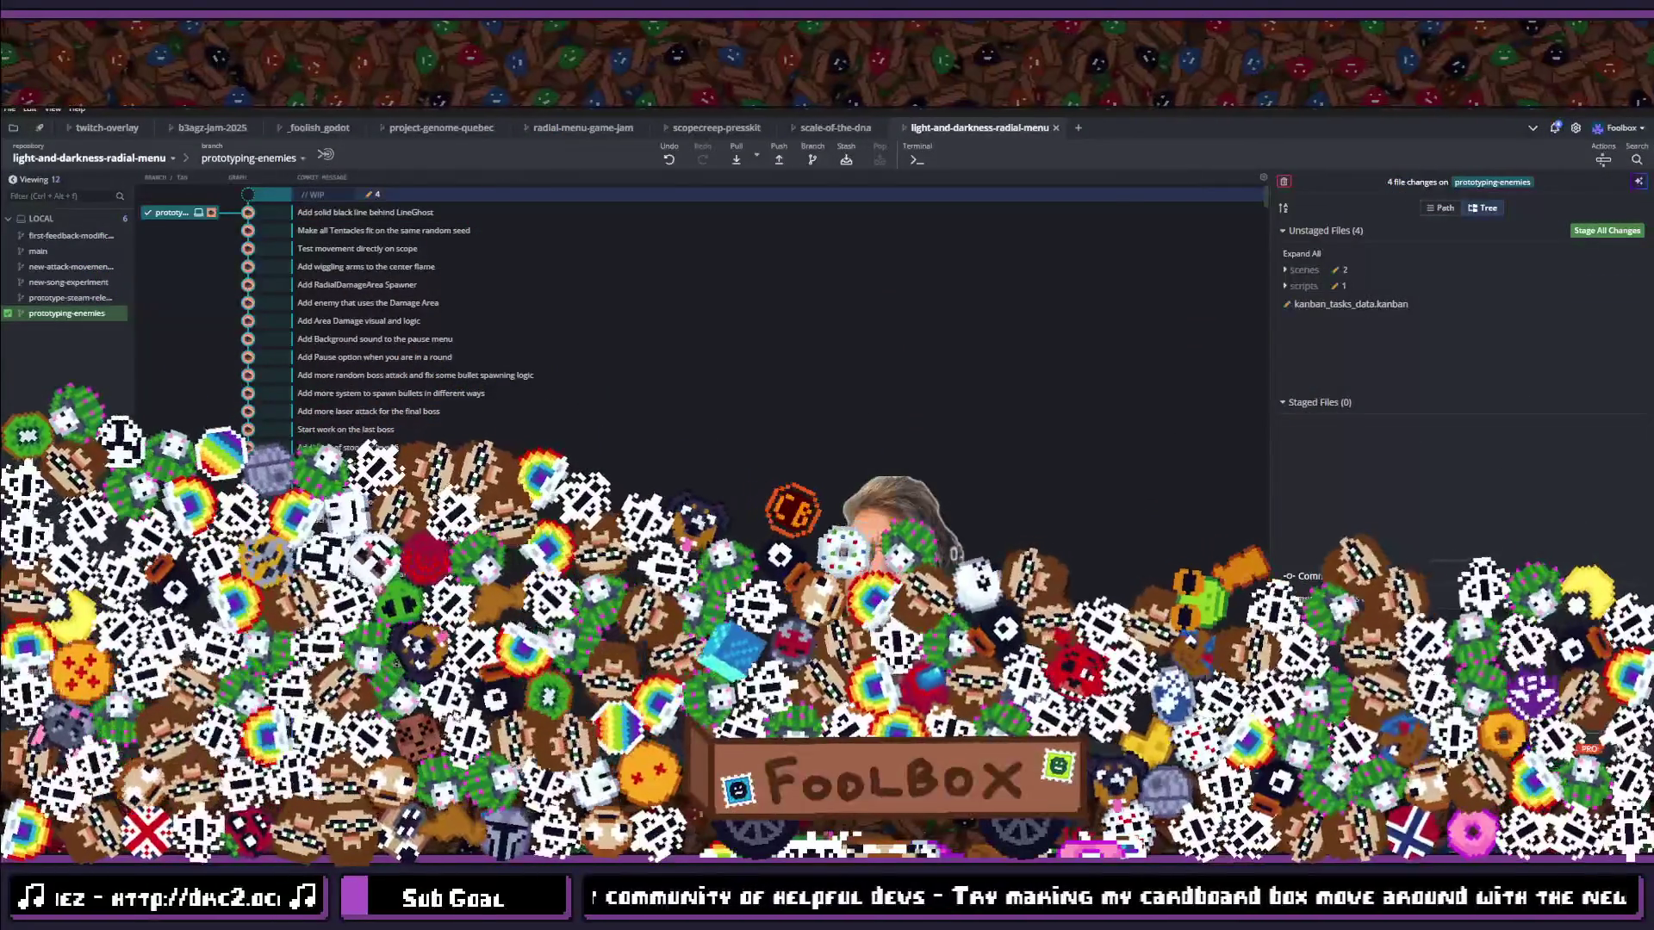
{"action": "key", "text": "ctrl+shift+s"}
{"action": "type", "text": "Make"}
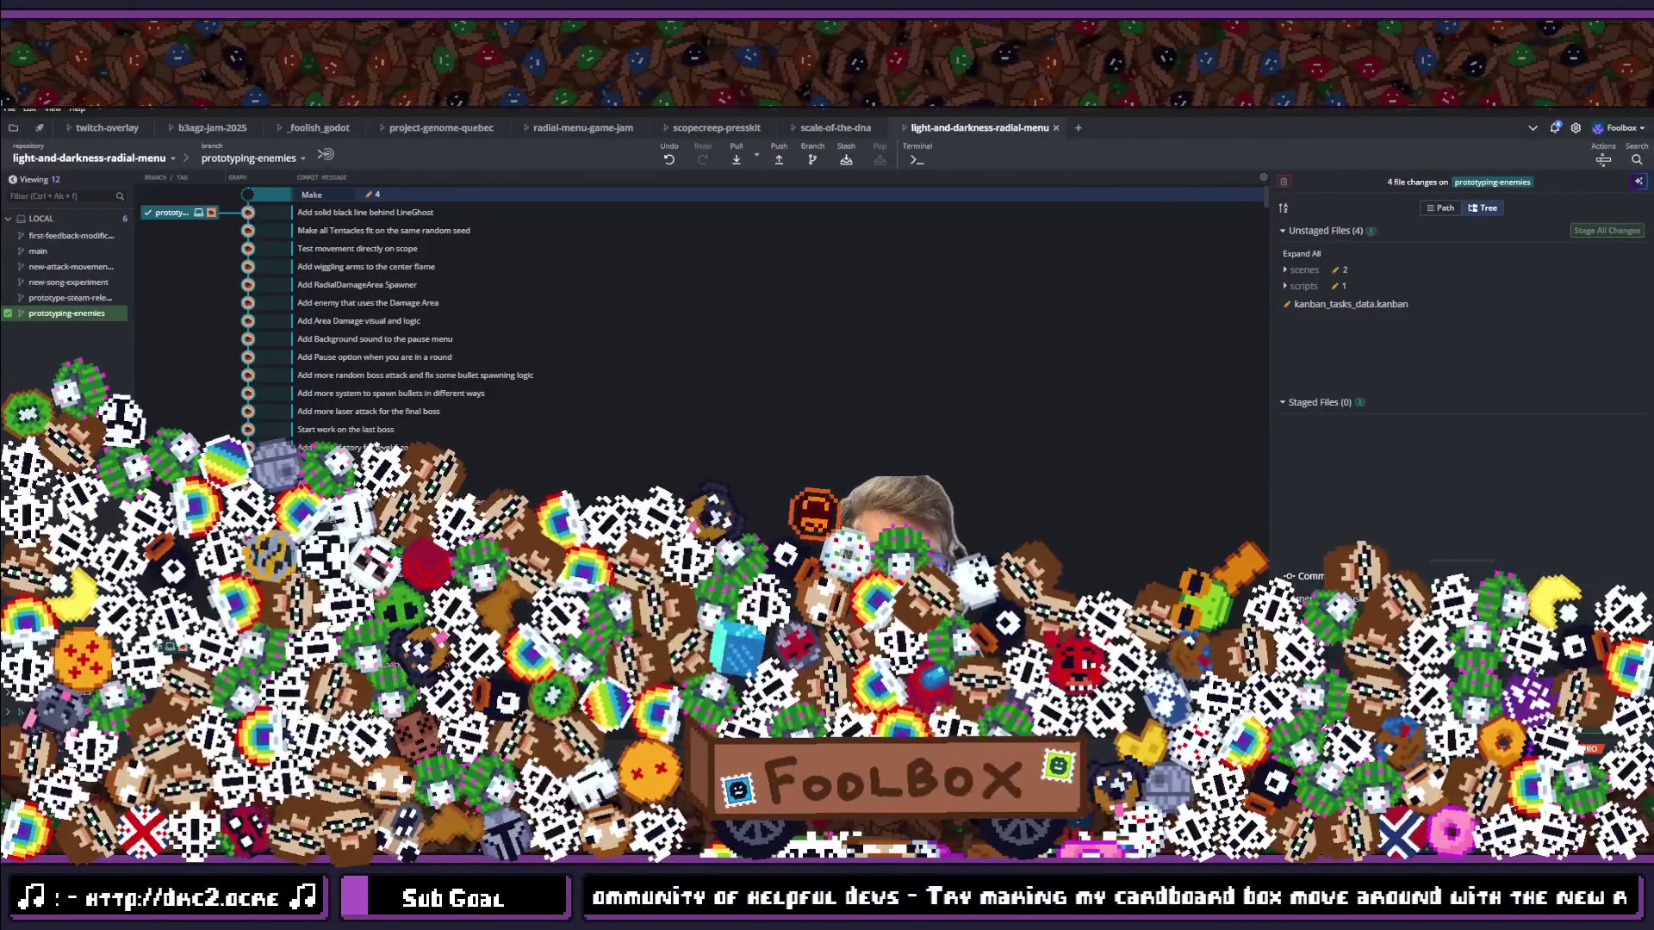
{"action": "type", "text": " Da"}
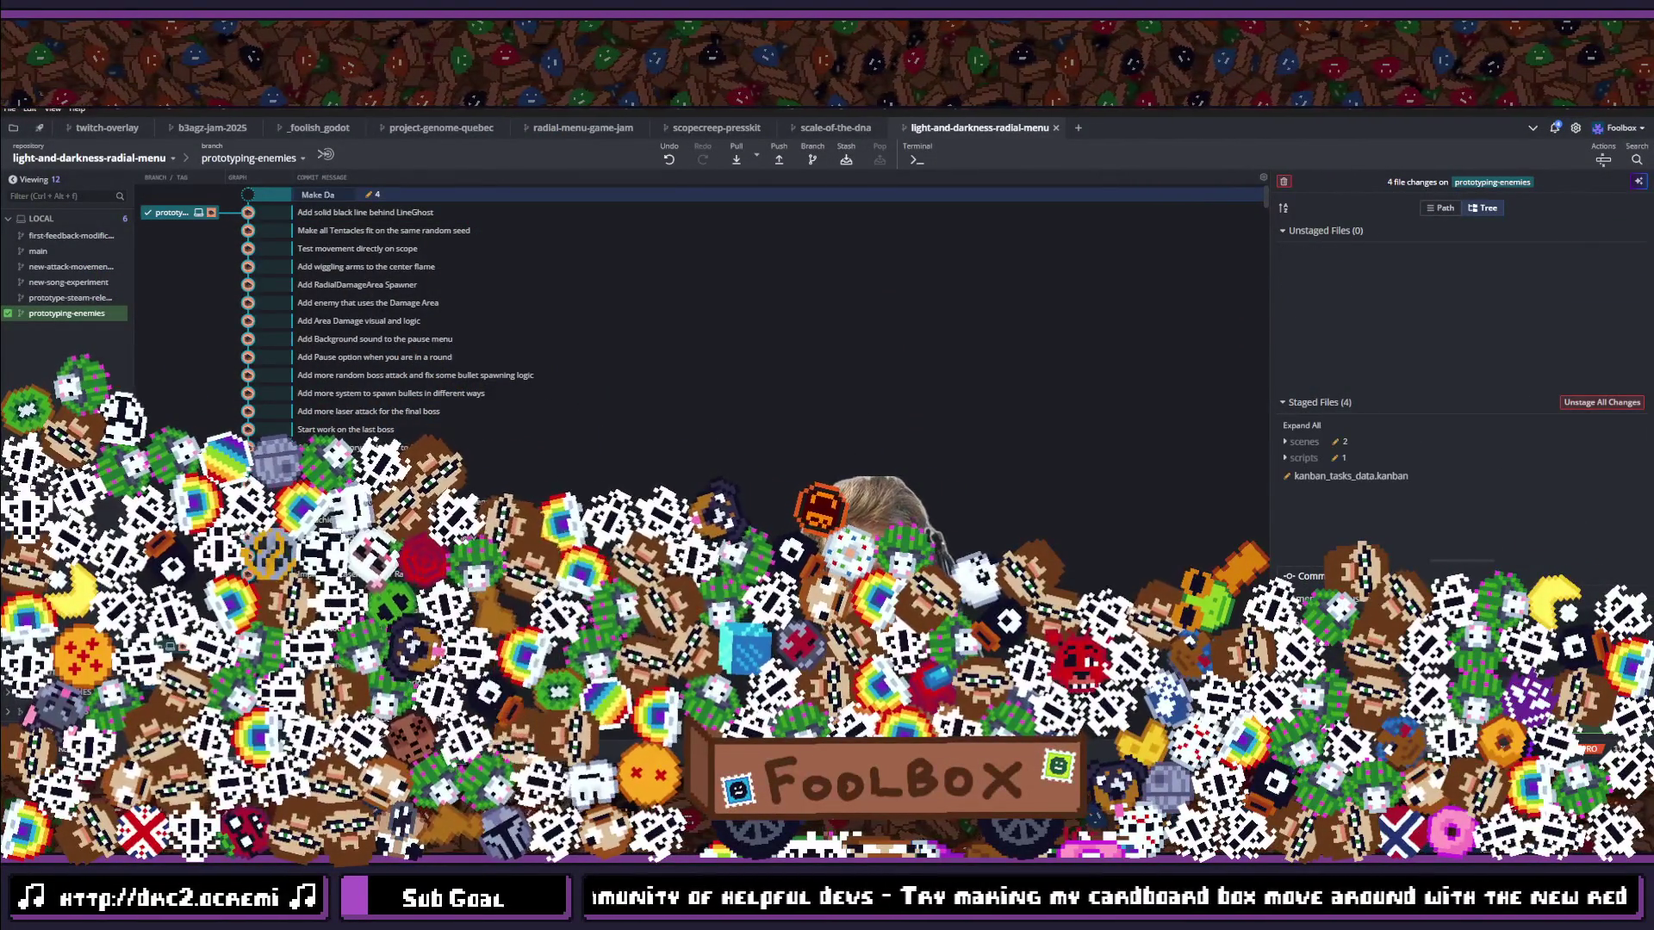
{"action": "type", "text": "mge re"}
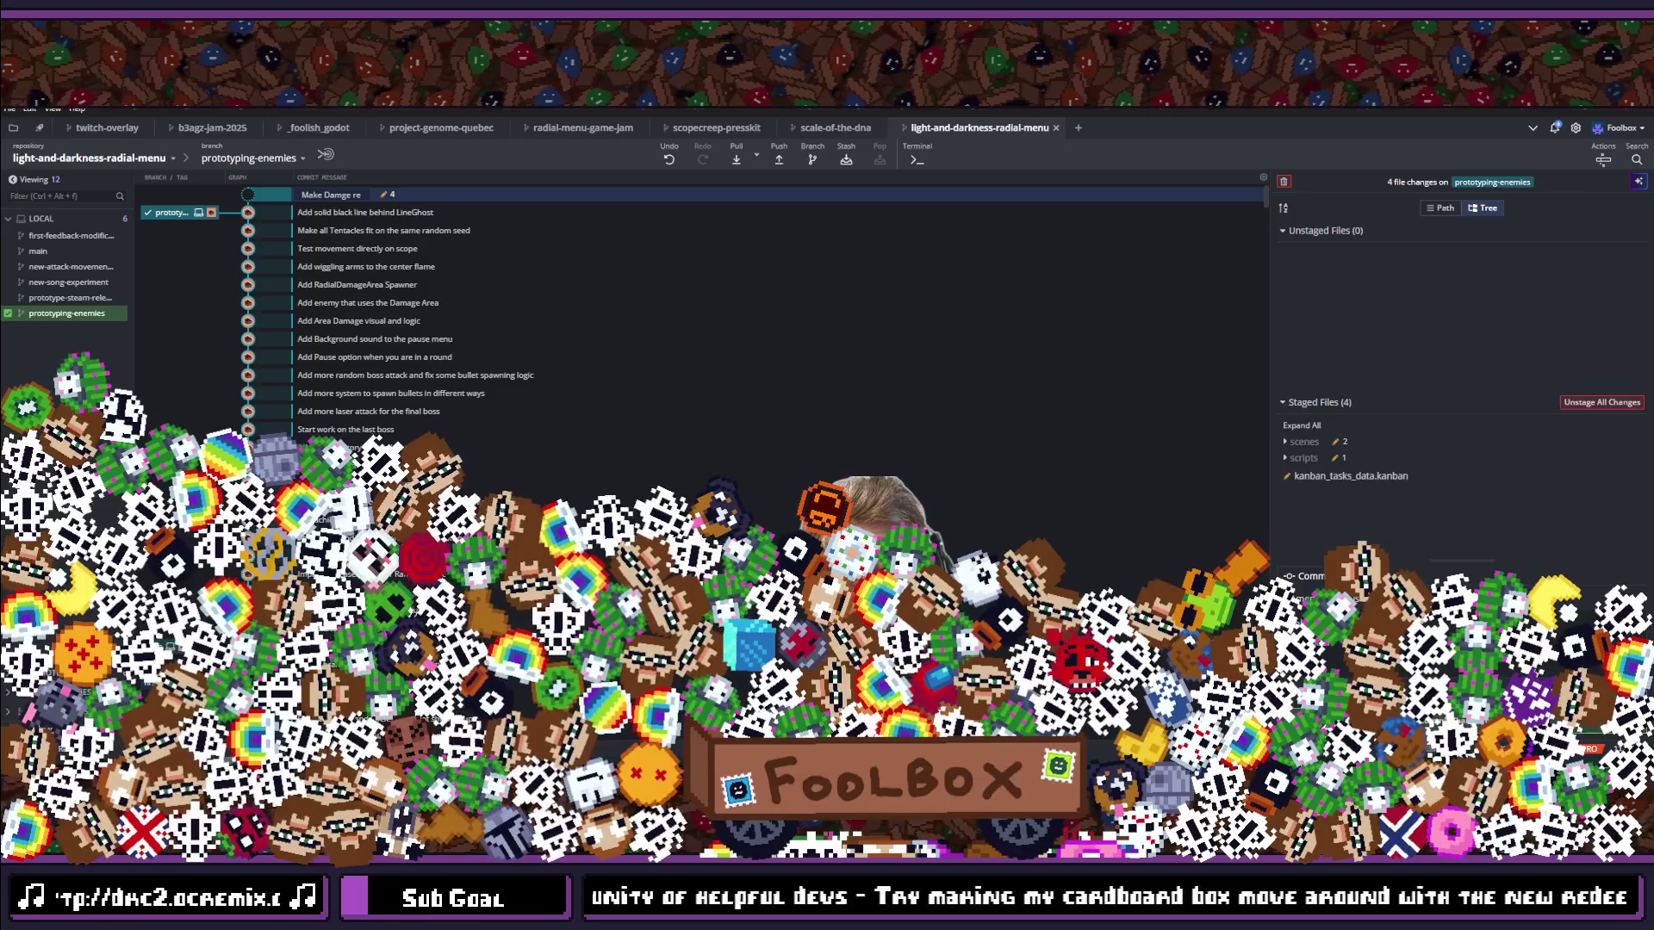
{"action": "key", "text": "BackSpace"}
{"action": "key", "text": "BackSpace"}
{"action": "key", "text": "BackSpace"}
{"action": "key", "text": "BackSpace"}
{"action": "key", "text": "BackSpace"}
{"action": "type", "text": "age rece"}
{"action": "key", "text": "BackSpace"}
{"action": "type", "text": "eived s"}
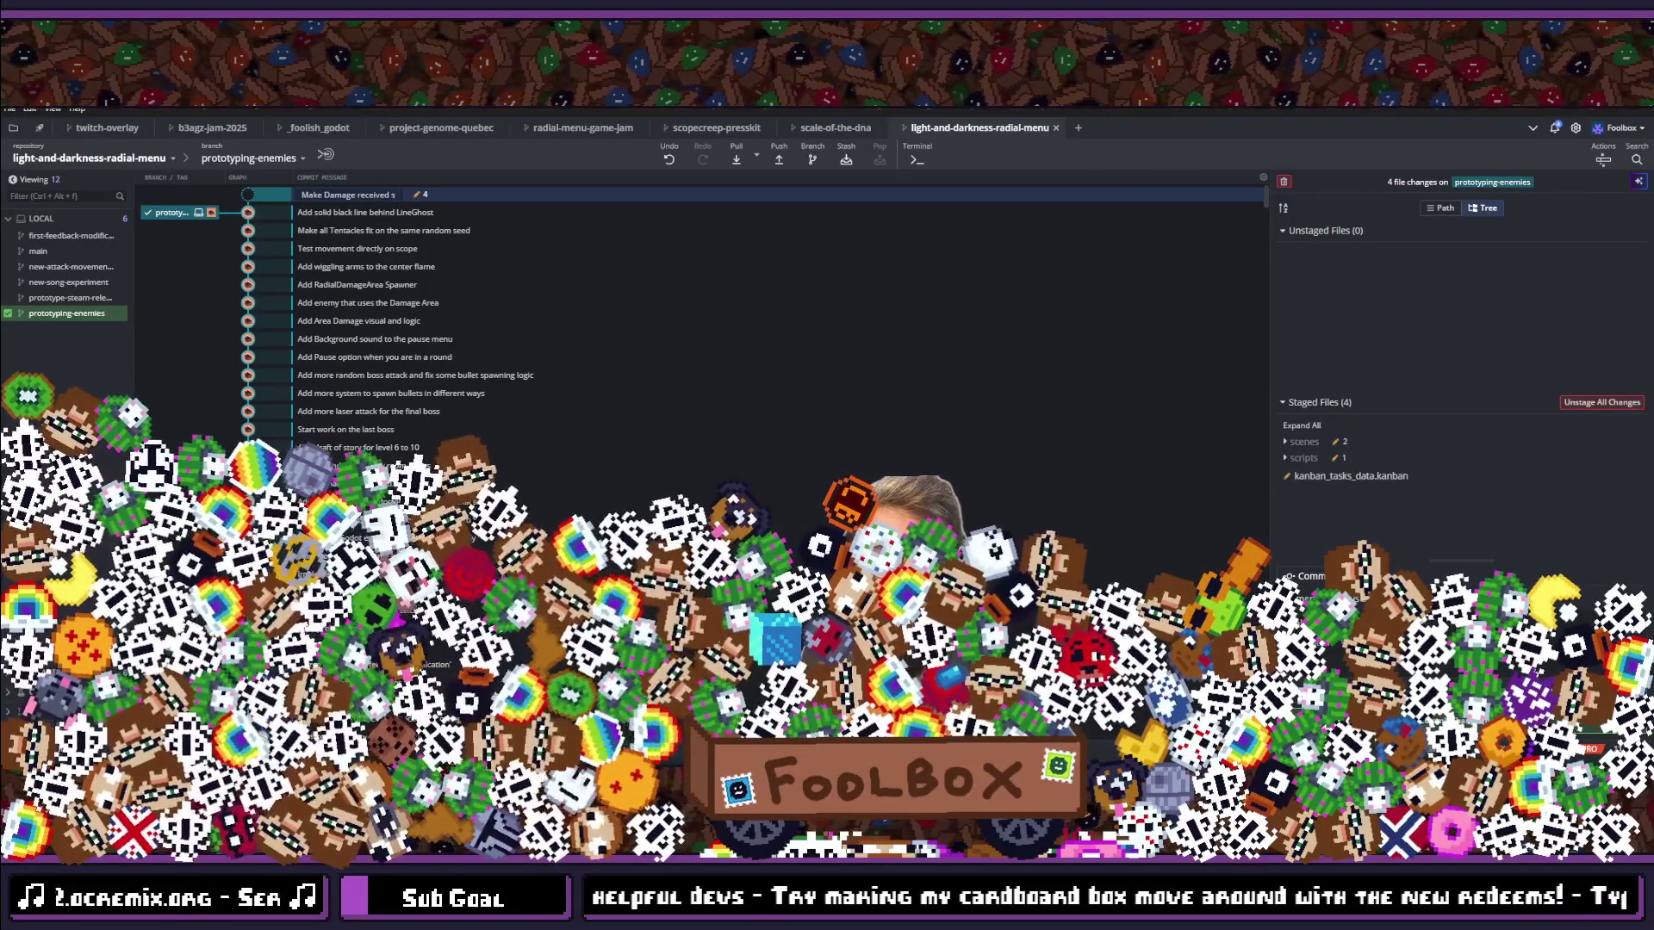
{"action": "type", "text": "cale with ExorcismLeve"}
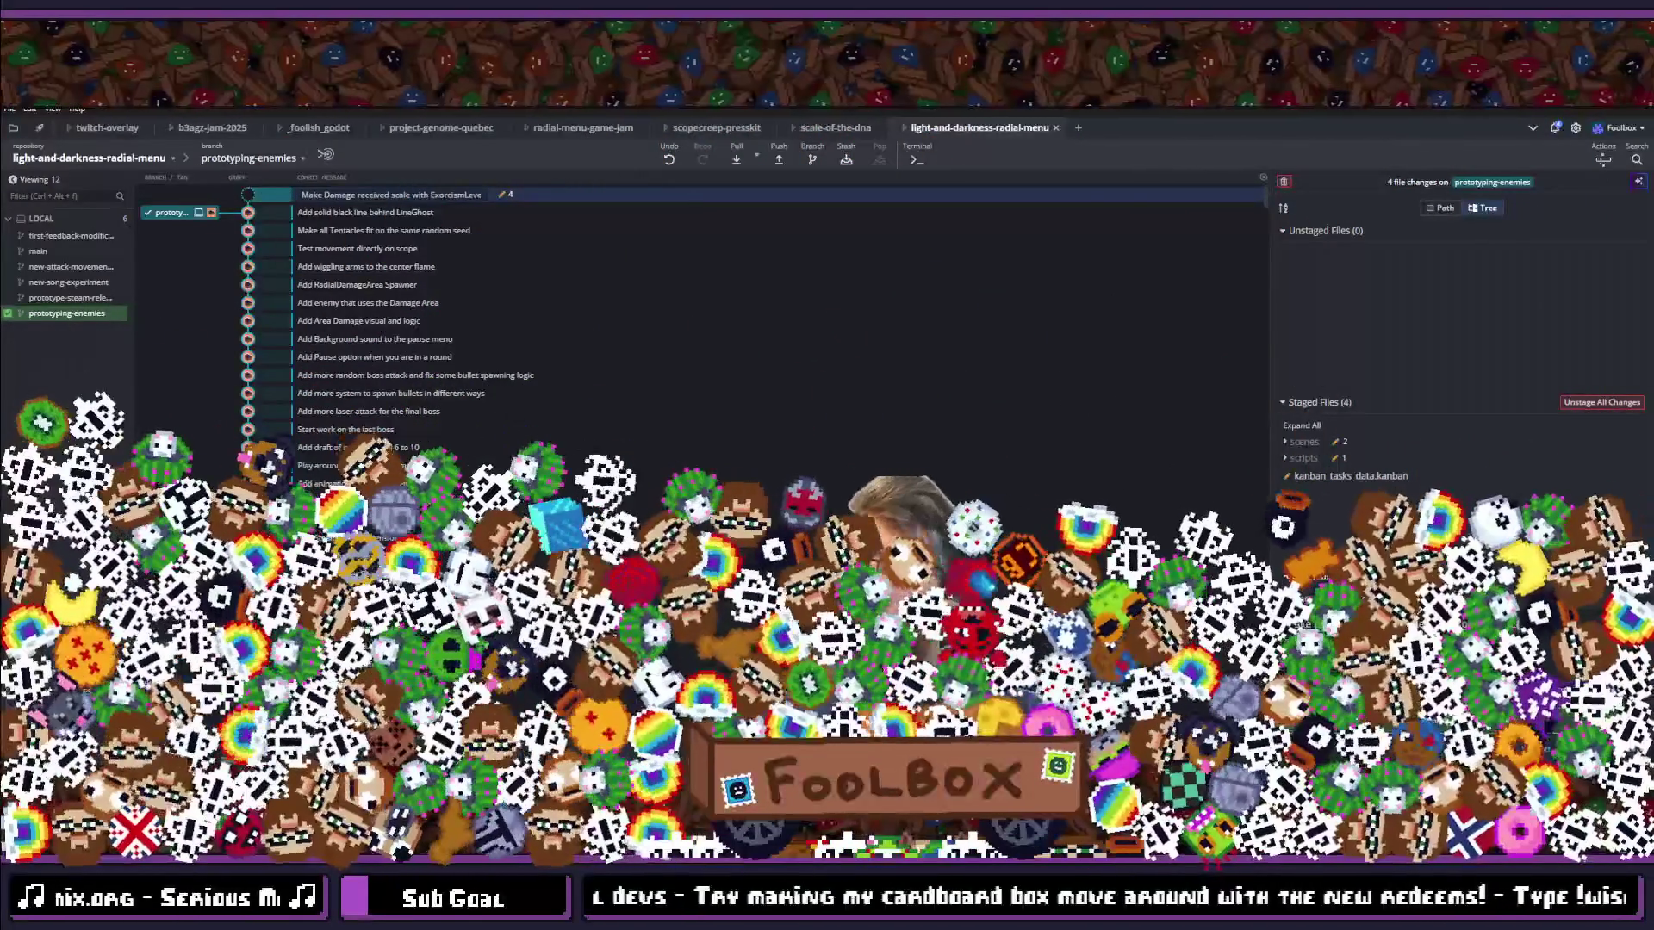
{"action": "type", "text": "l"}
{"action": "key", "text": "ctrl+Return"}
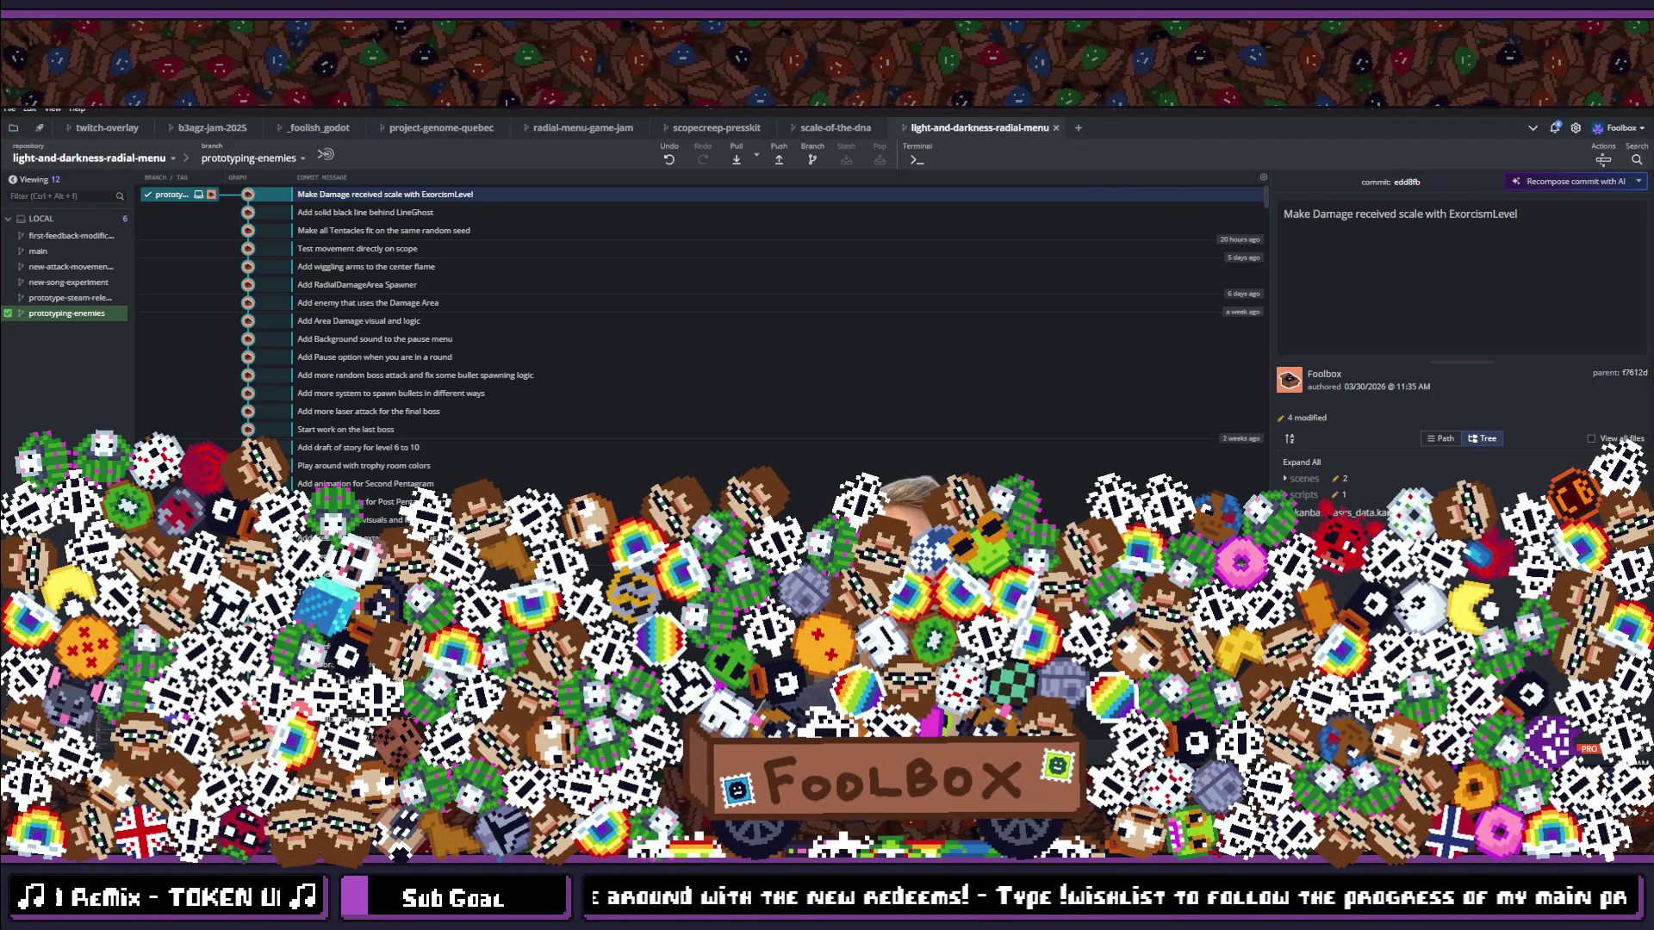
Step: Glance at the running game, return to GitKraken, then move on to Steam
{"action": "key", "text": "alt+Tab"}
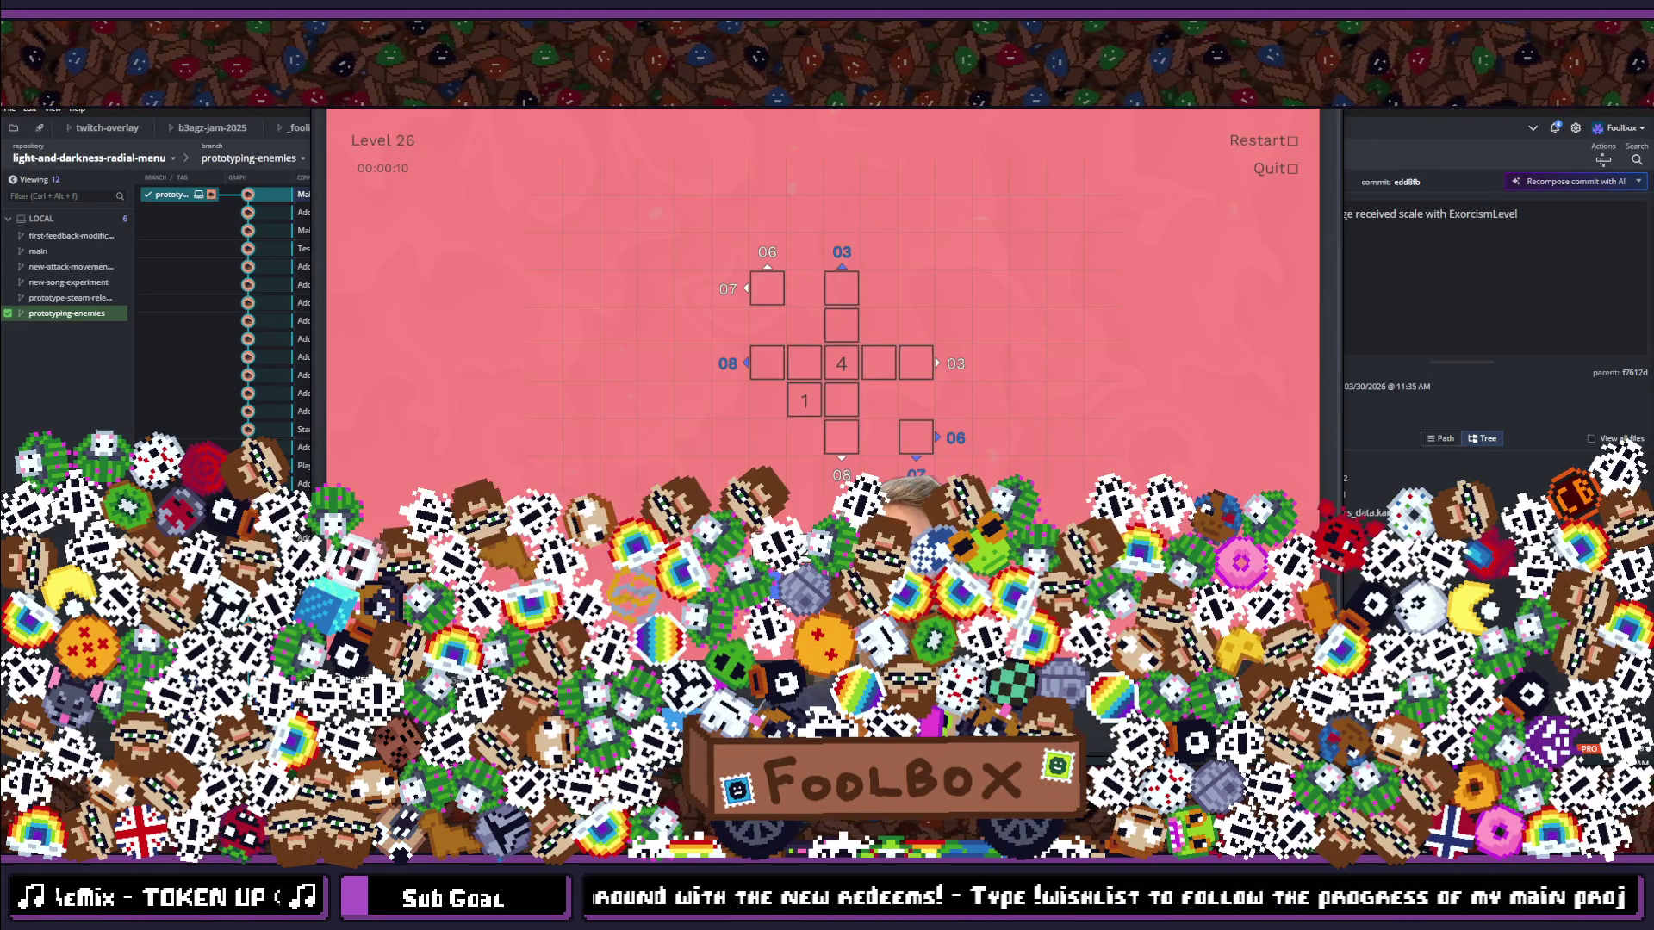
{"action": "key", "text": "alt+Tab"}
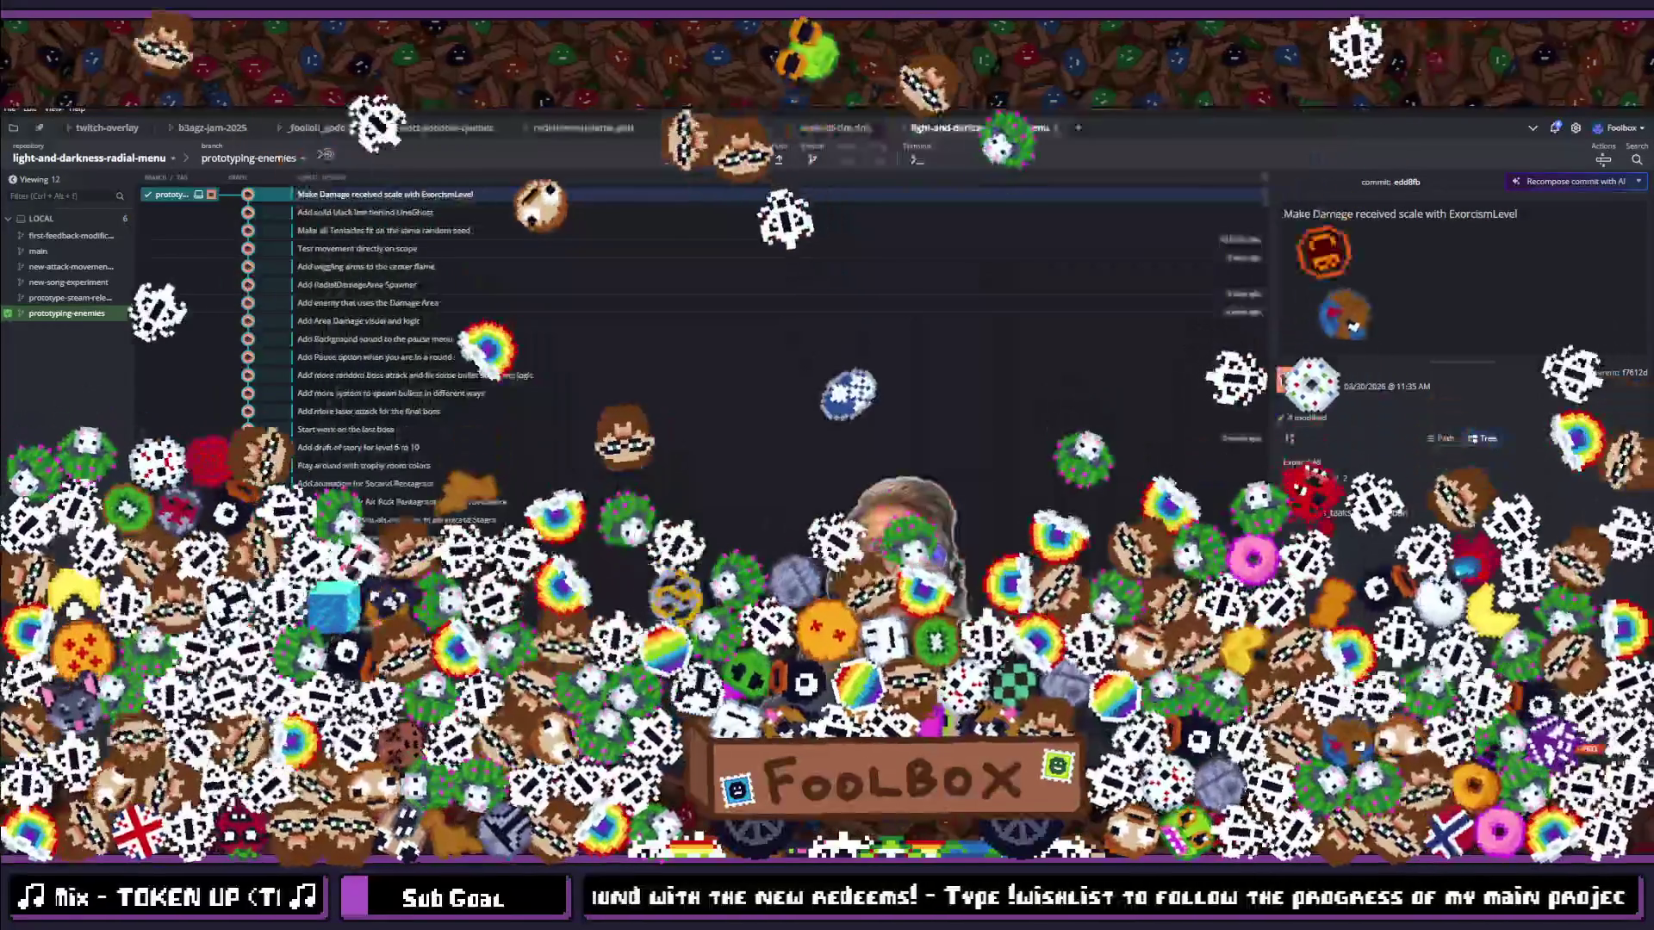
{"action": "key", "text": "alt+Tab"}
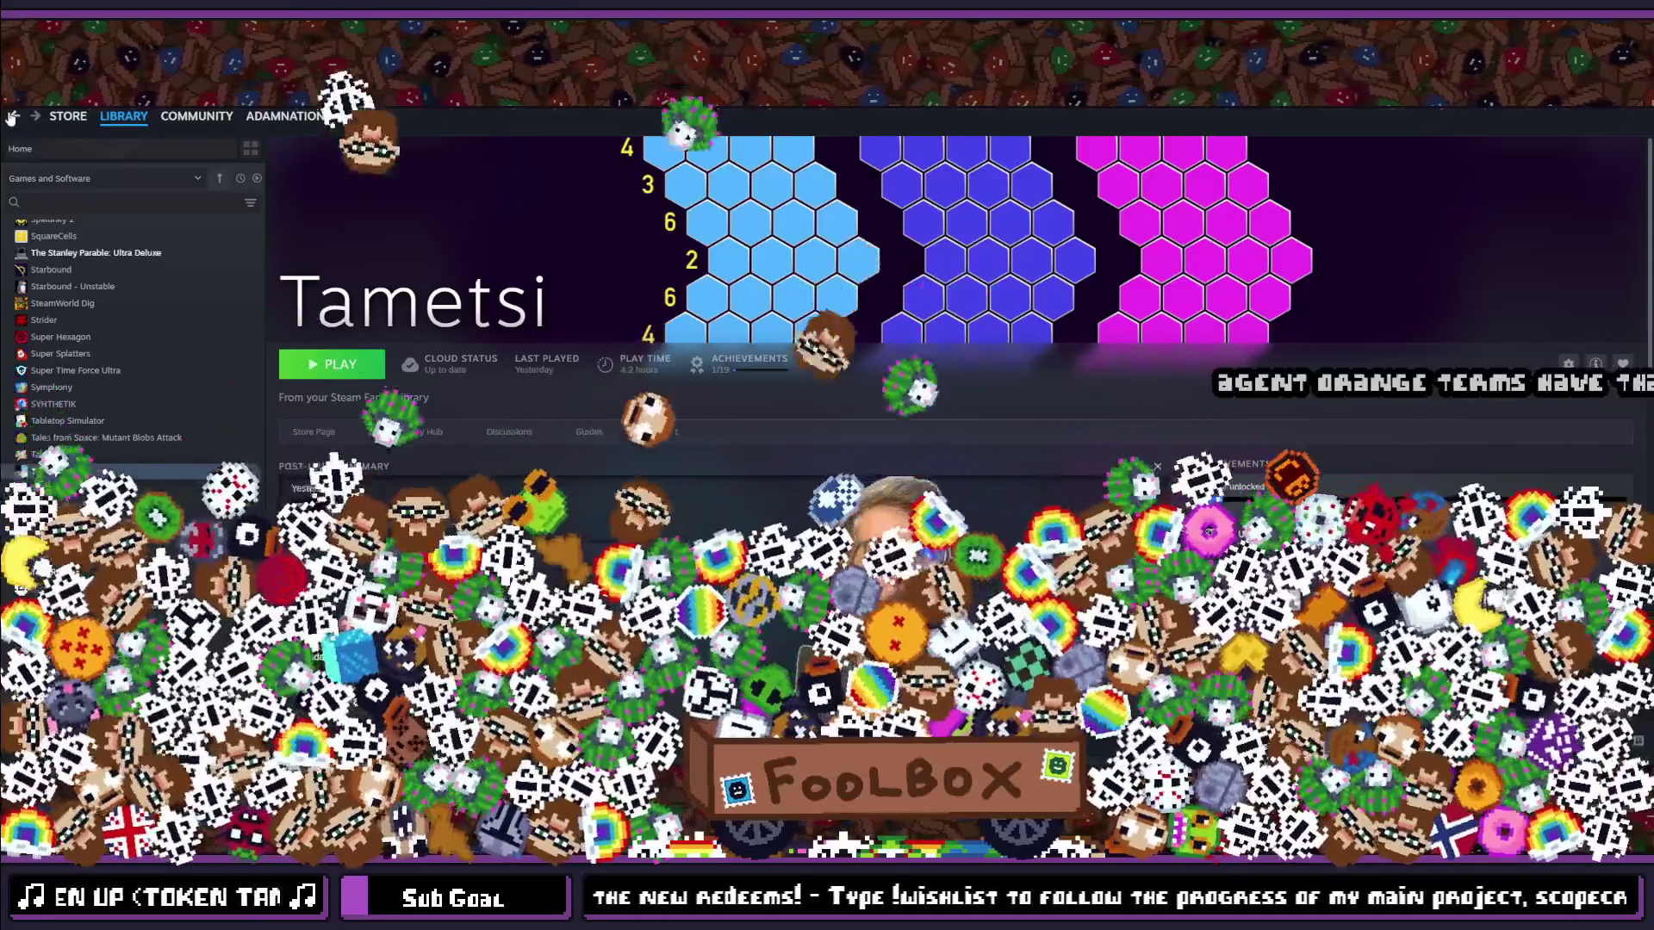
Step: Go back fifteen pages through Steam's browsing history to reach Tametsi's store page
{"action": "left_click", "coordinate": [11, 118]}
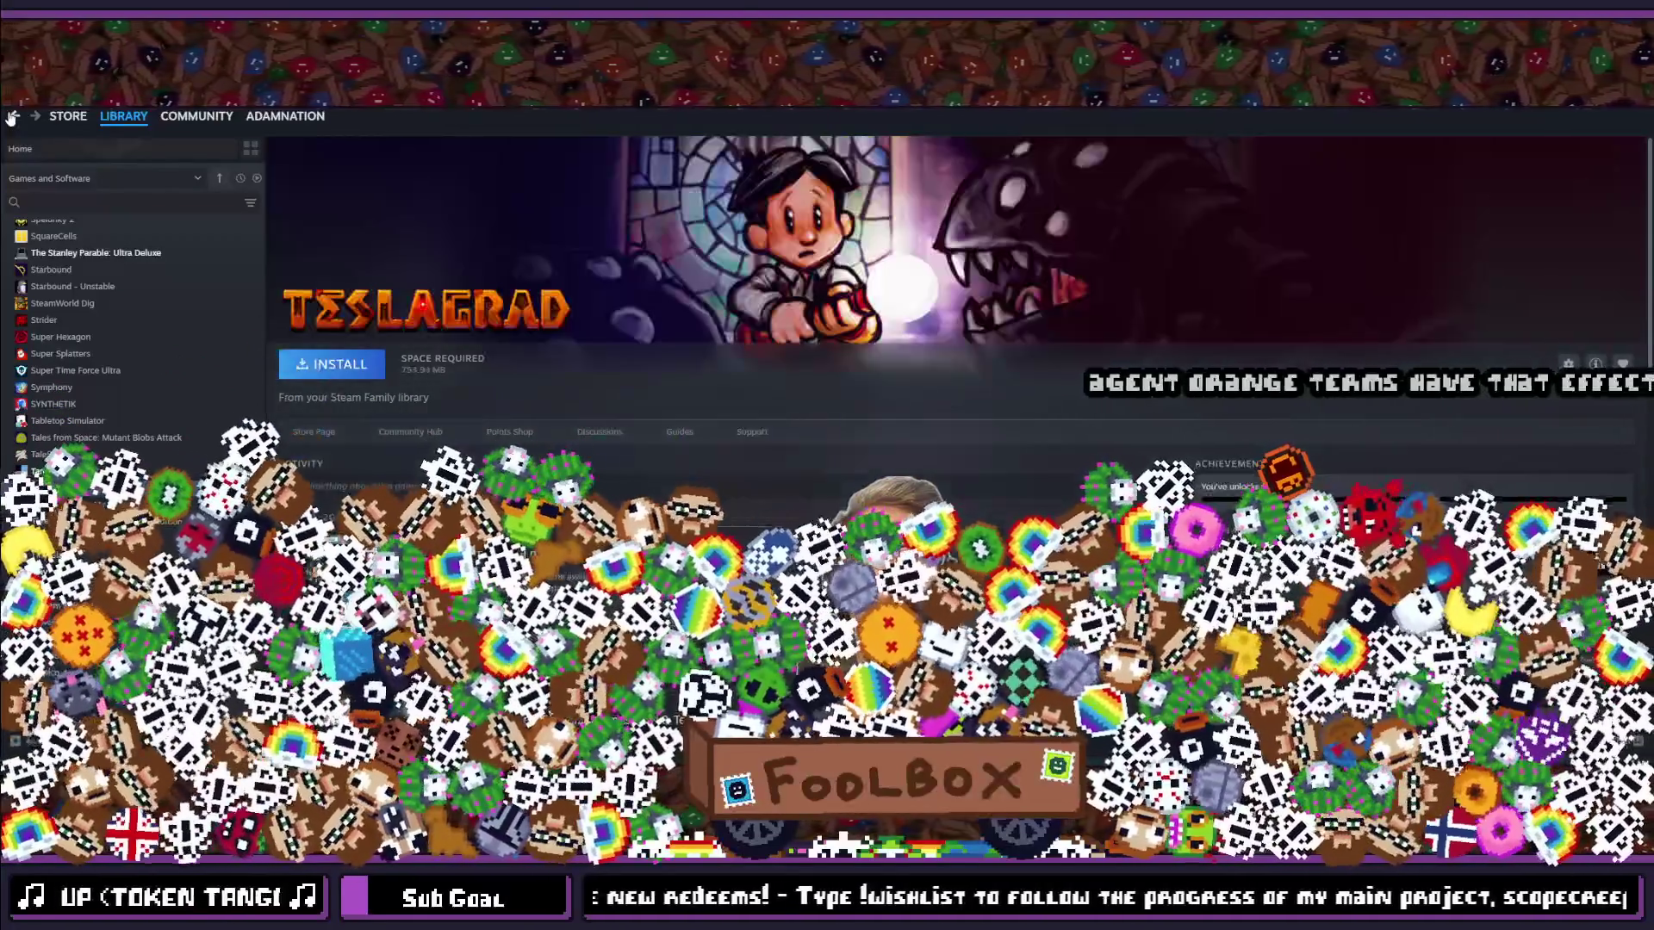
{"action": "left_click", "coordinate": [12, 118]}
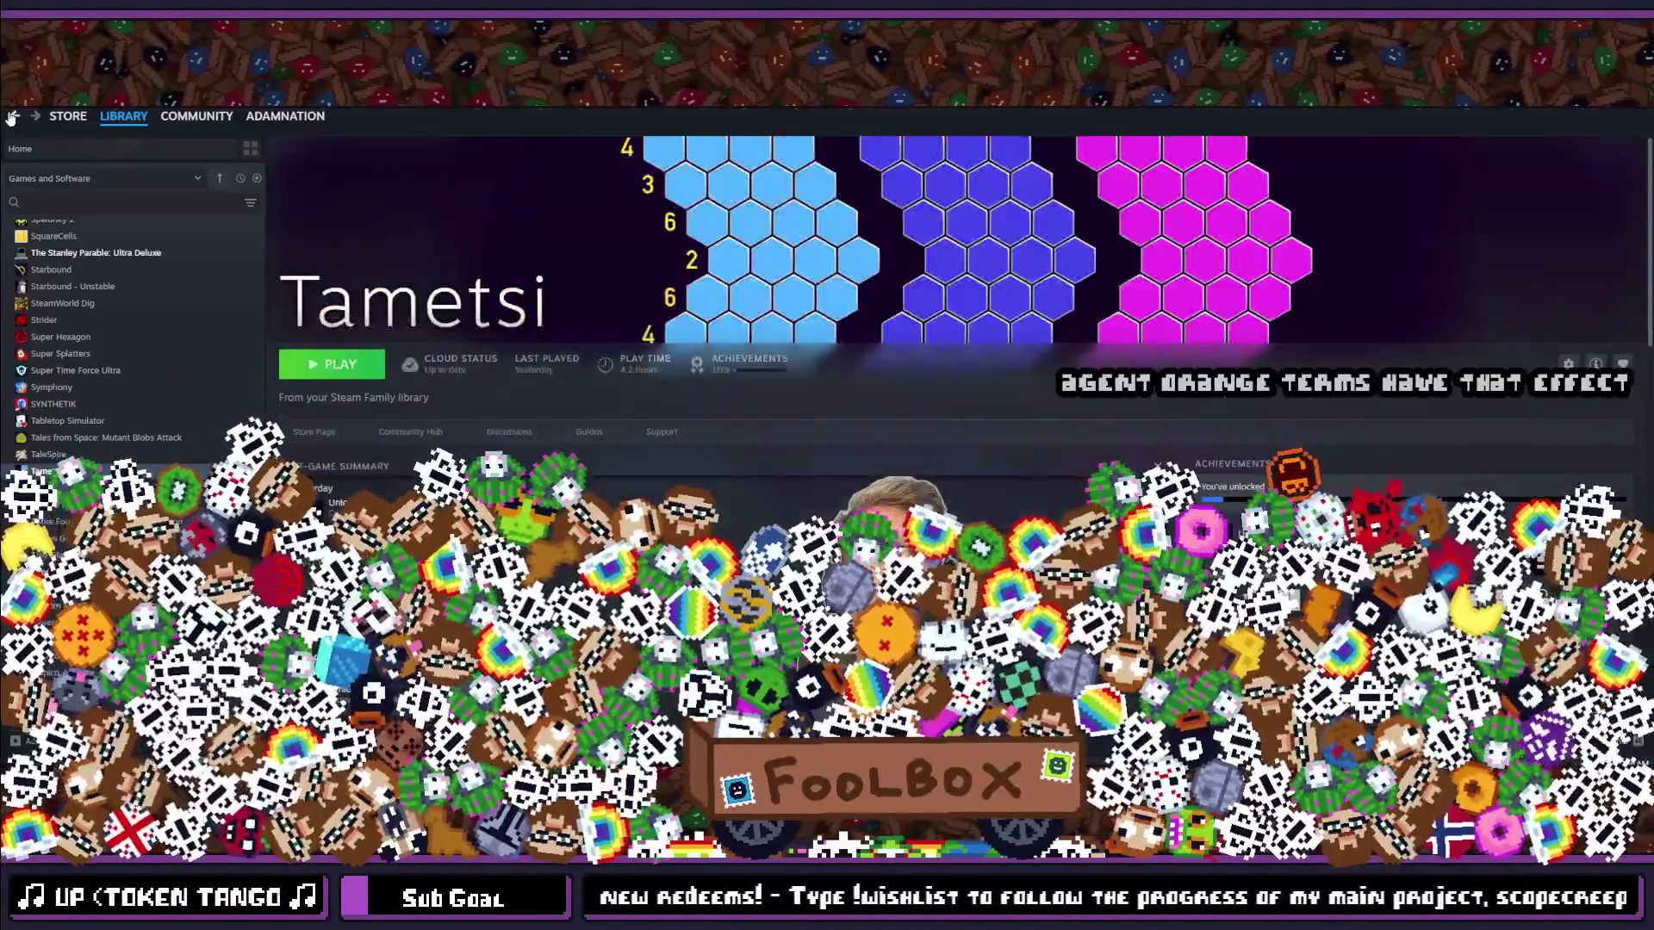
{"action": "left_click", "coordinate": [12, 118]}
{"action": "left_click", "coordinate": [12, 118]}
{"action": "left_click", "coordinate": [12, 118]}
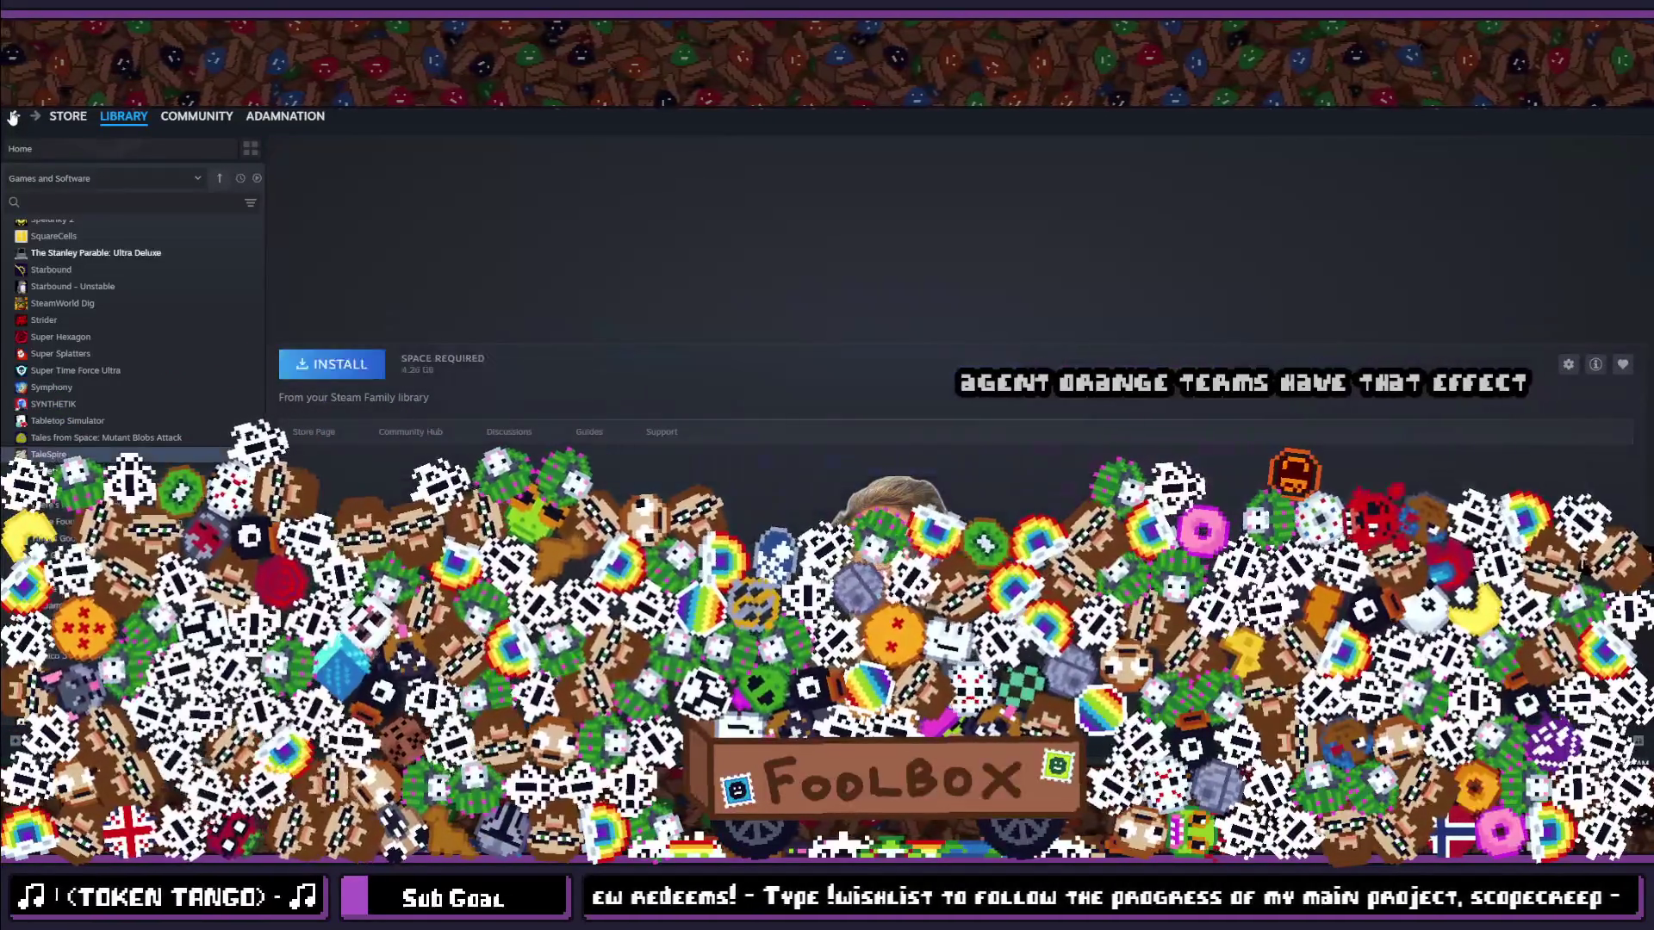
{"action": "left_click", "coordinate": [12, 118]}
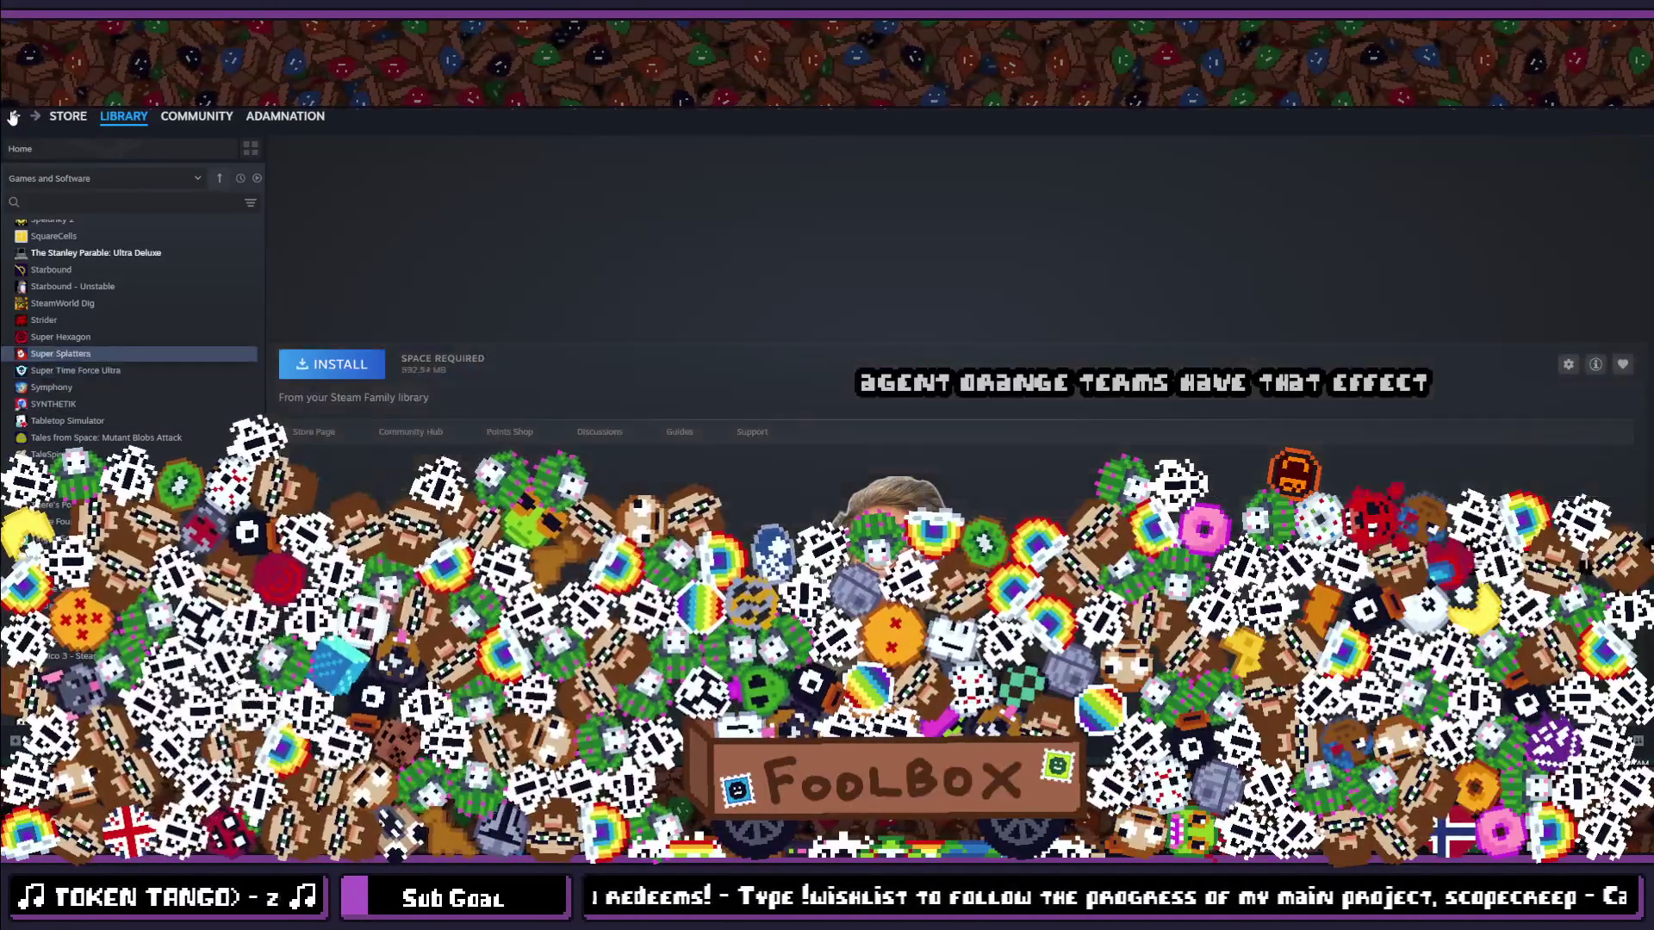
{"action": "left_click", "coordinate": [12, 118]}
{"action": "left_click", "coordinate": [12, 118]}
{"action": "left_click", "coordinate": [12, 118]}
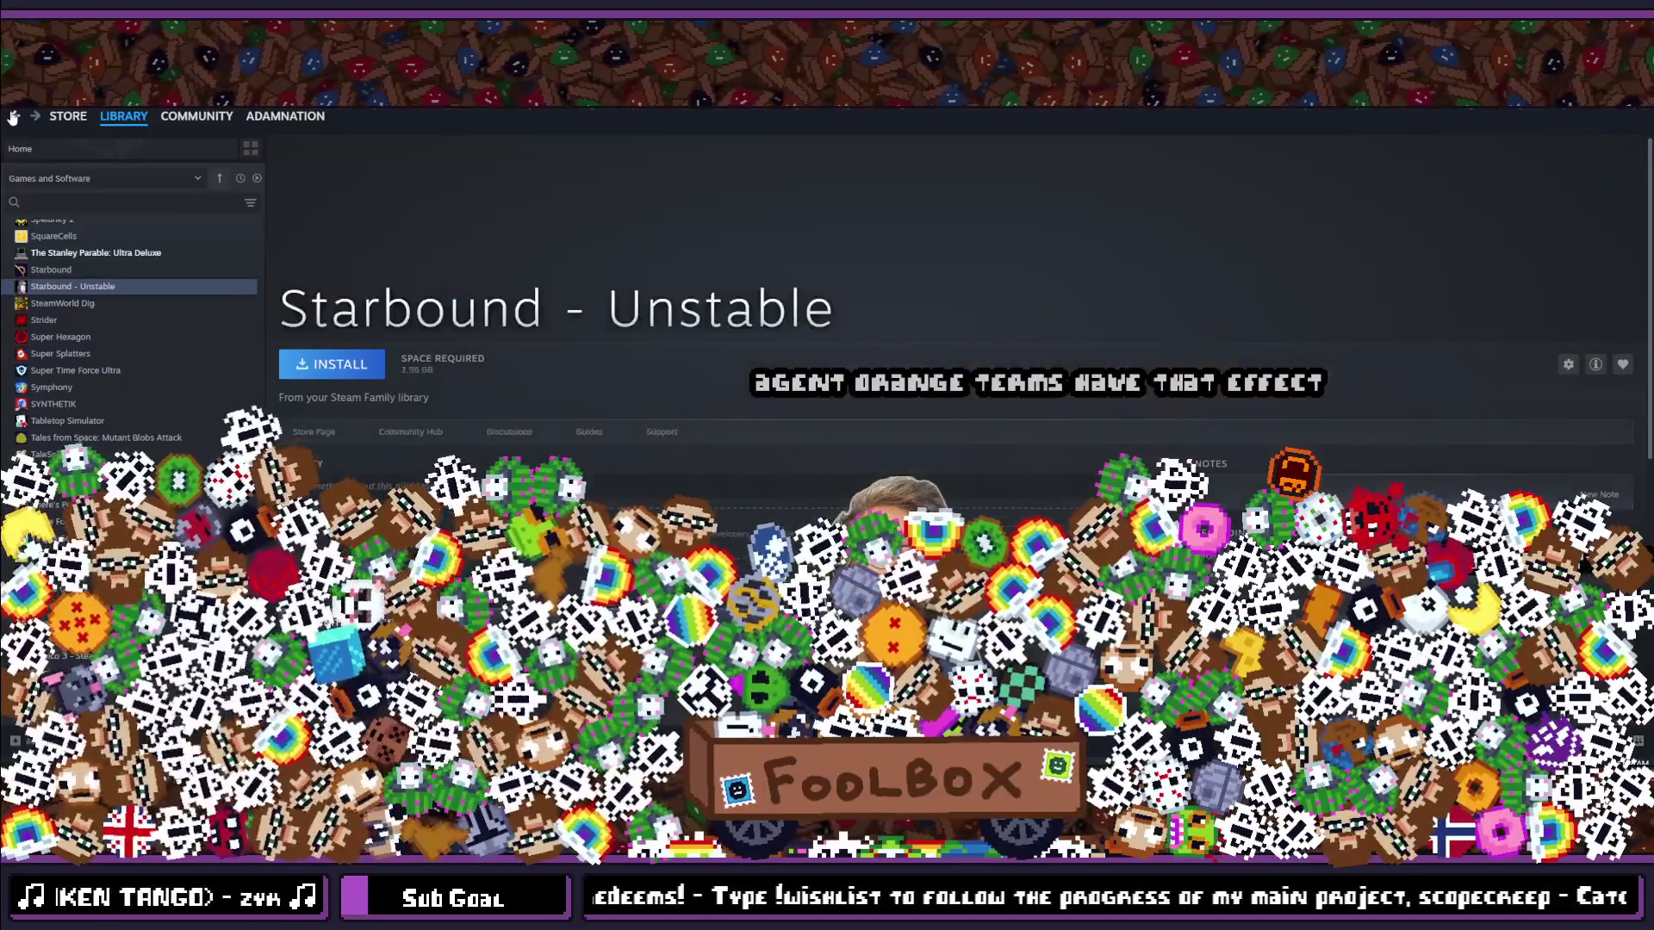
{"action": "left_click", "coordinate": [12, 118]}
{"action": "left_click", "coordinate": [12, 118]}
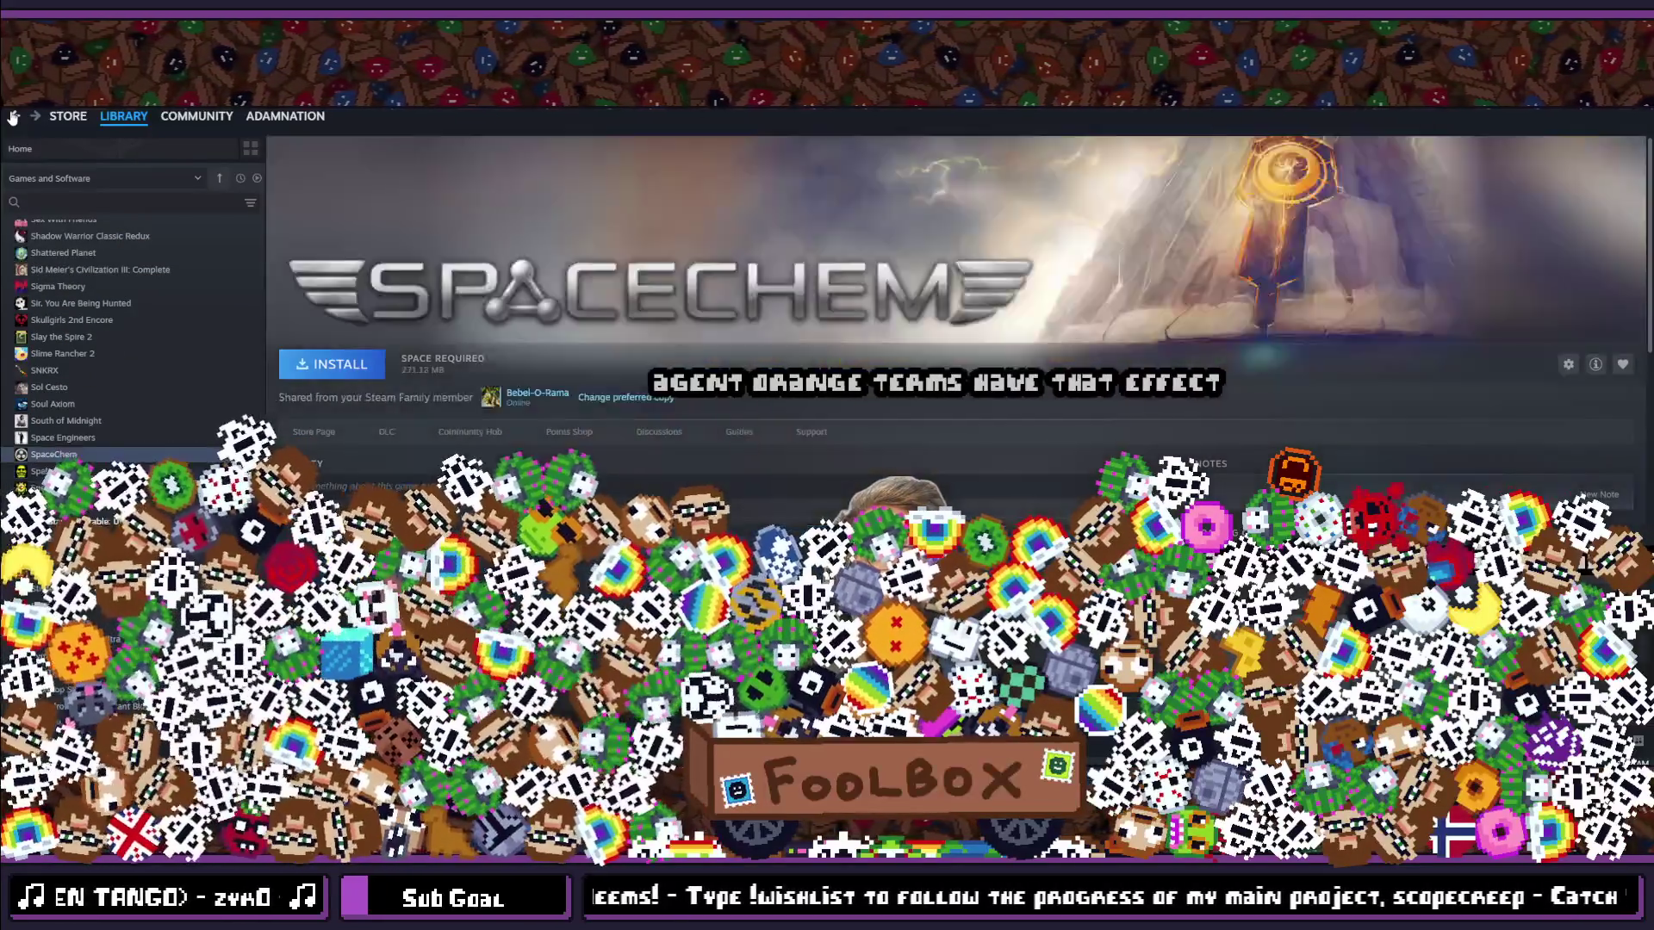
{"action": "left_click", "coordinate": [12, 118]}
{"action": "left_click", "coordinate": [12, 118]}
{"action": "left_click", "coordinate": [12, 118]}
{"action": "left_click", "coordinate": [12, 118]}
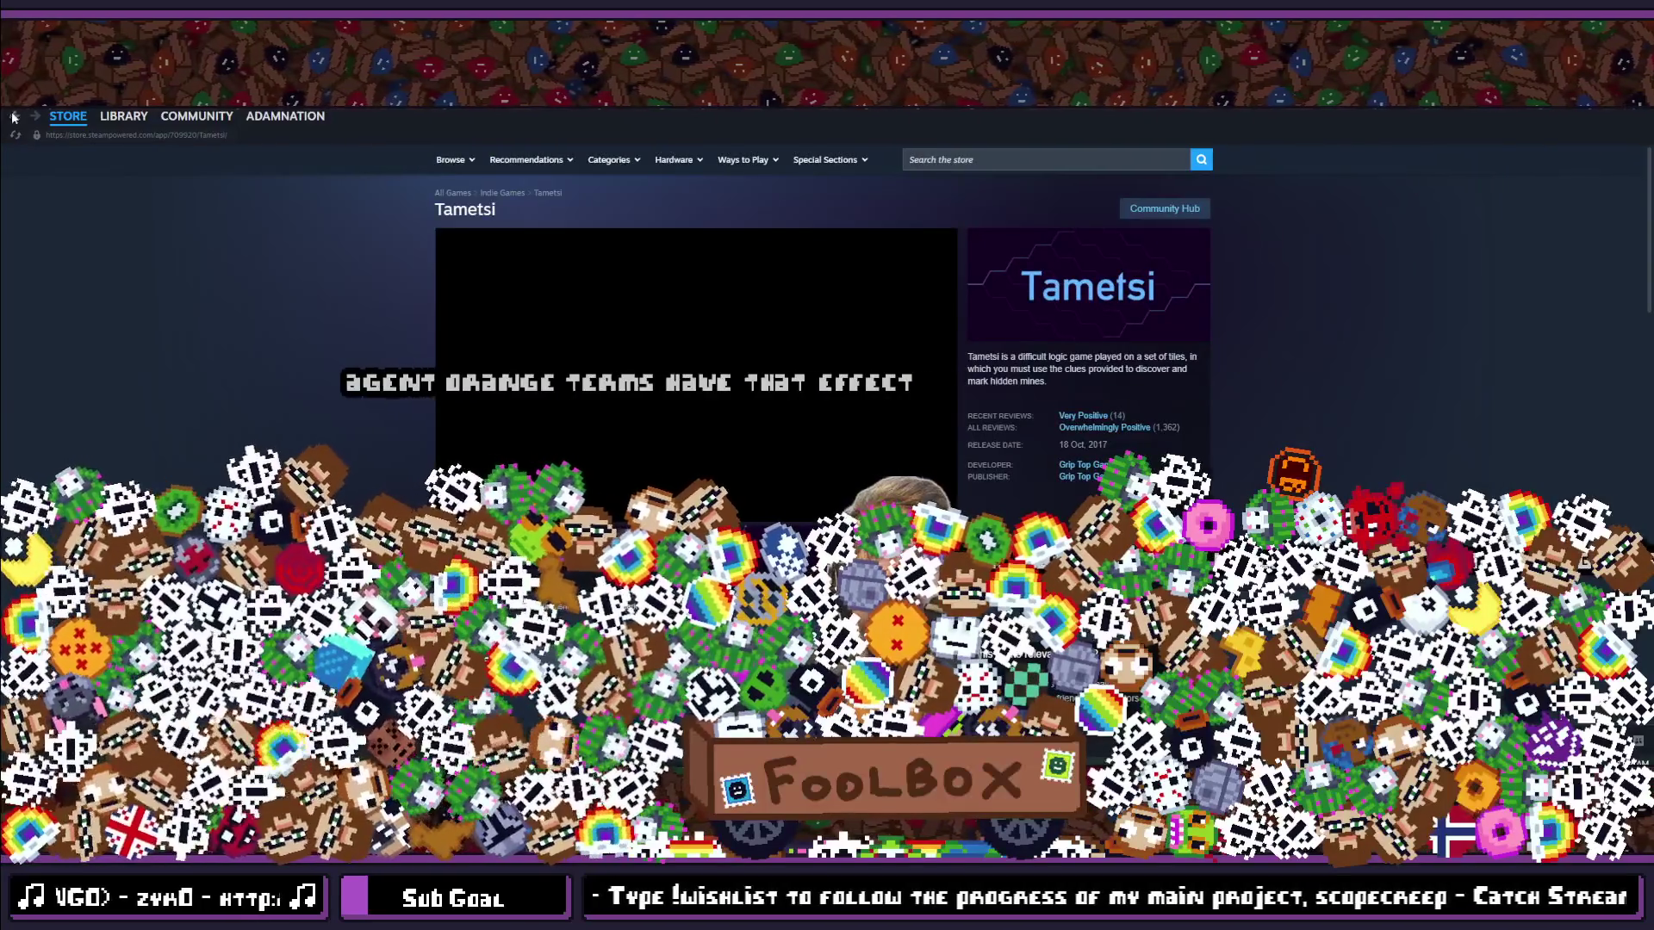
Step: Return to the Tametsi page, search the store for Éalú and open its store page
{"action": "left_click", "coordinate": [13, 118]}
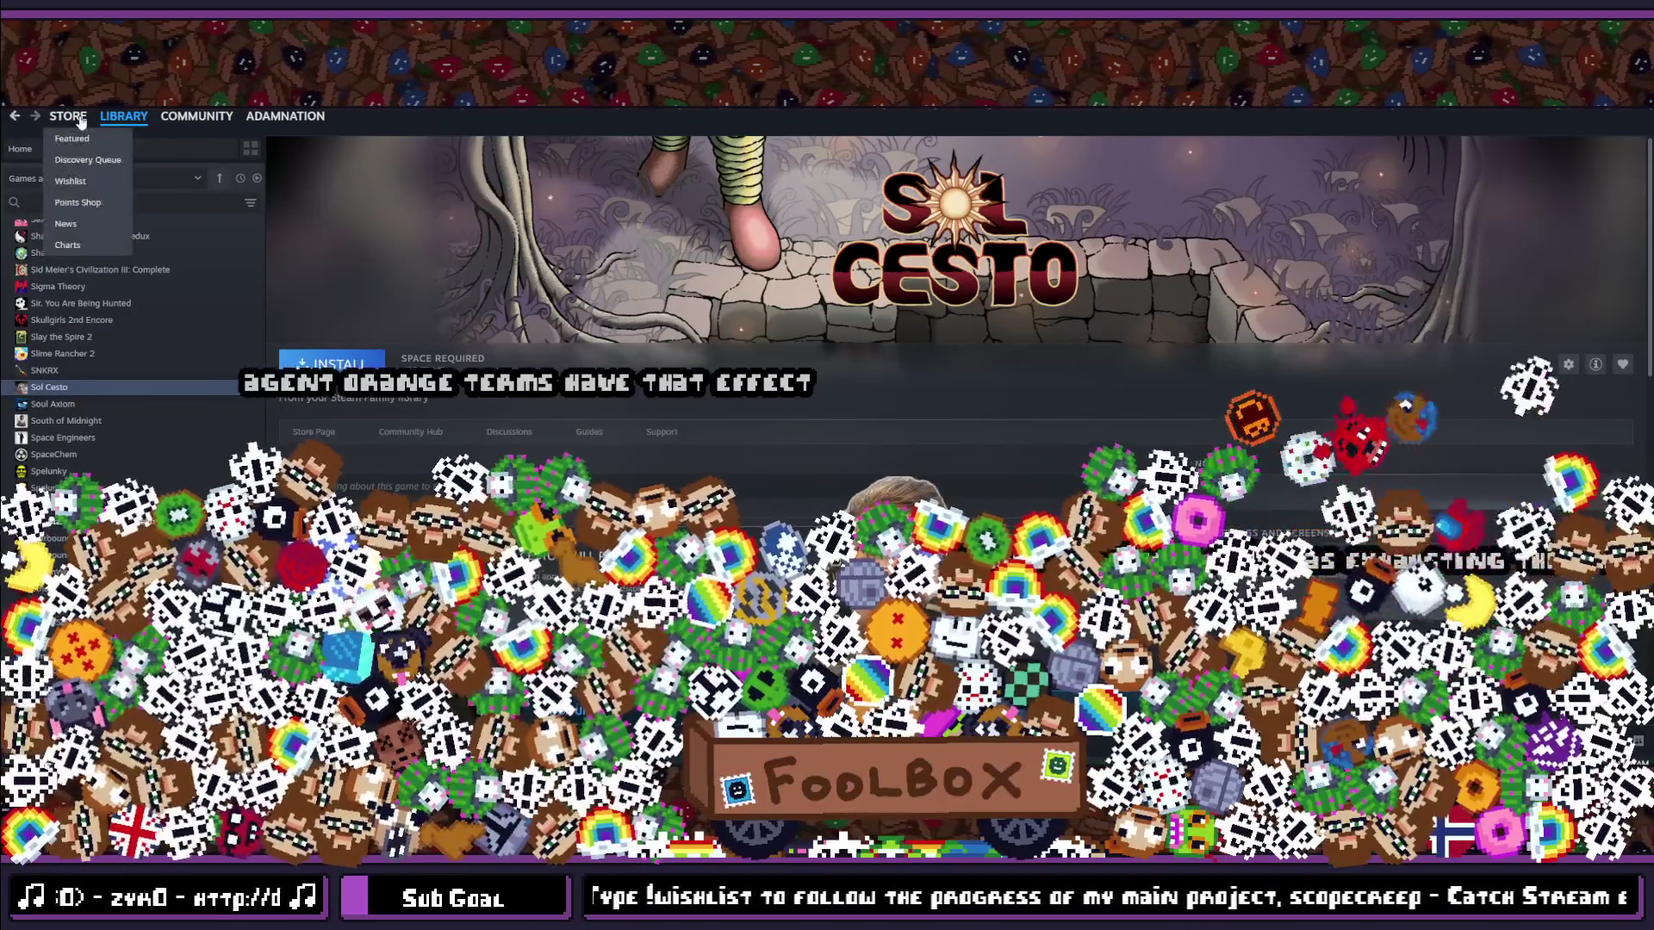
{"action": "left_click", "coordinate": [79, 119]}
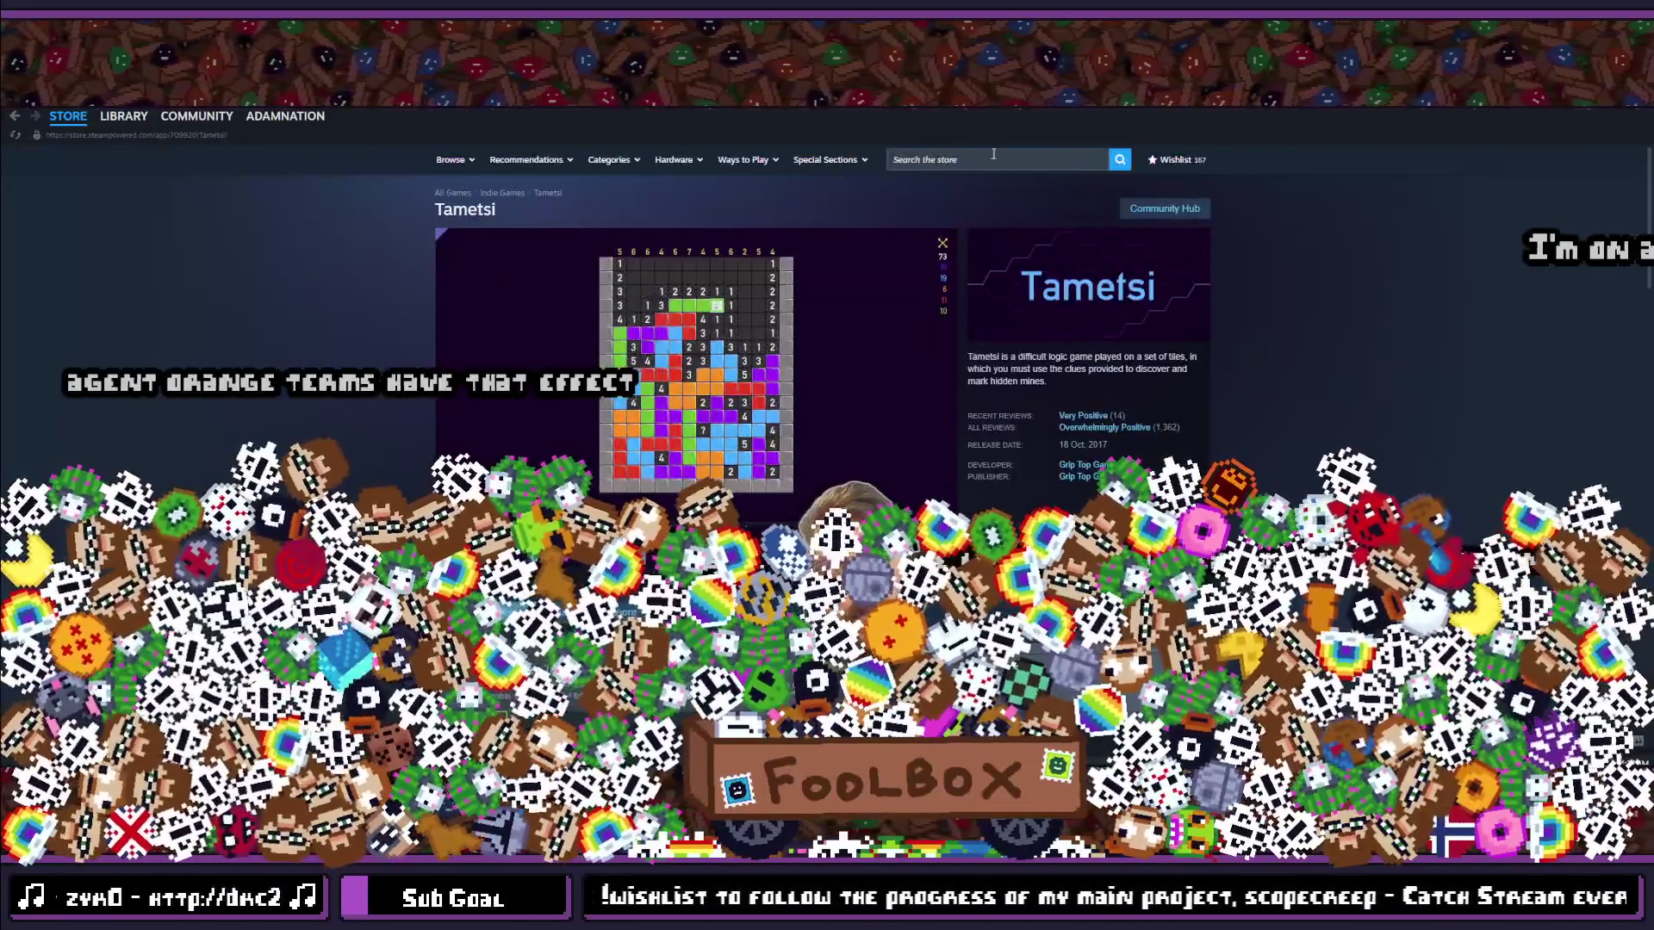
{"action": "left_click", "coordinate": [990, 157]}
{"action": "type", "text": "elau"}
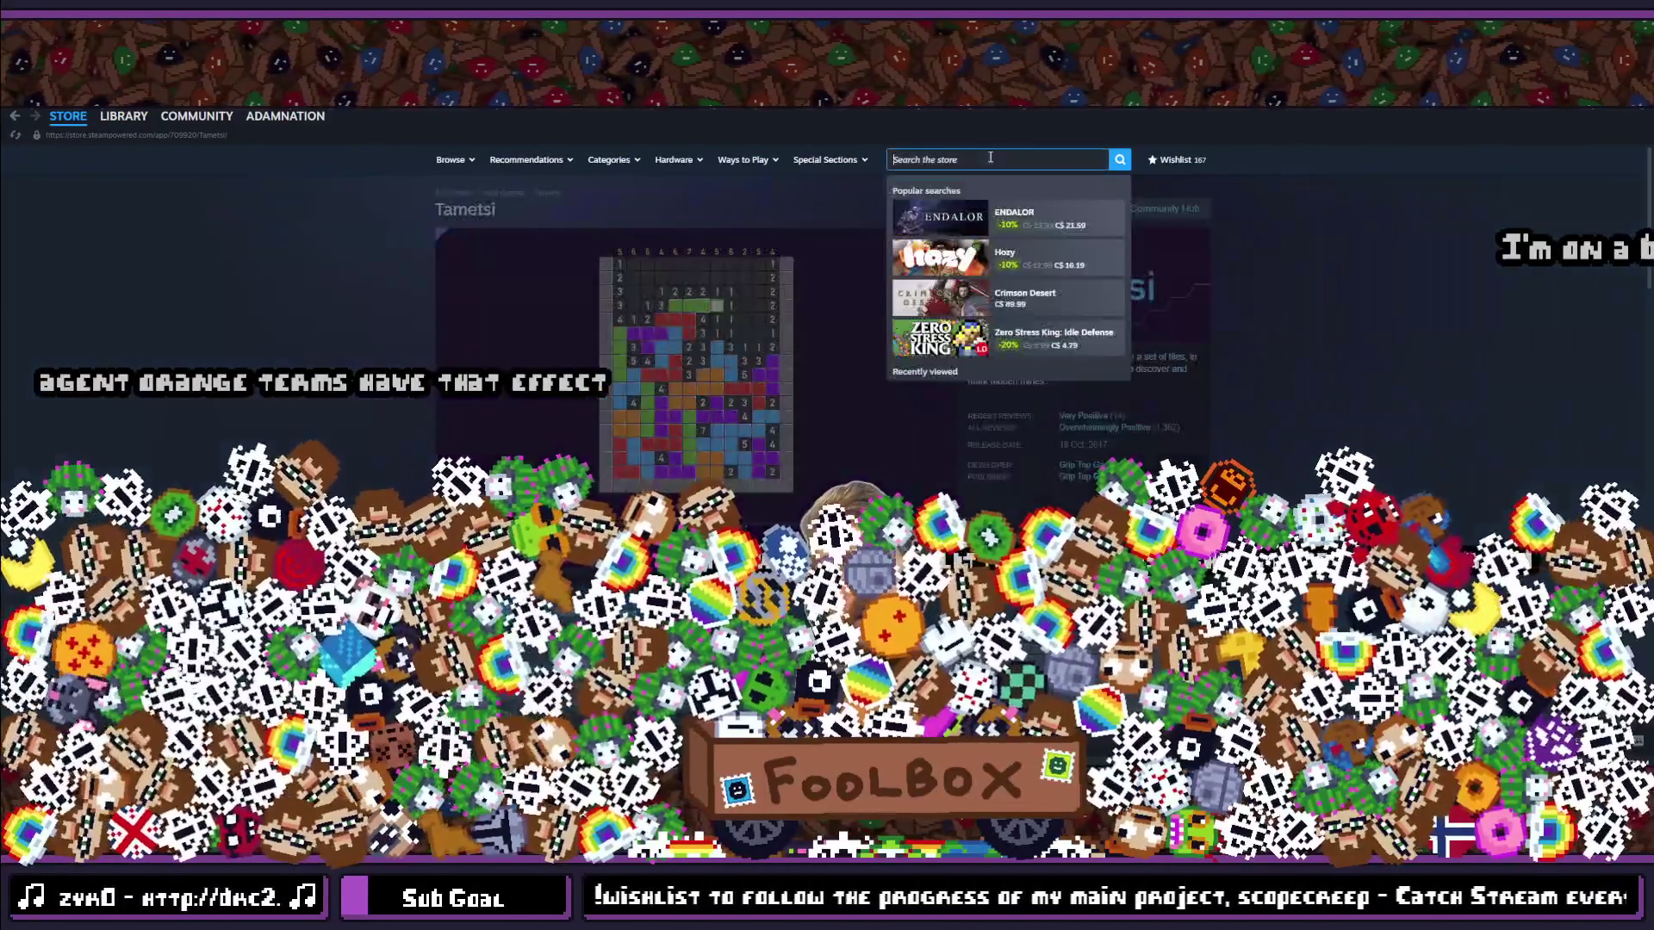
{"action": "key", "text": "BackSpace"}
{"action": "key", "text": "BackSpace"}
{"action": "key", "text": "BackSpace"}
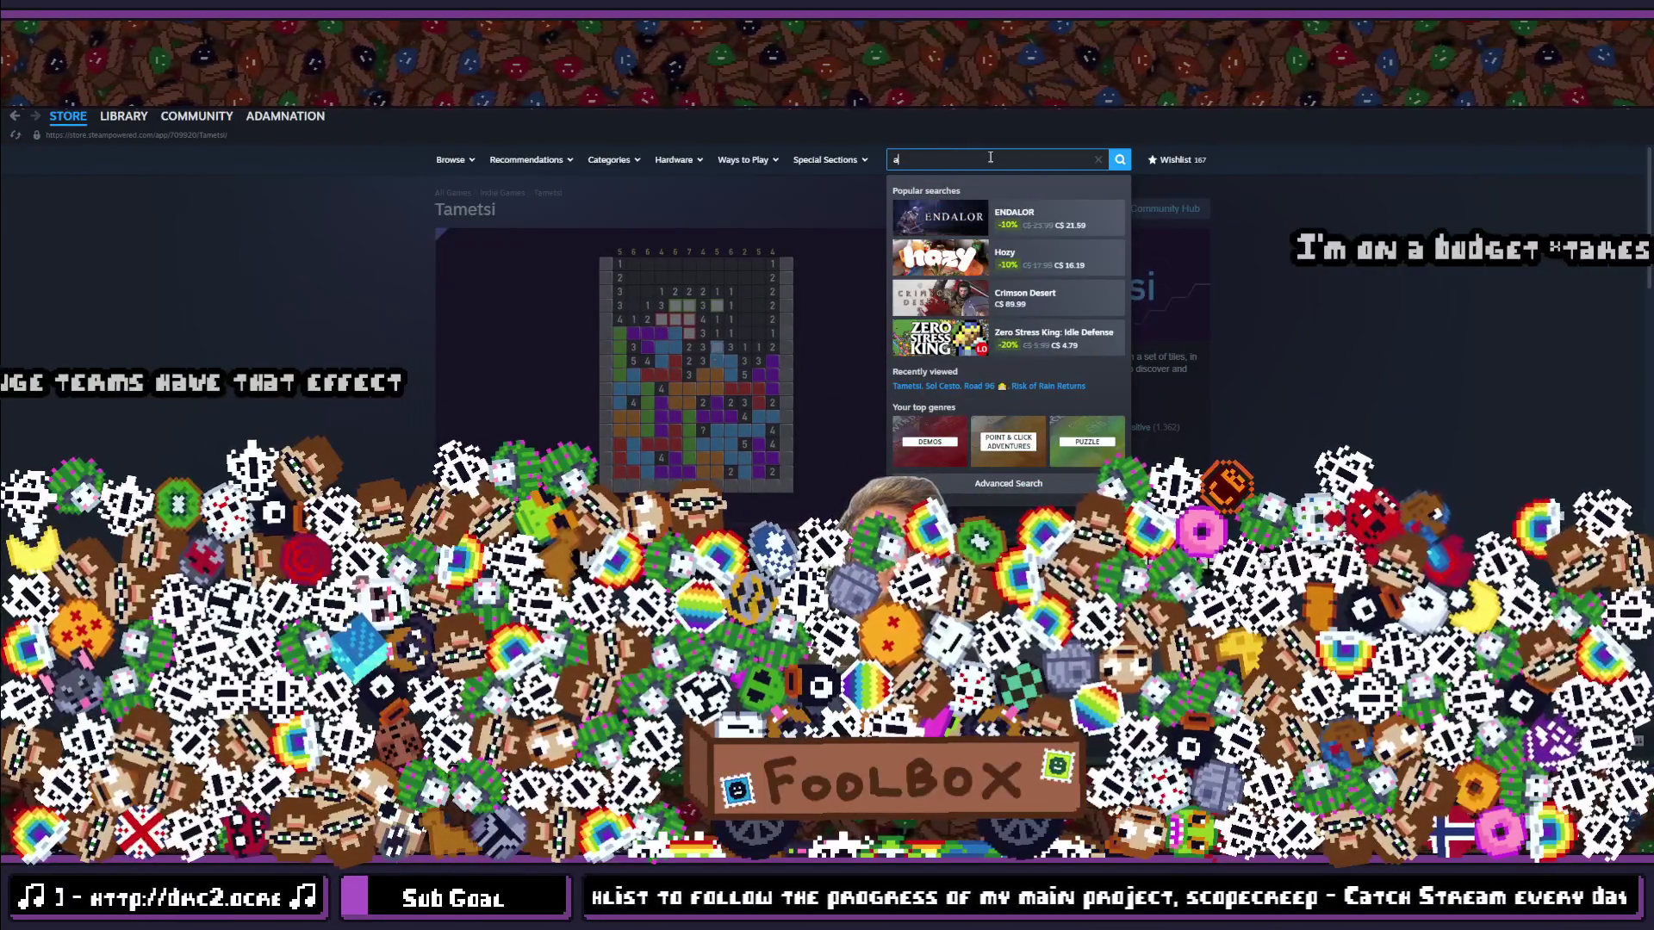
{"action": "type", "text": "e"}
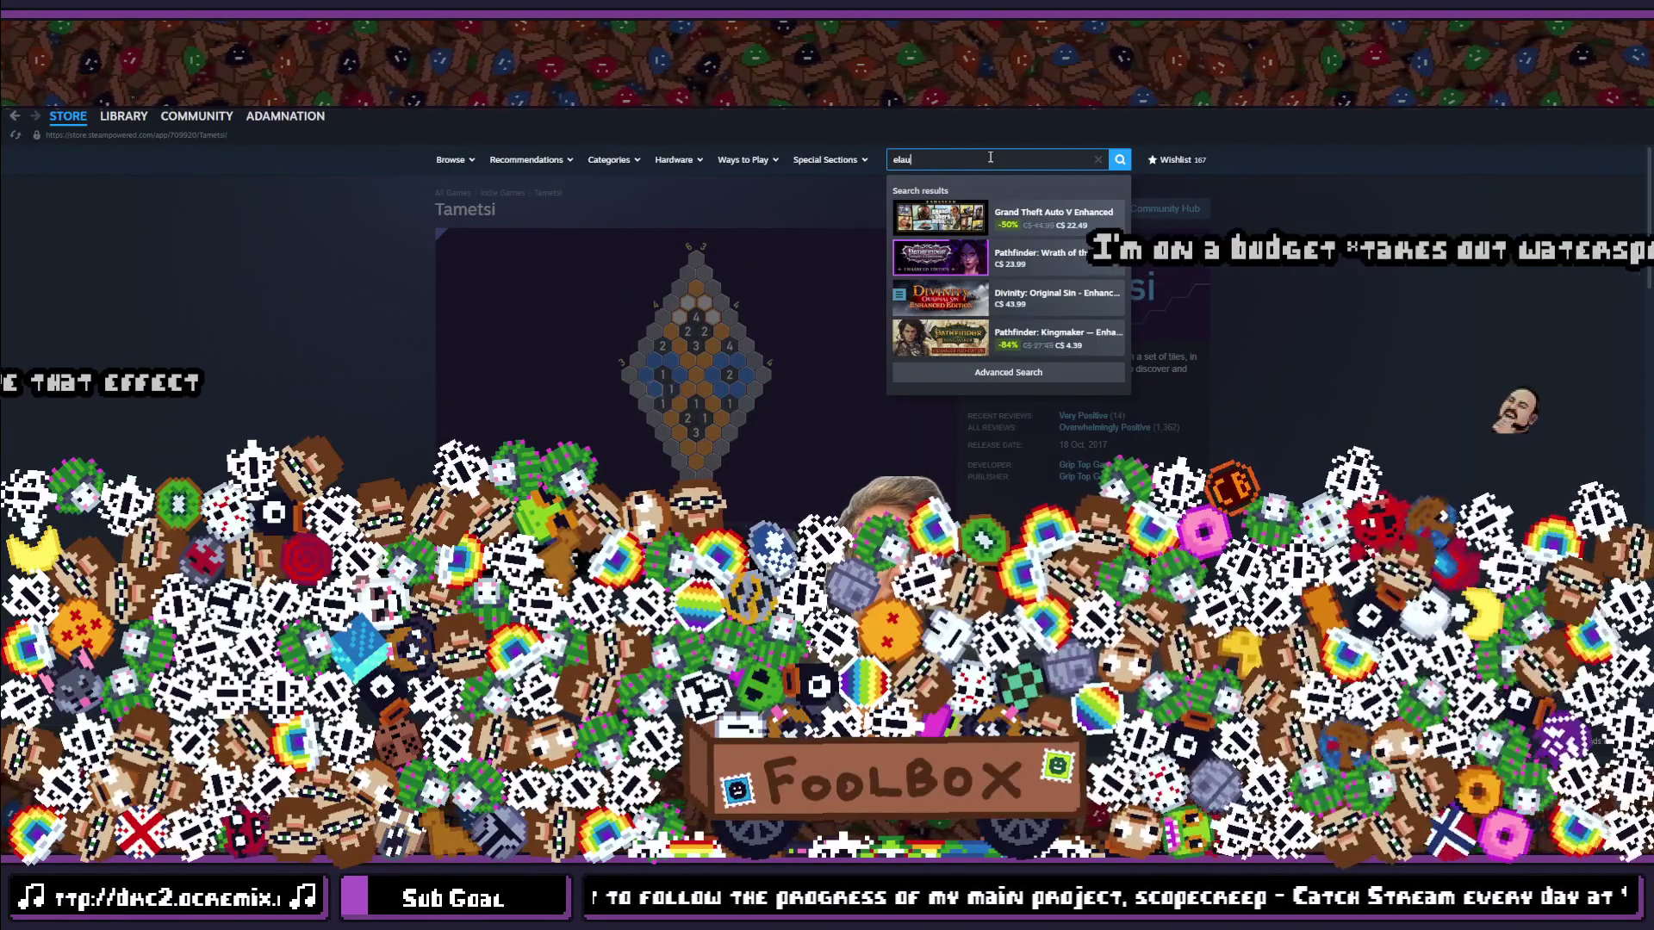
{"action": "key", "text": "BackSpace"}
{"action": "key", "text": "BackSpace"}
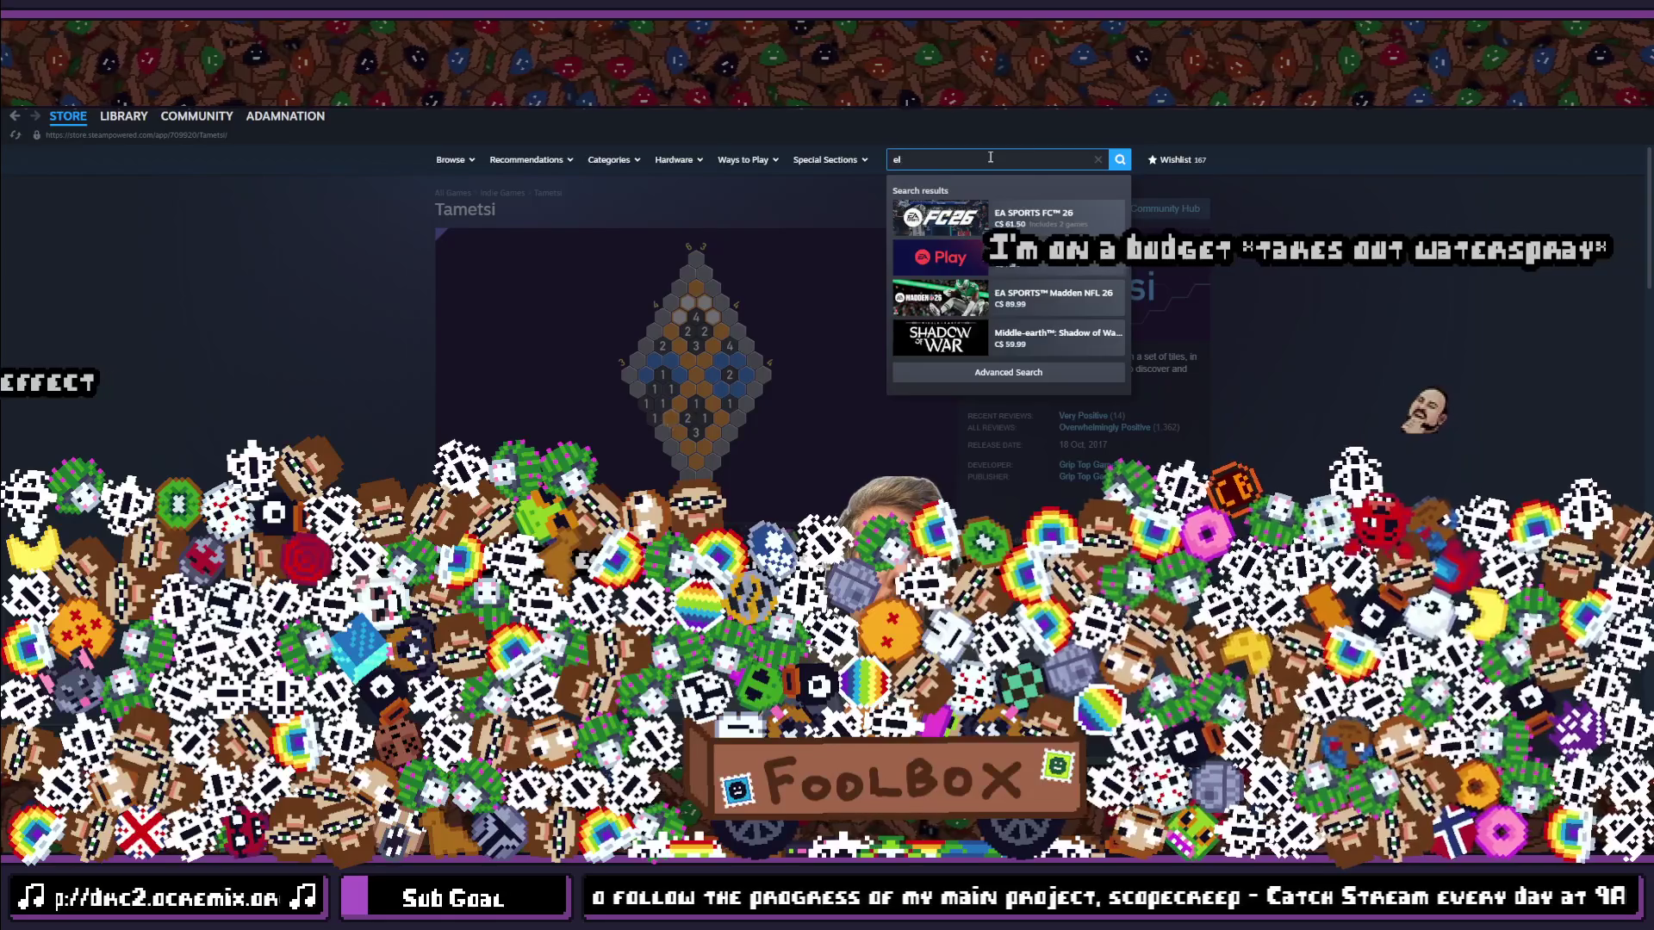
{"action": "key", "text": "BackSpace"}
{"action": "type", "text": "ul"}
{"action": "key", "text": "BackSpace"}
{"action": "key", "text": "BackSpace"}
{"action": "type", "text": "alu"}
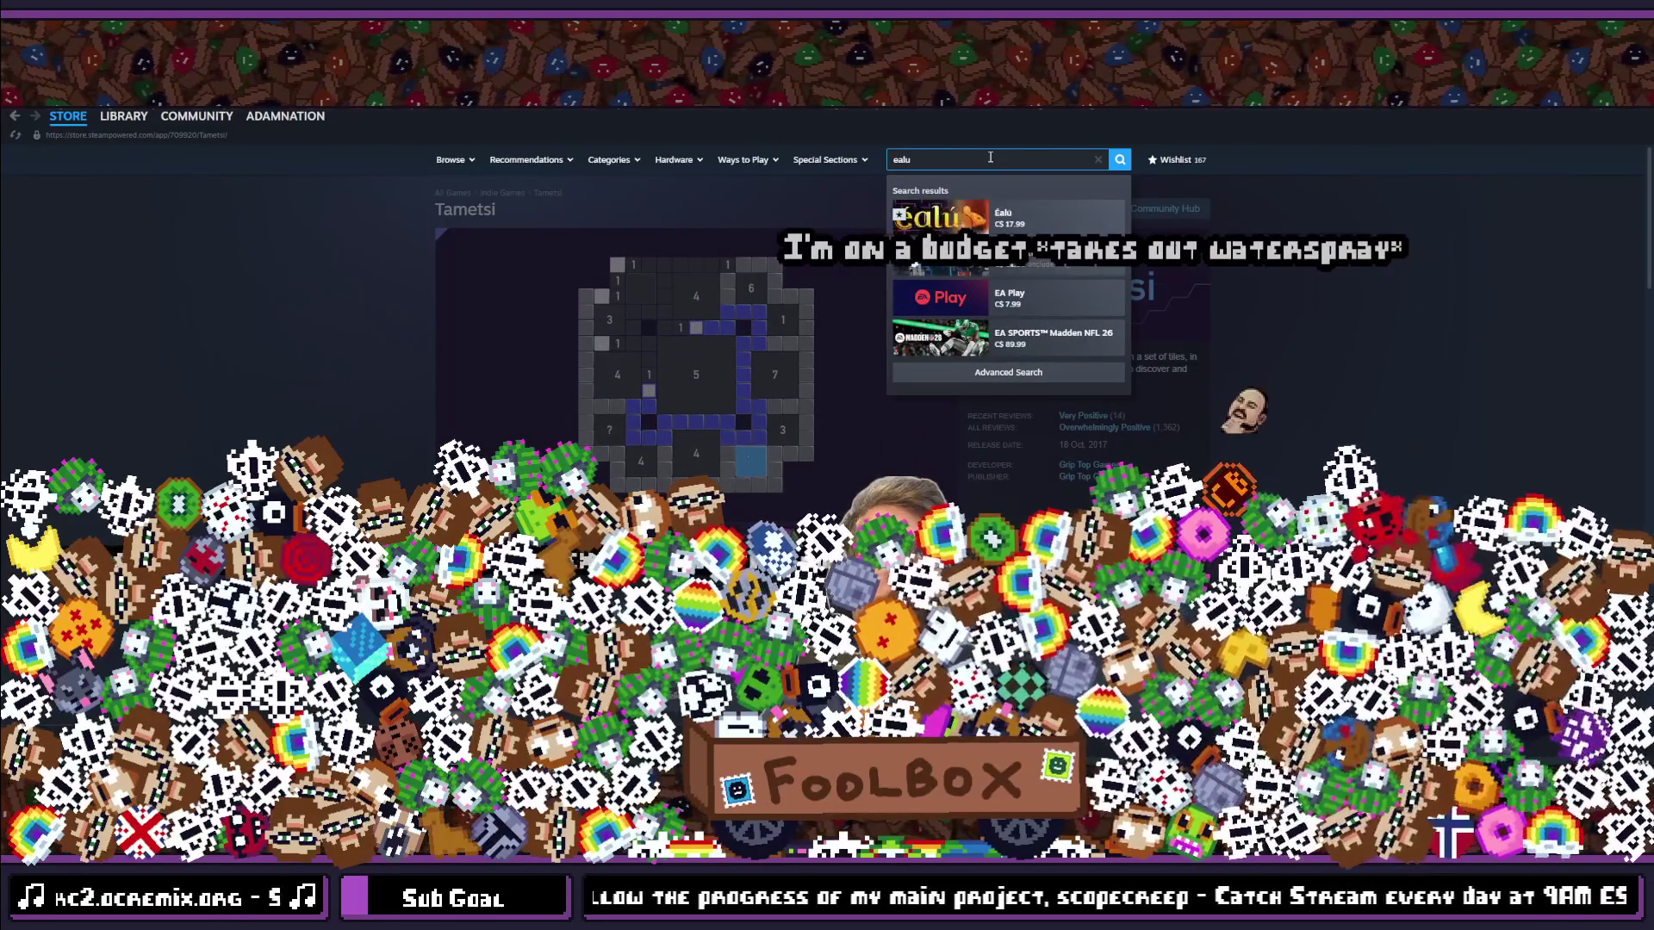
{"action": "left_click", "coordinate": [1030, 212]}
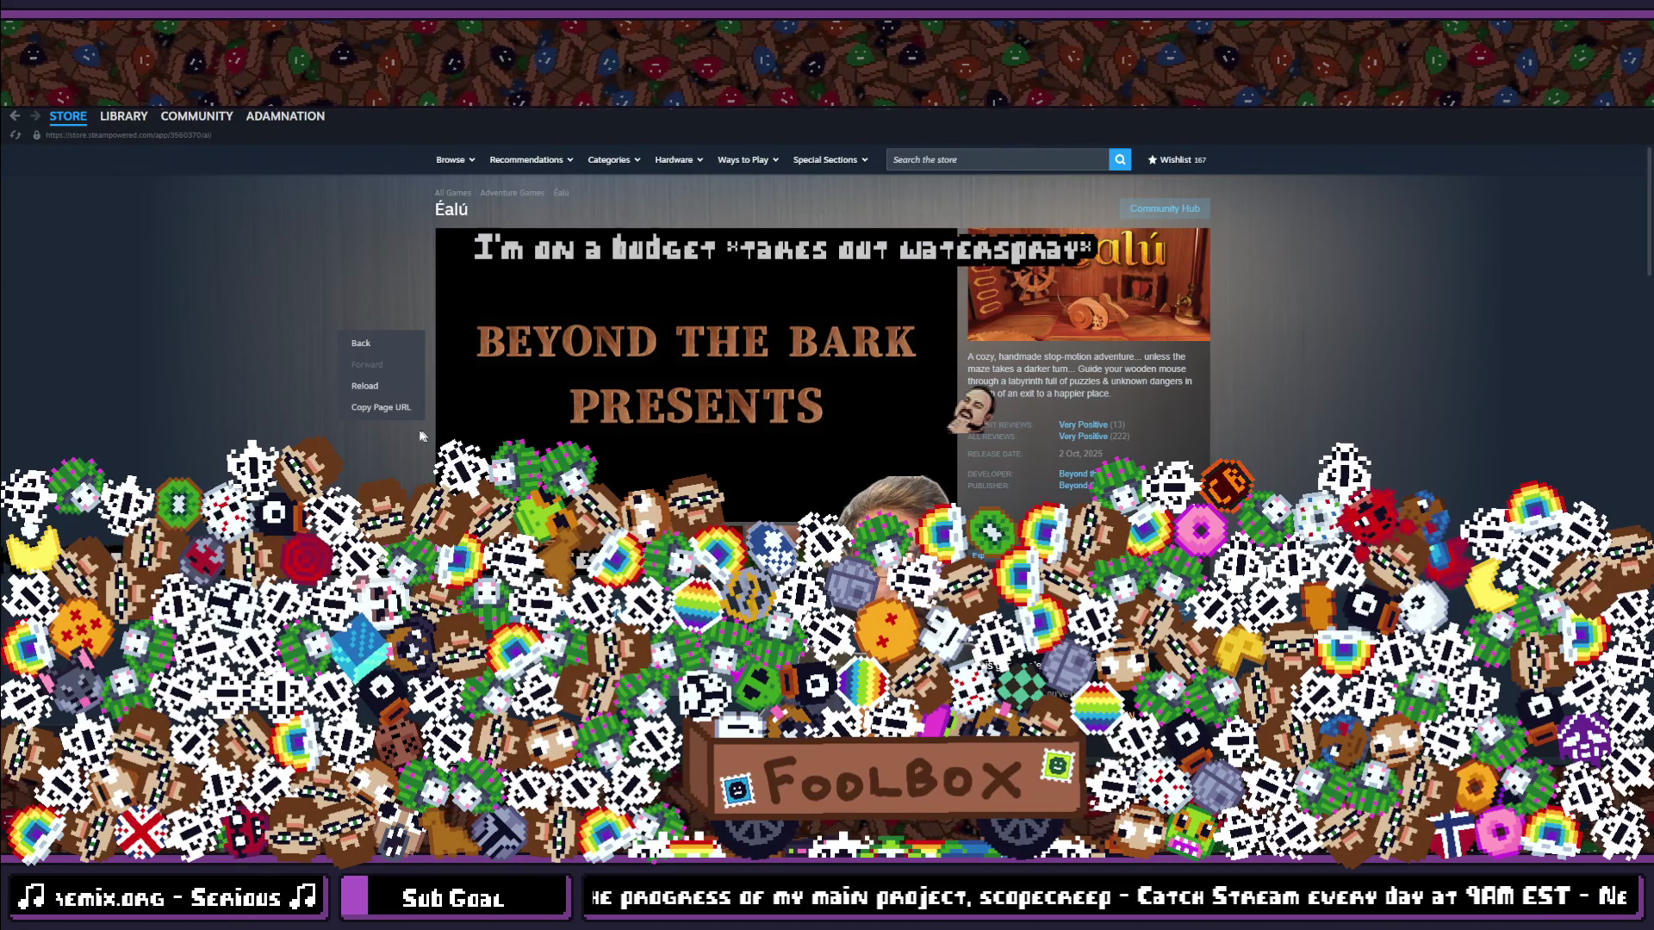
Step: Dismiss the context menu and enlarge Éalú's trailers and screenshots in the lightbox viewer
{"action": "left_click", "coordinate": [379, 410]}
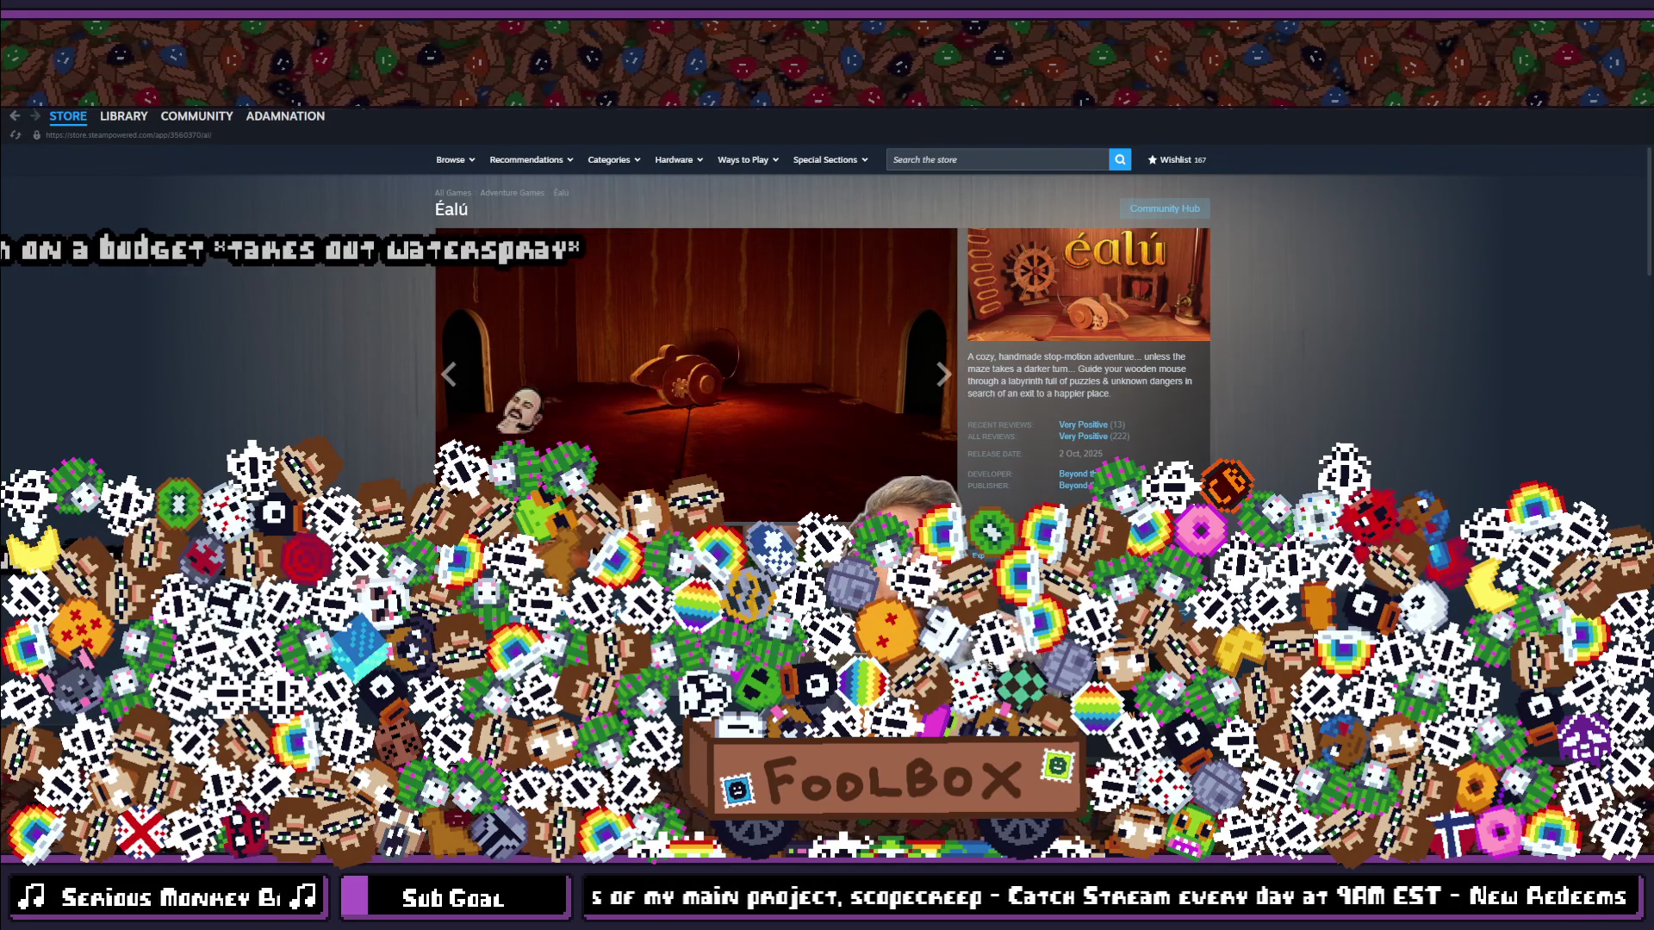
{"action": "left_click", "coordinate": [624, 436]}
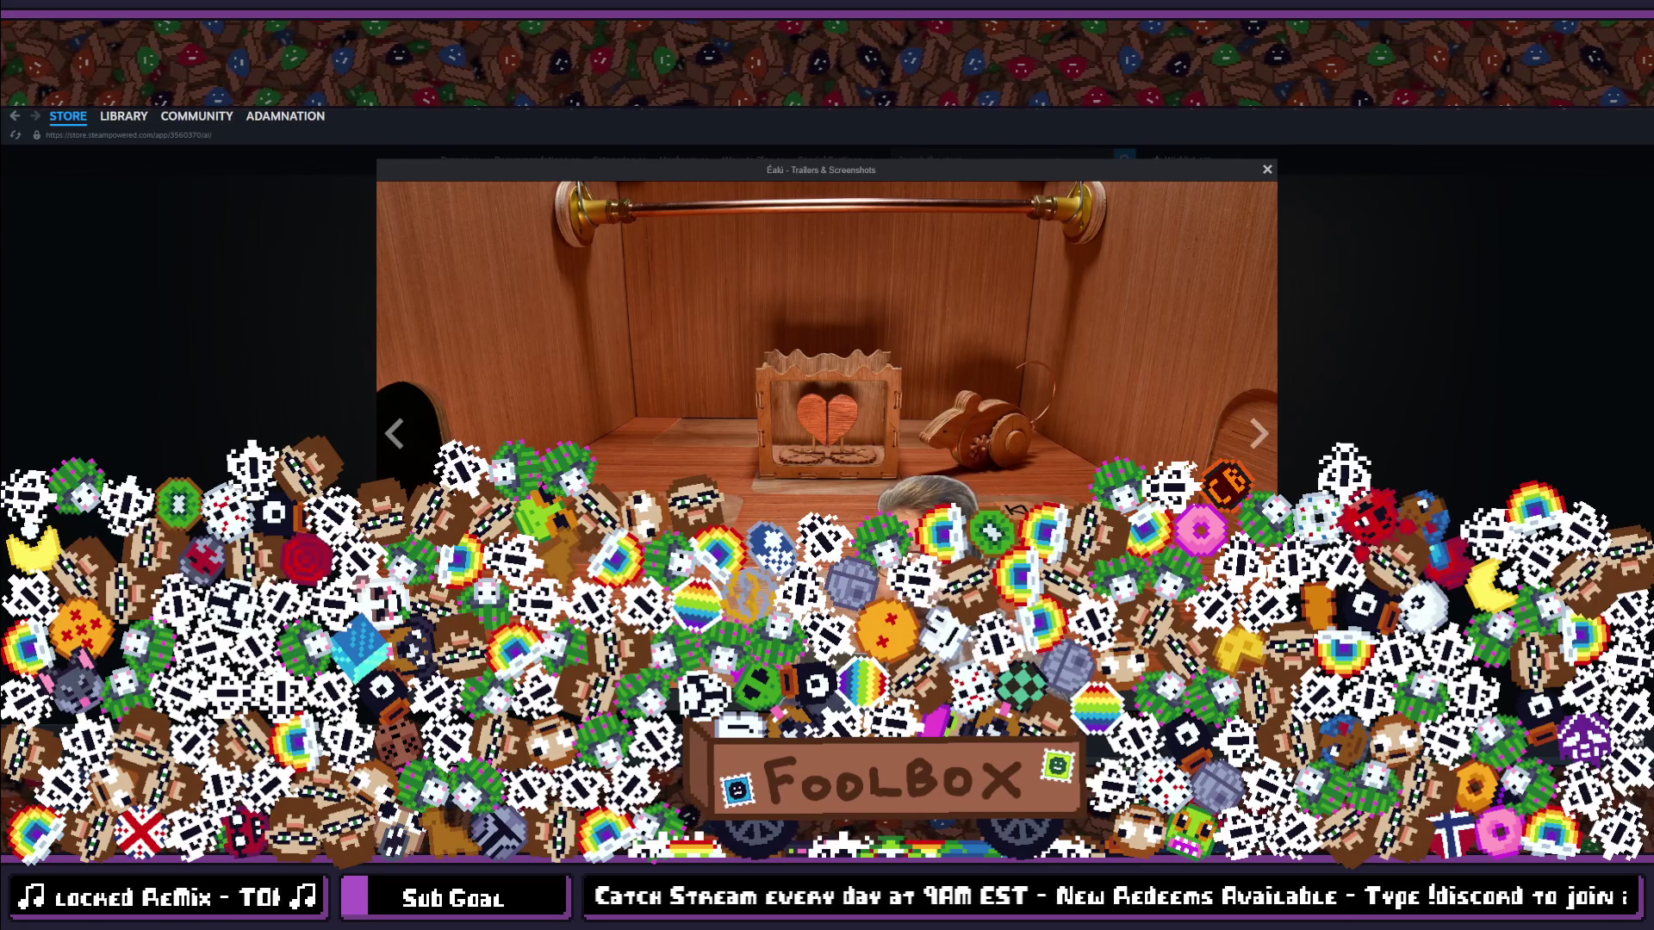
Step: Browse Éalú's screenshots, four forward and then three back
{"action": "left_click", "coordinate": [1253, 446]}
{"action": "left_click", "coordinate": [1253, 446]}
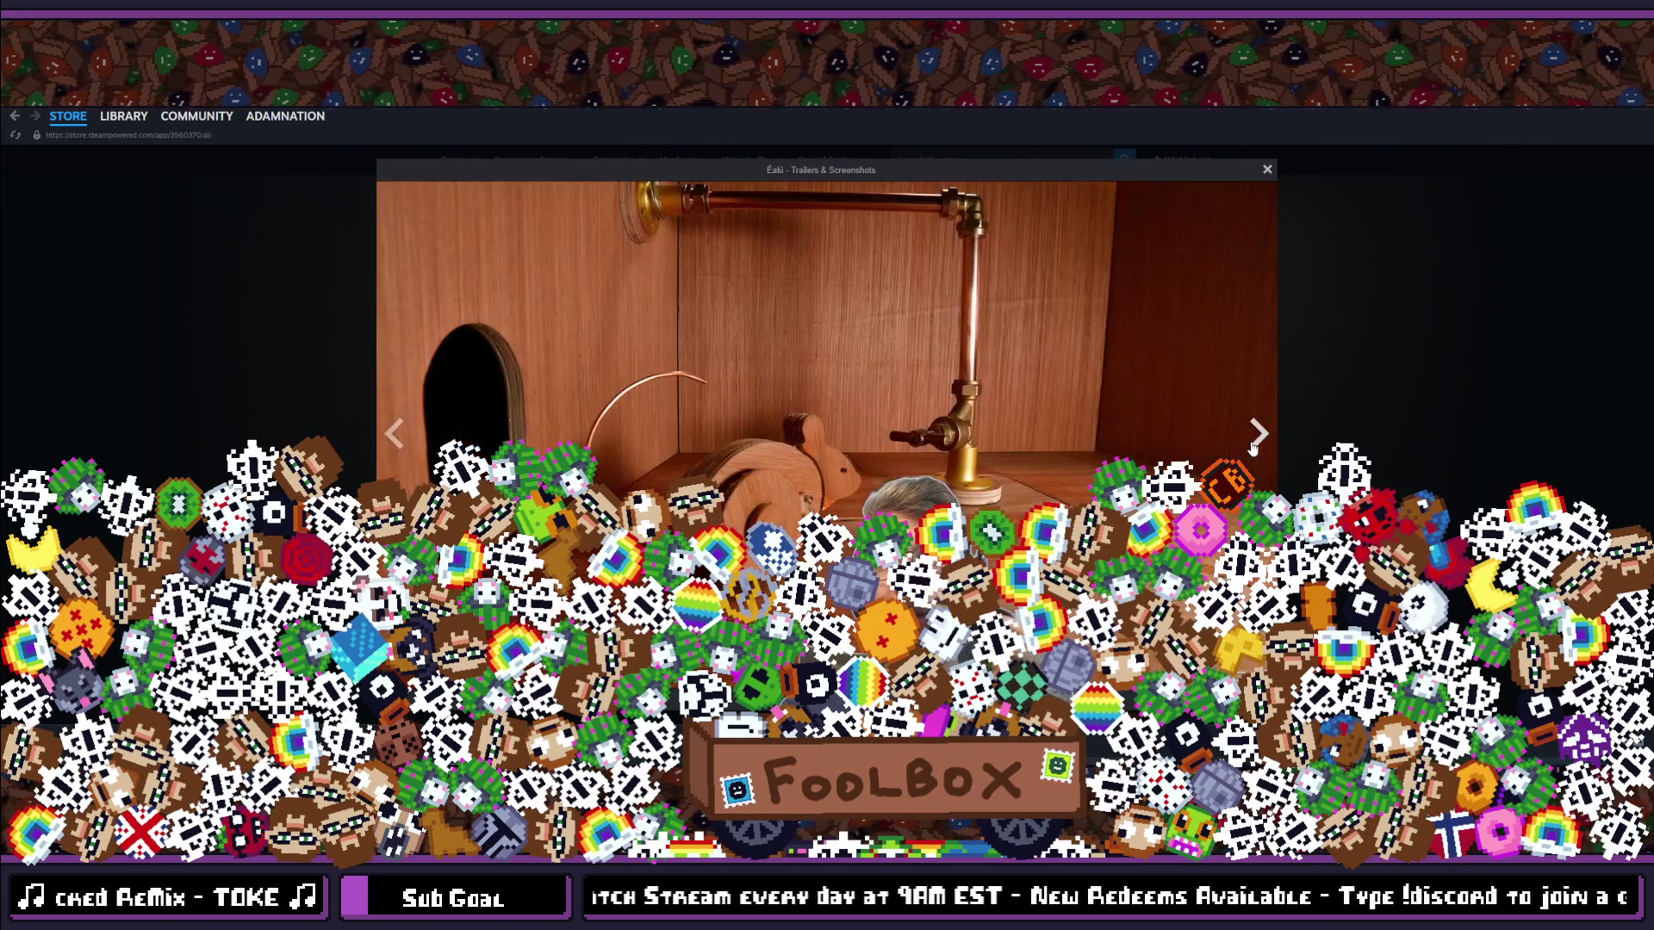
{"action": "left_click", "coordinate": [1253, 447]}
{"action": "left_click", "coordinate": [1253, 446]}
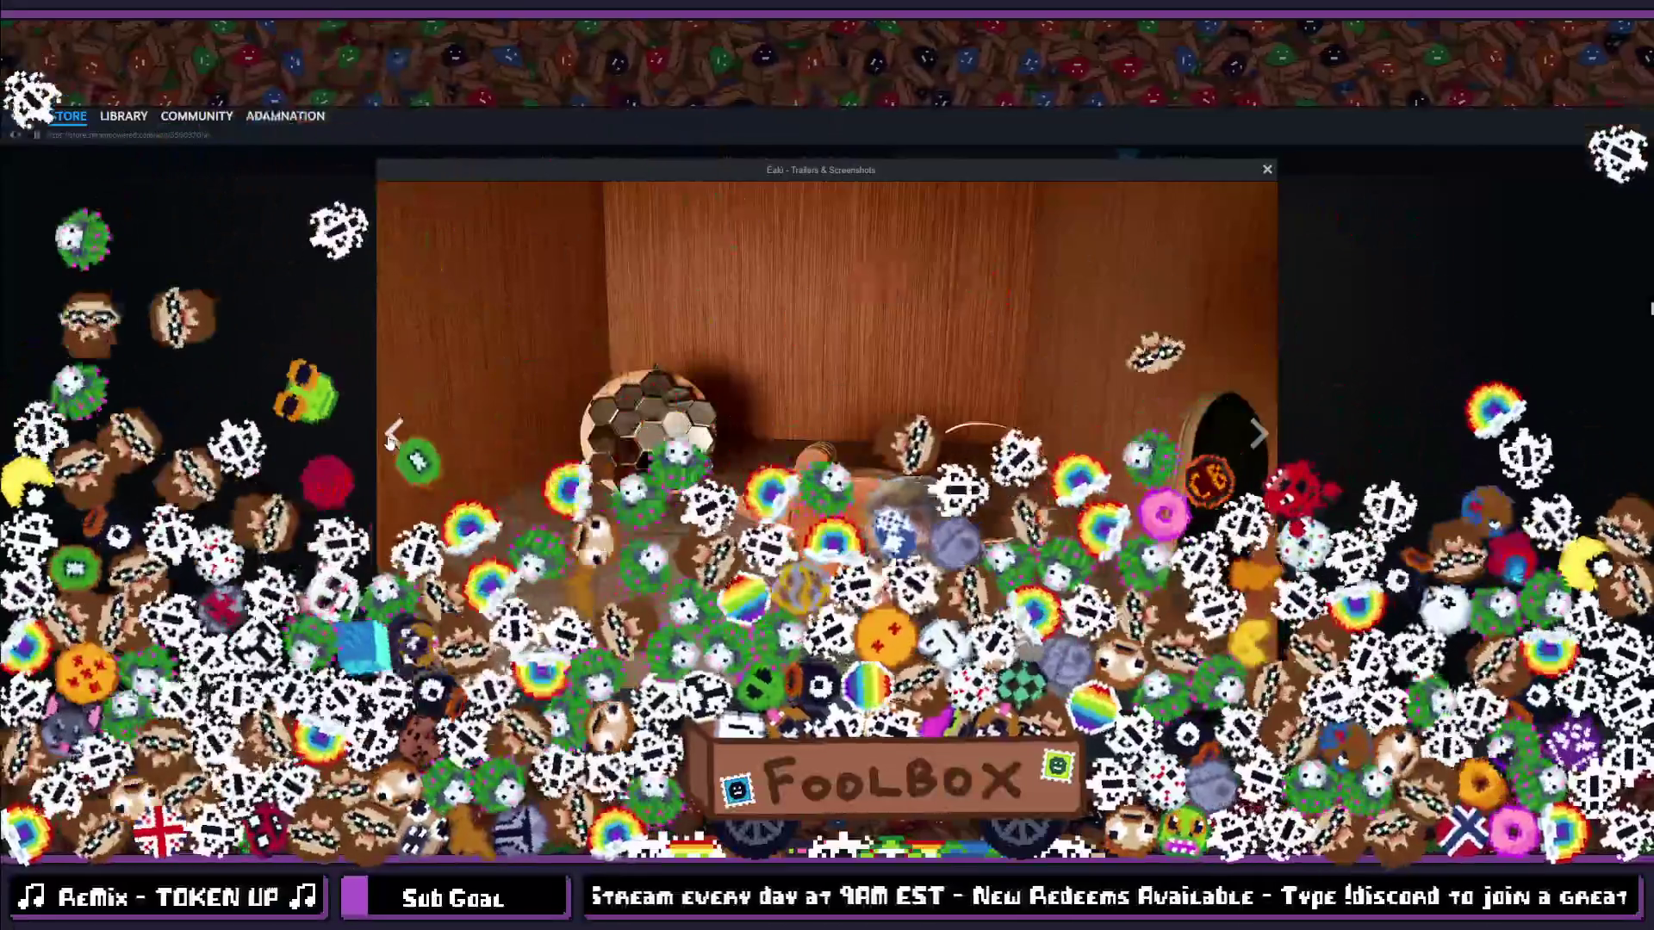
{"action": "left_click", "coordinate": [394, 433]}
{"action": "left_click", "coordinate": [394, 435]}
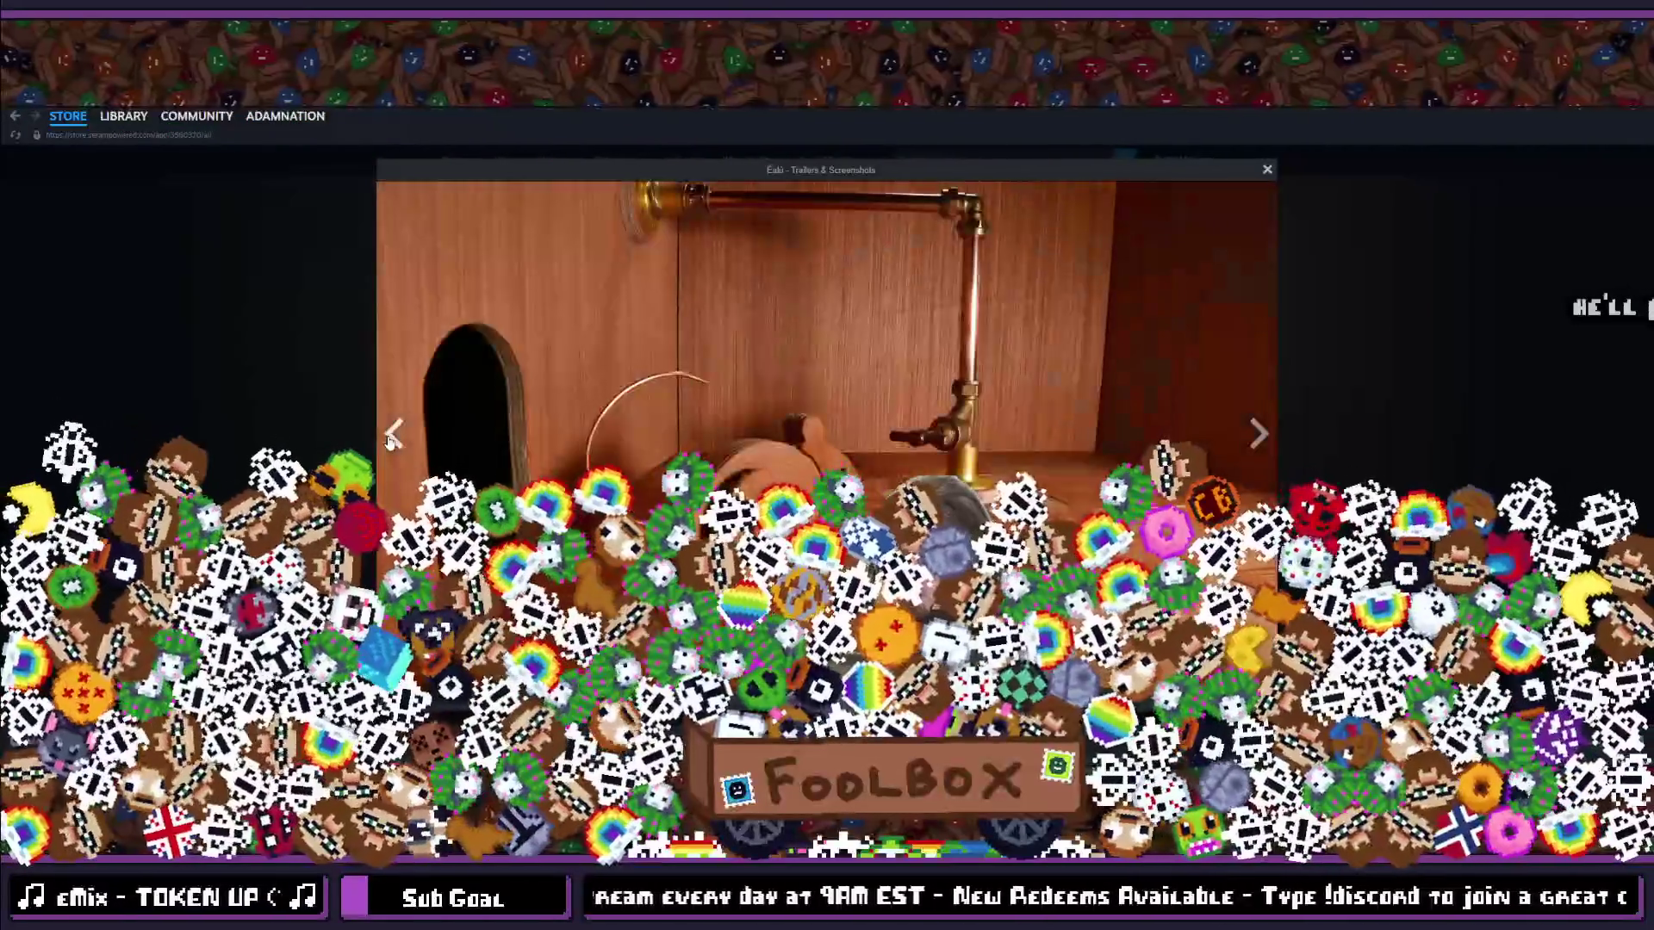
{"action": "left_click", "coordinate": [393, 437]}
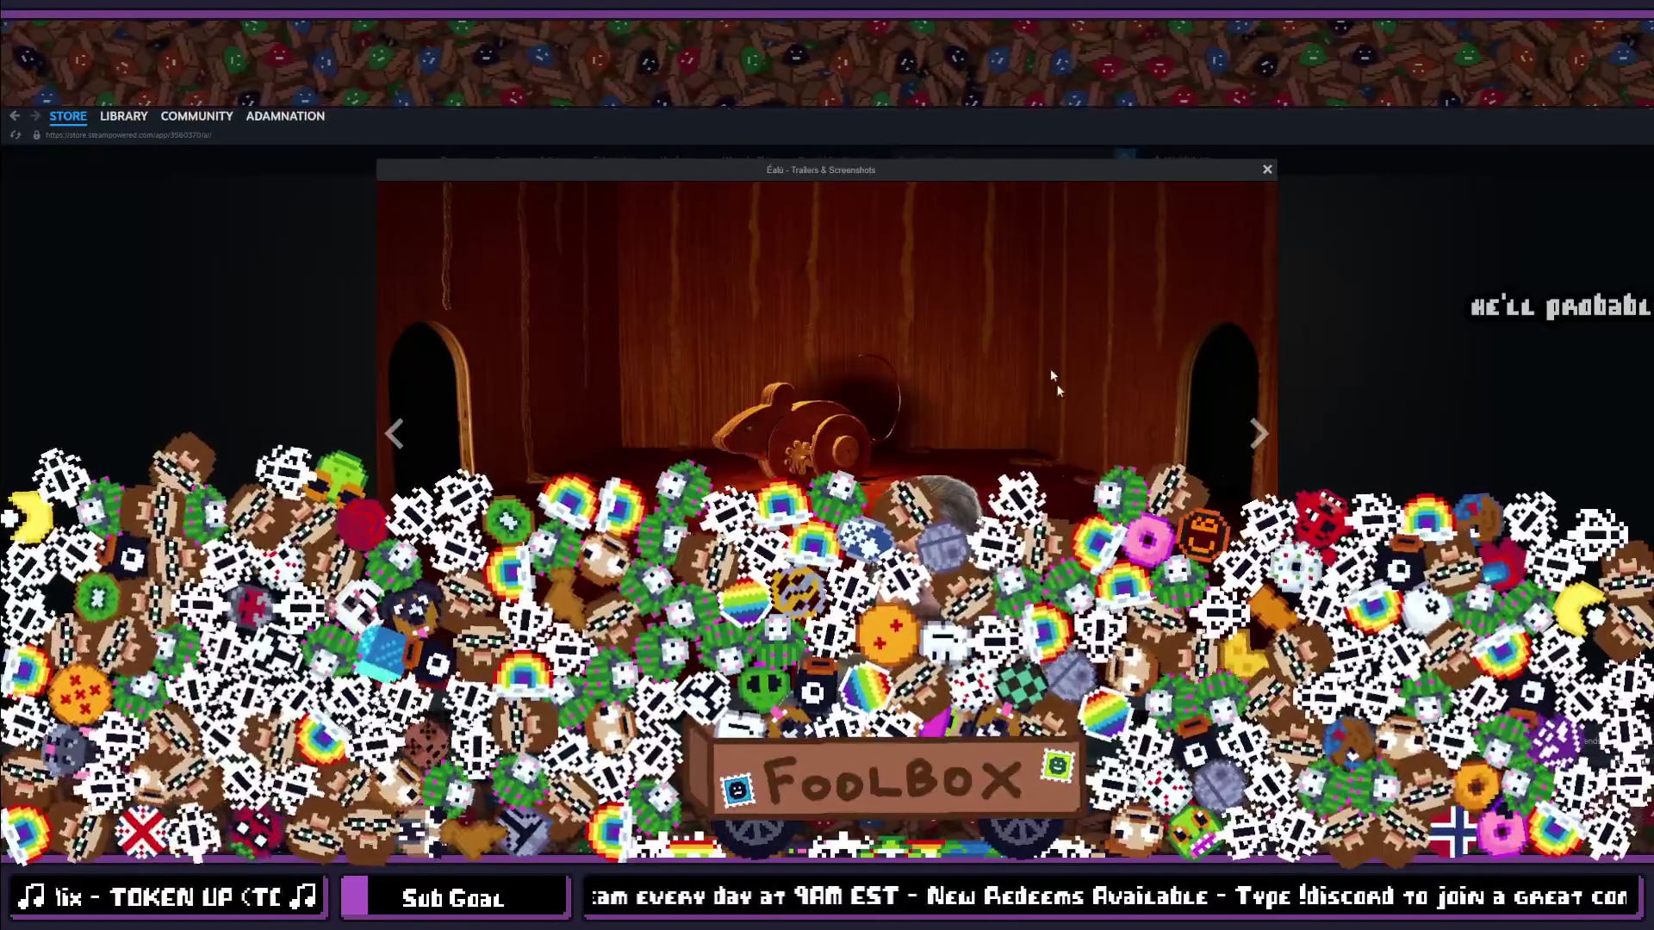
Step: Flip through a few more screenshots, then close the viewer to return to the store page
{"action": "left_click", "coordinate": [1258, 443]}
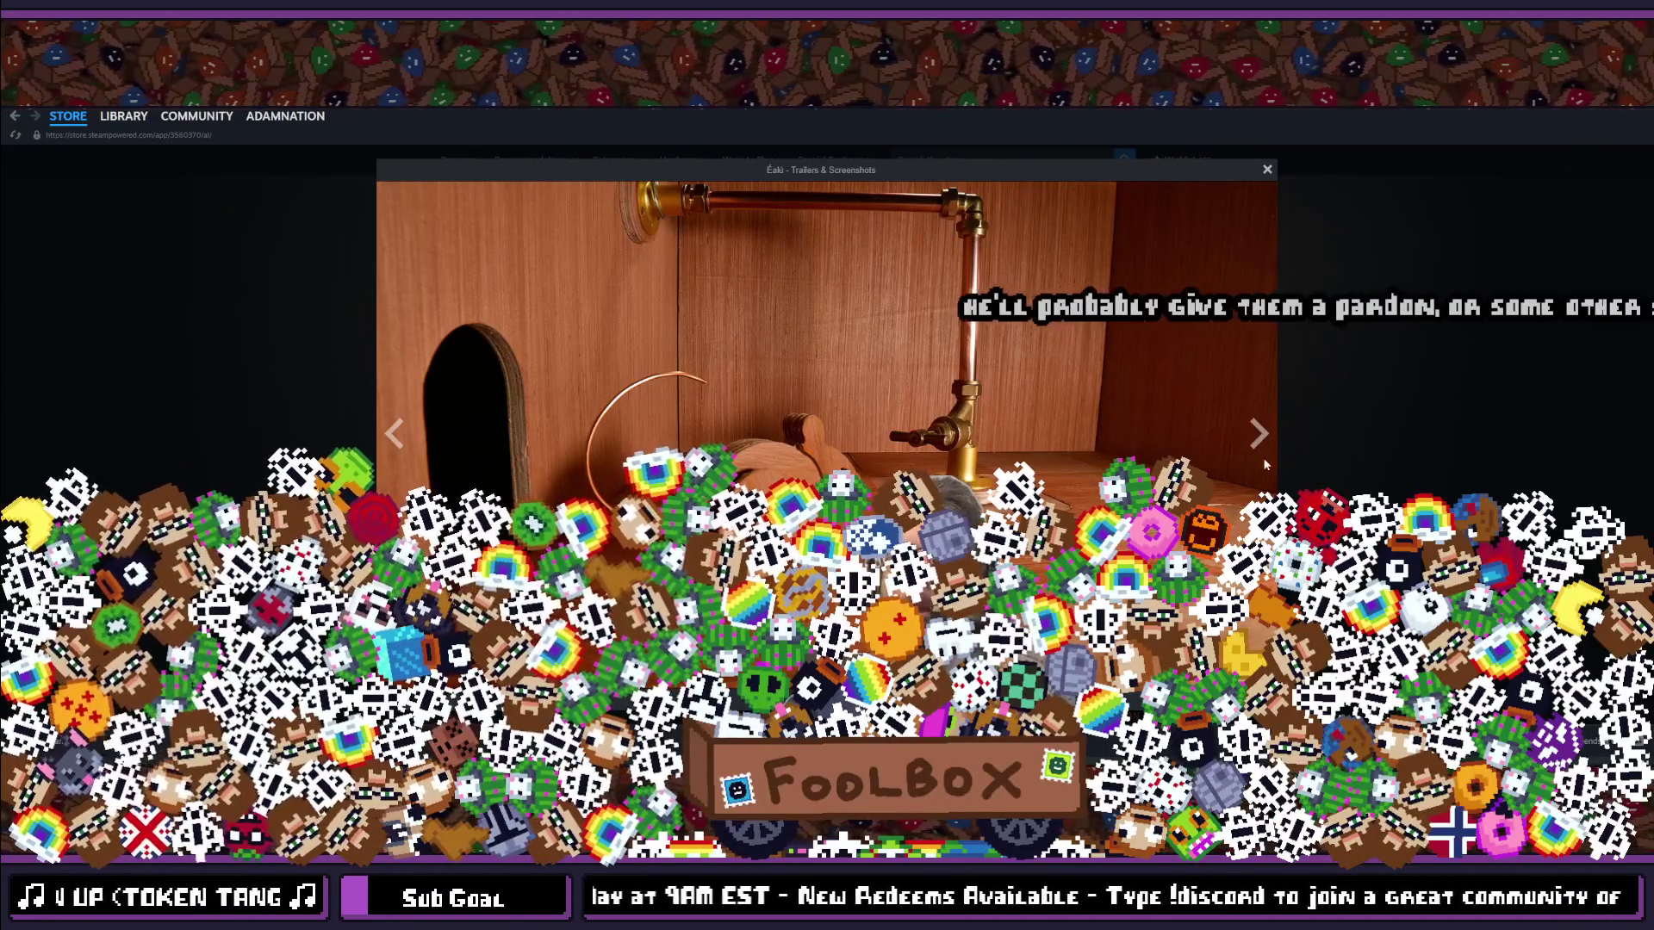
{"action": "left_click", "coordinate": [1258, 433]}
{"action": "left_click", "coordinate": [1258, 433]}
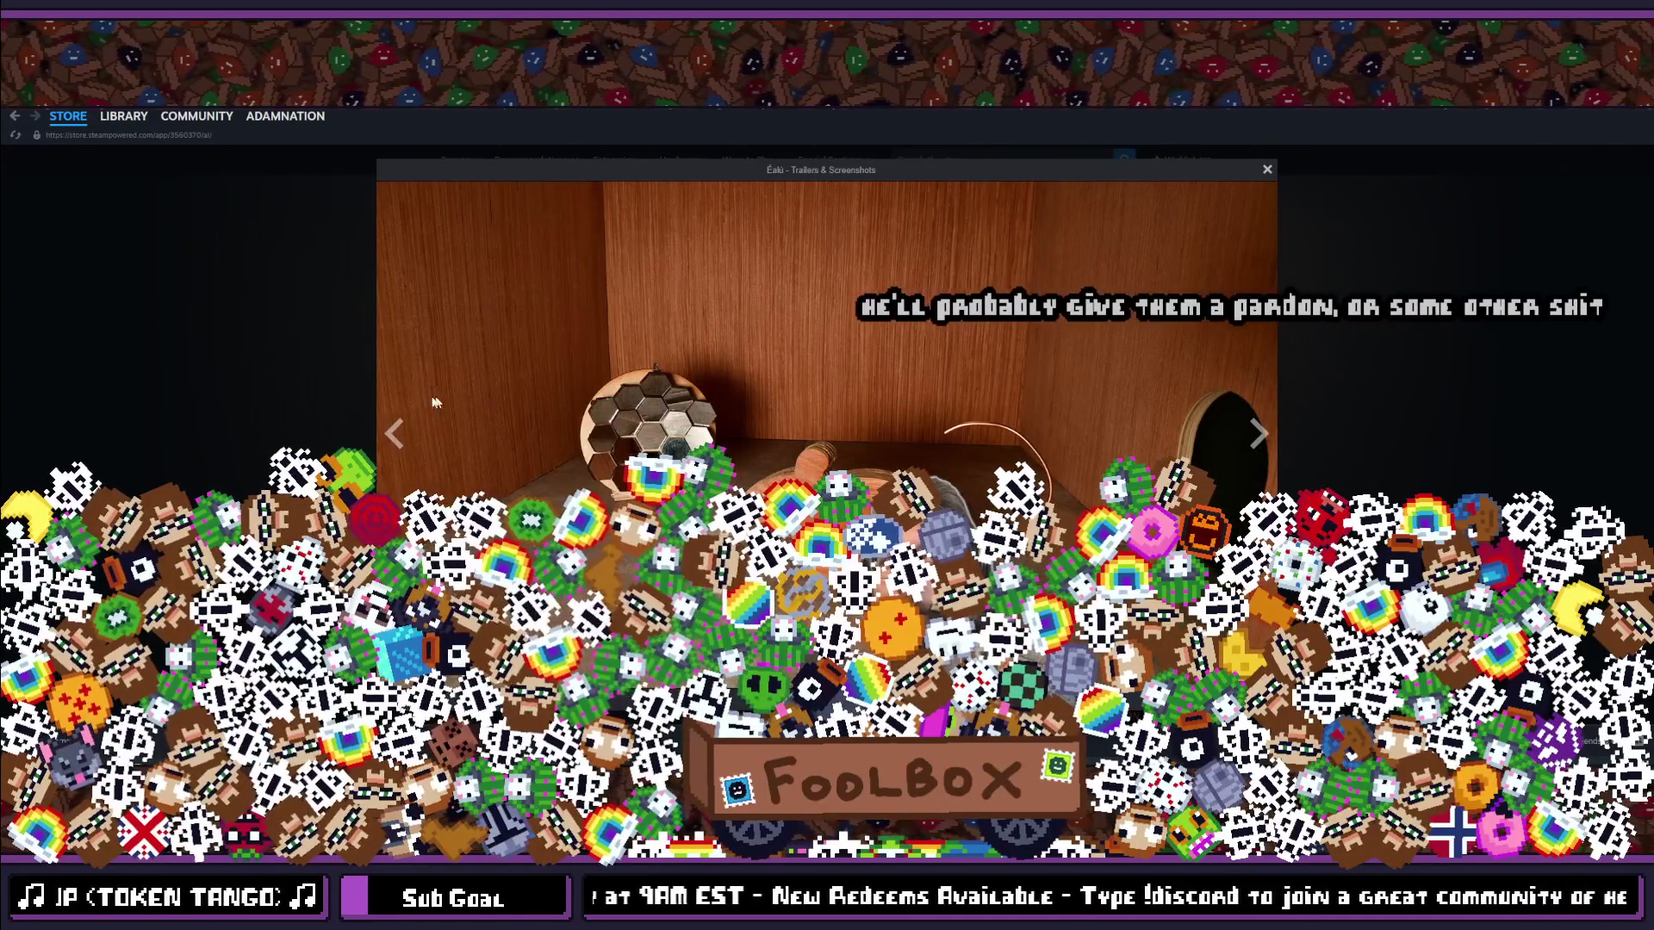
{"action": "left_click", "coordinate": [396, 430]}
{"action": "left_click", "coordinate": [396, 430]}
{"action": "left_click", "coordinate": [250, 342]}
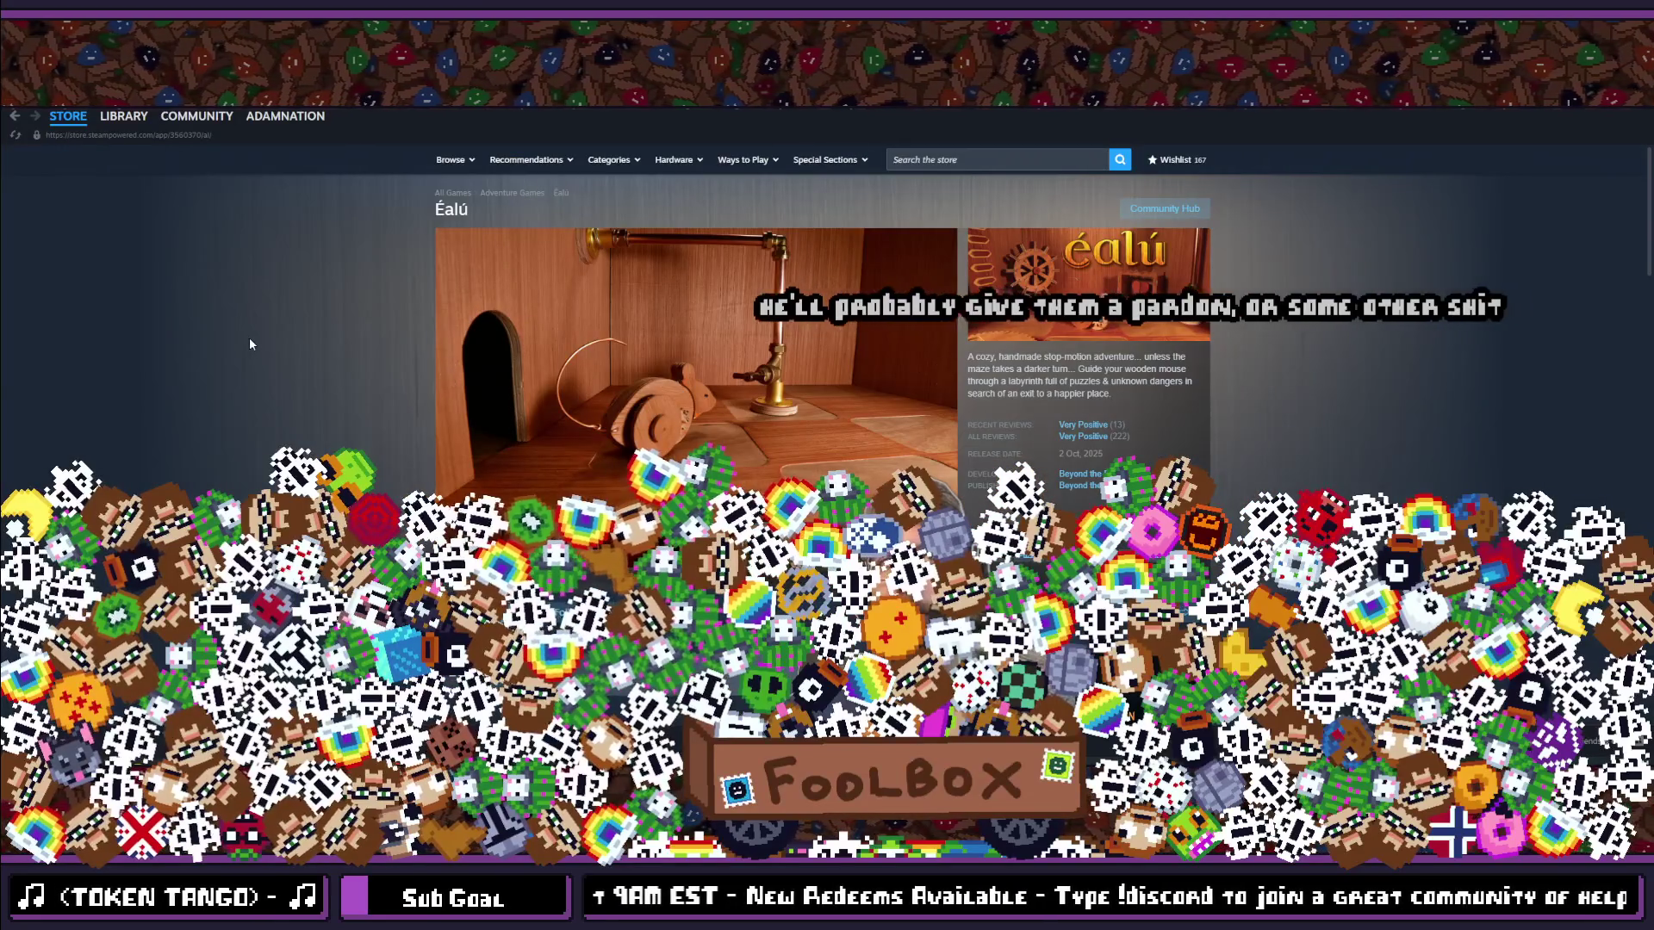